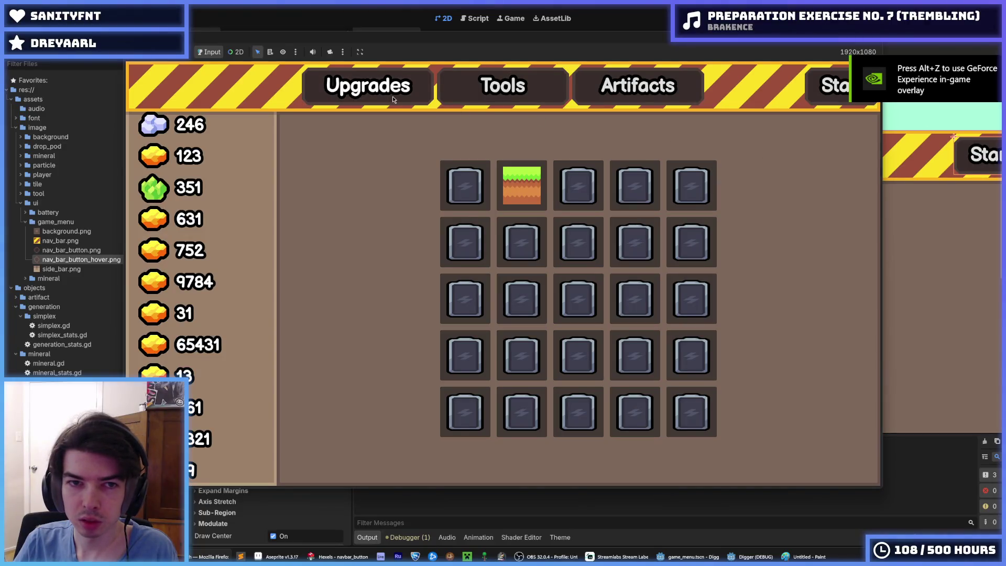
Flip through the Tools, Artifacts and Upgrades pages of the running game menu
click(503, 94)
click(631, 100)
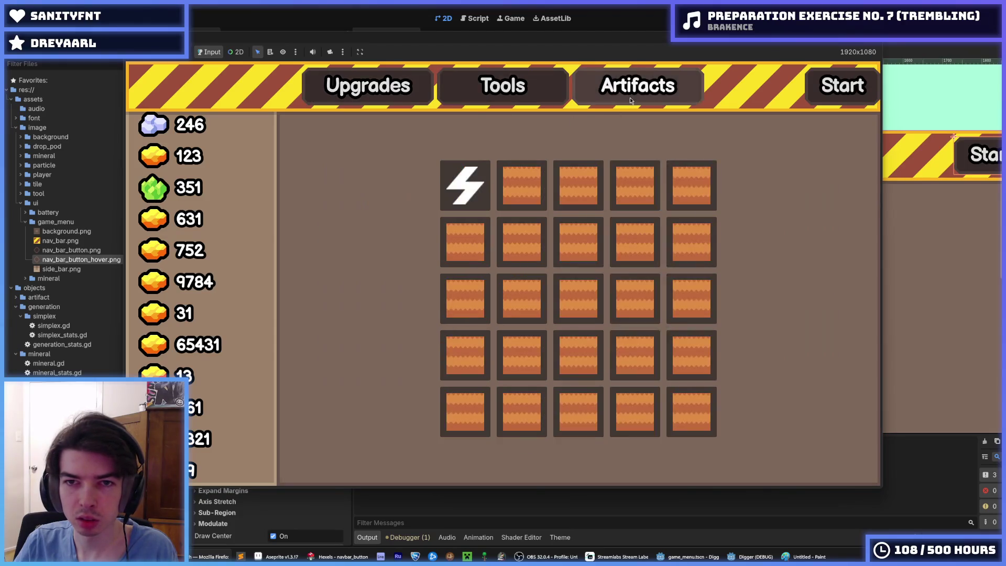
click(527, 101)
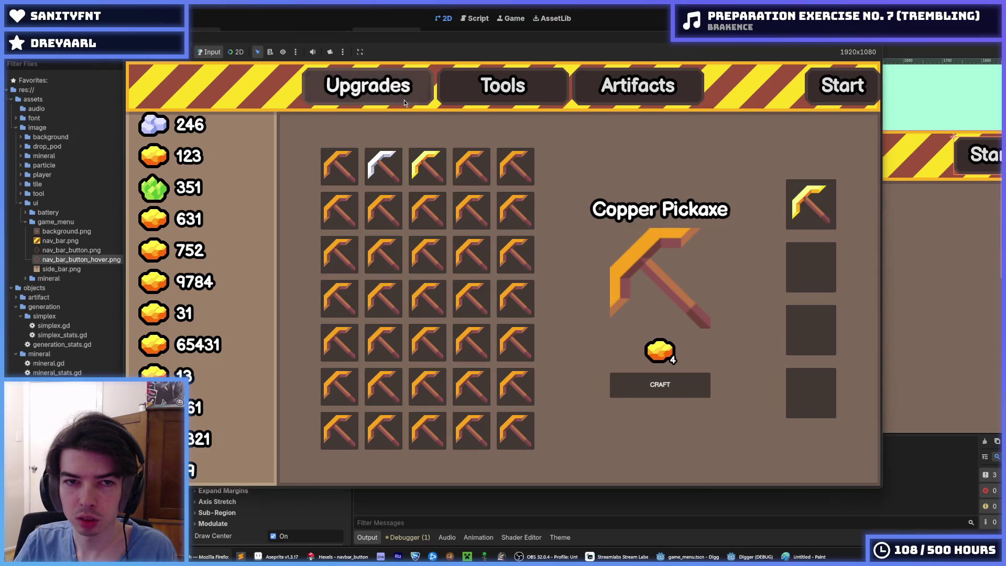
click(404, 100)
click(504, 93)
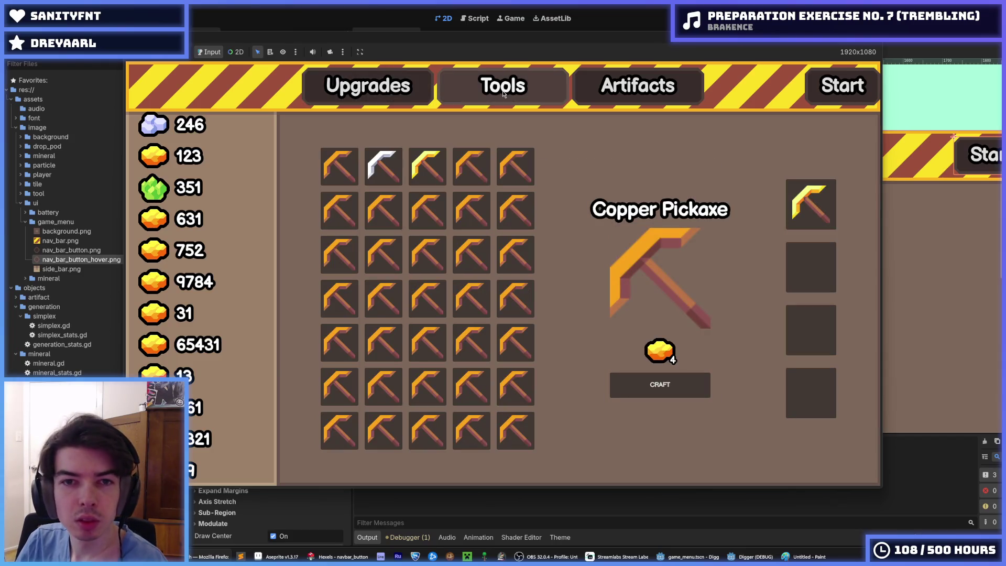
Return to the battery-slot grid page, stop the game, and bring Hexels forward
click(395, 96)
click(488, 97)
click(399, 97)
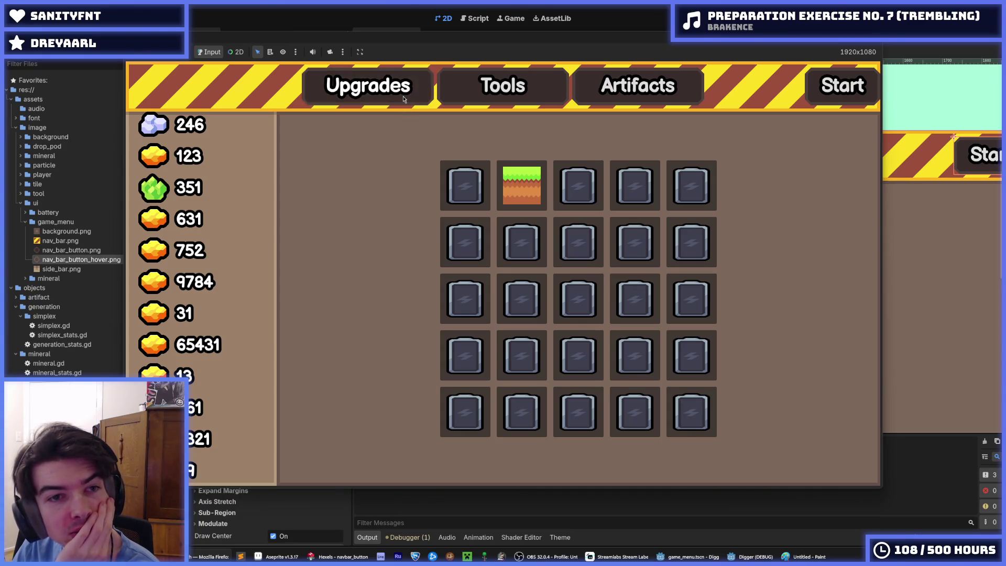
key(F8)
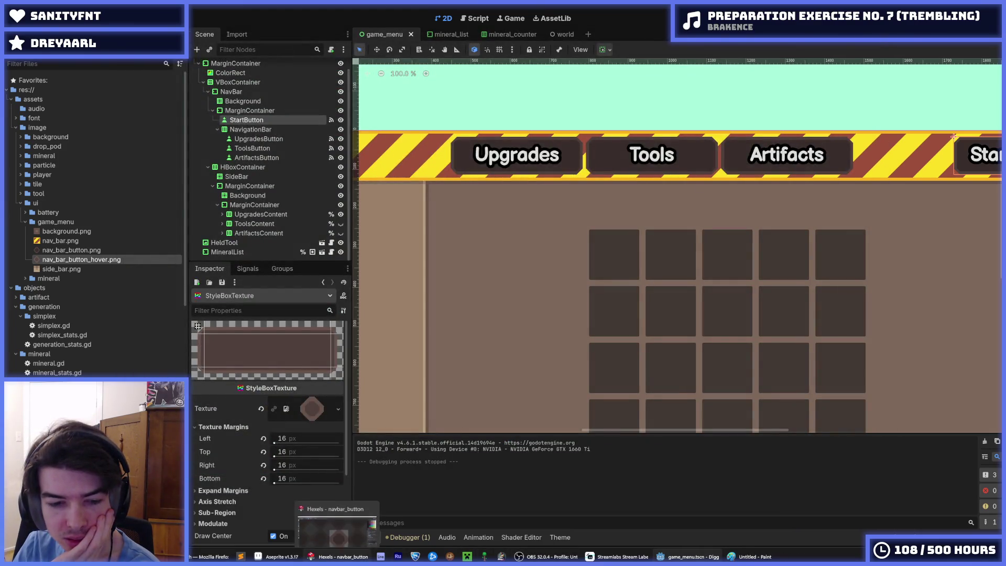
click(338, 557)
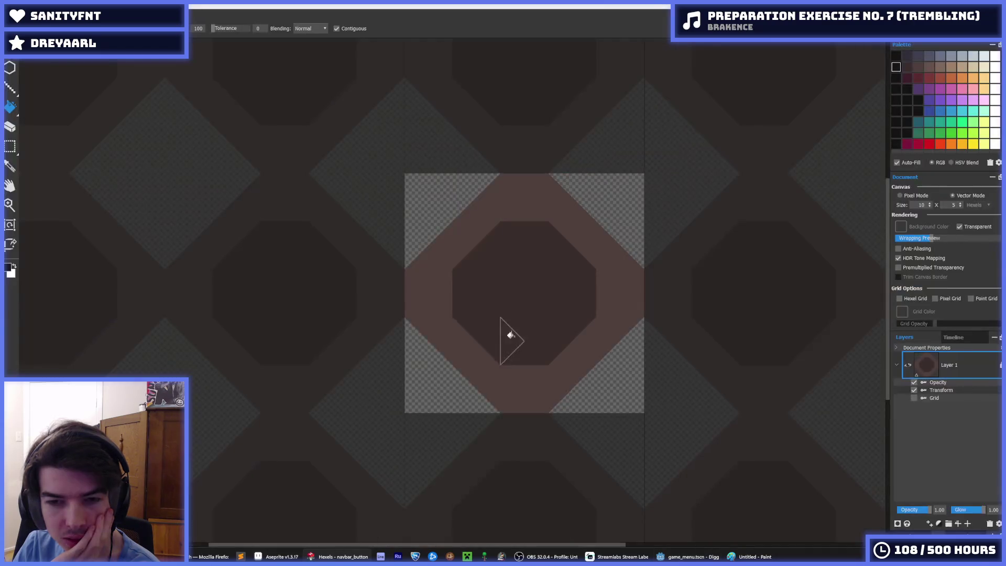
Paint the transparent left side and octagon corners brown, and fill the bottom notch
key(b)
alt+click(488, 213)
mouse_move(470, 186)
mouse_down()
mouse_move(418, 188)
mouse_move(433, 404)
mouse_move(618, 360)
mouse_move(631, 231)
mouse_move(568, 184)
mouse_move(555, 188)
mouse_up()
key(i)
click(502, 256)
mouse_move(502, 256)
mouse_down()
mouse_move(454, 268)
mouse_move(535, 355)
mouse_move(575, 260)
mouse_move(550, 229)
mouse_up()
key(i)
click(581, 391)
mouse_move(581, 392)
mouse_down()
mouse_move(488, 377)
mouse_move(524, 382)
mouse_up()
Lighten the top band, darken the bottom band and fill the inner panel dark
key(i)
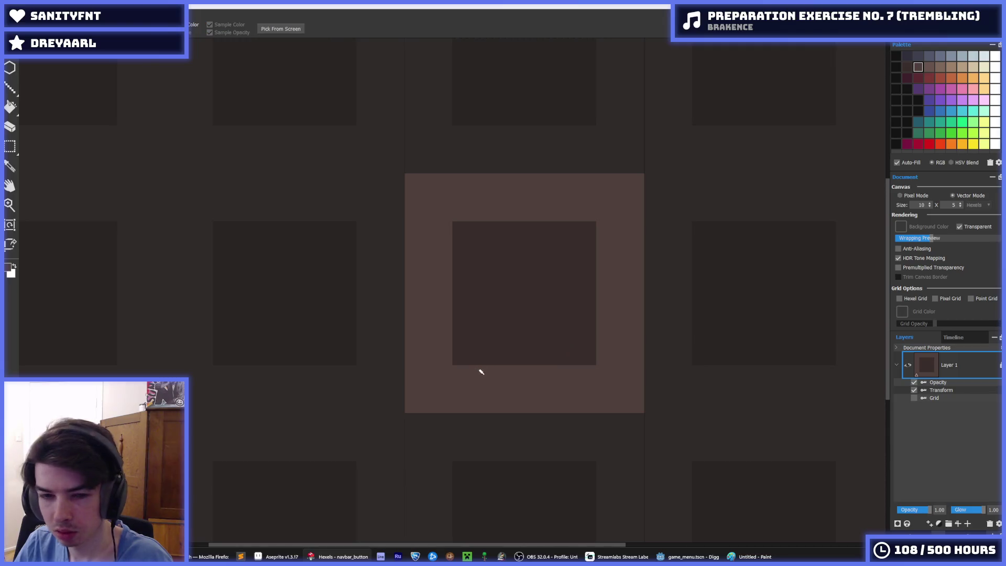
click(481, 372)
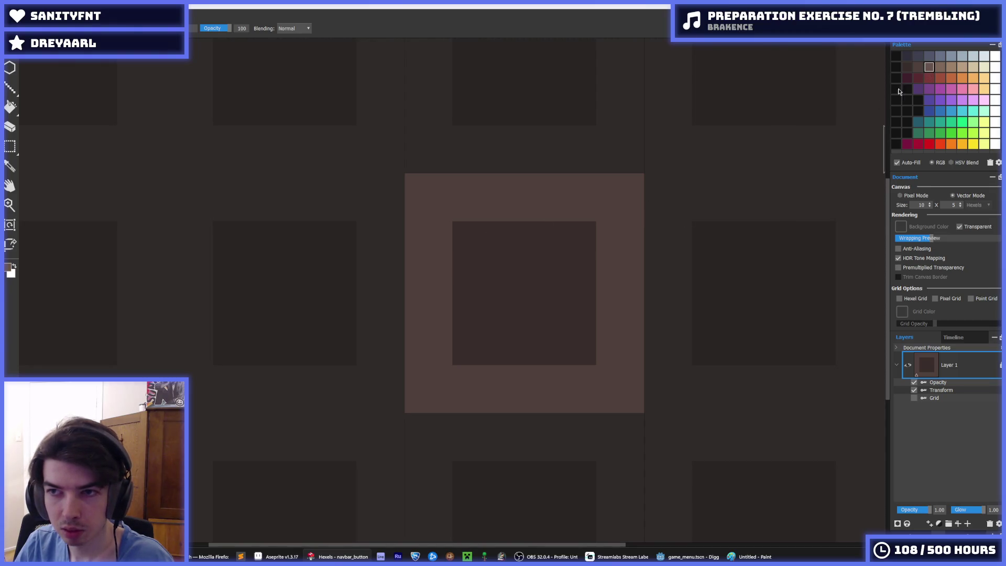
mouse_move(453, 202)
mouse_down()
mouse_move(424, 186)
mouse_move(608, 202)
mouse_up()
key(i)
key(b)
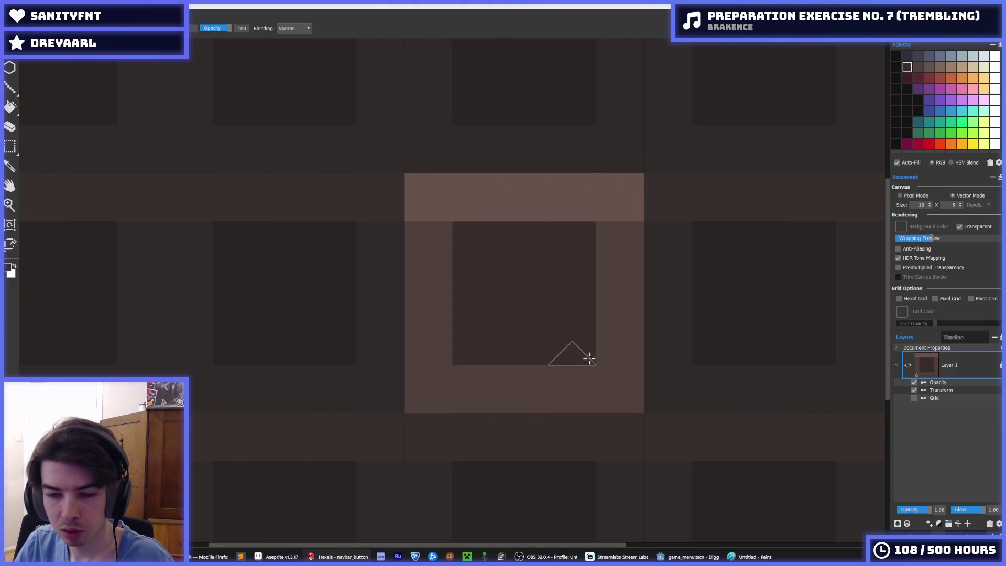
mouse_move(592, 383)
mouse_down()
mouse_move(521, 377)
mouse_move(474, 400)
mouse_move(638, 389)
mouse_up()
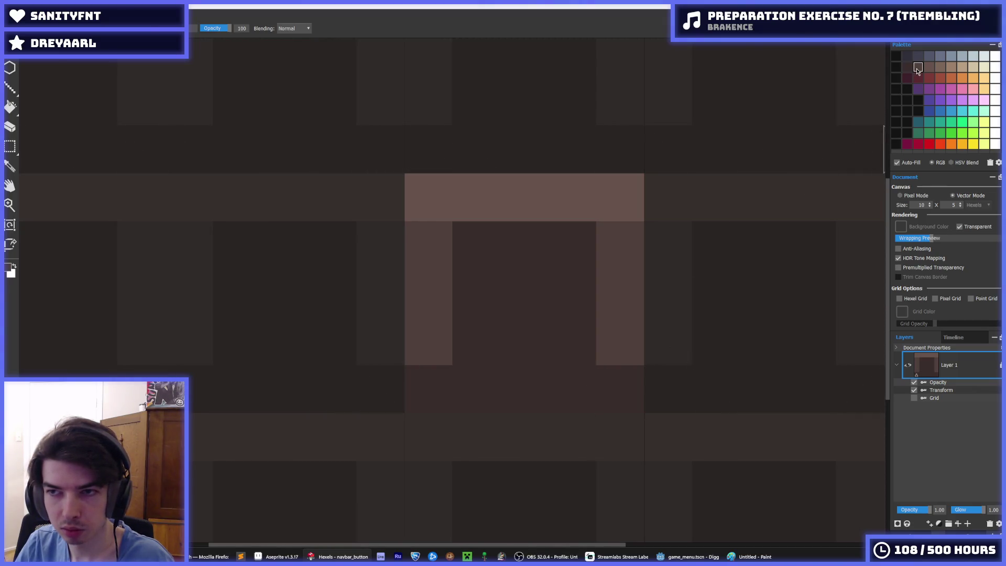
mouse_move(475, 240)
mouse_down()
mouse_move(478, 254)
mouse_move(528, 254)
mouse_move(590, 302)
mouse_move(579, 341)
mouse_up()
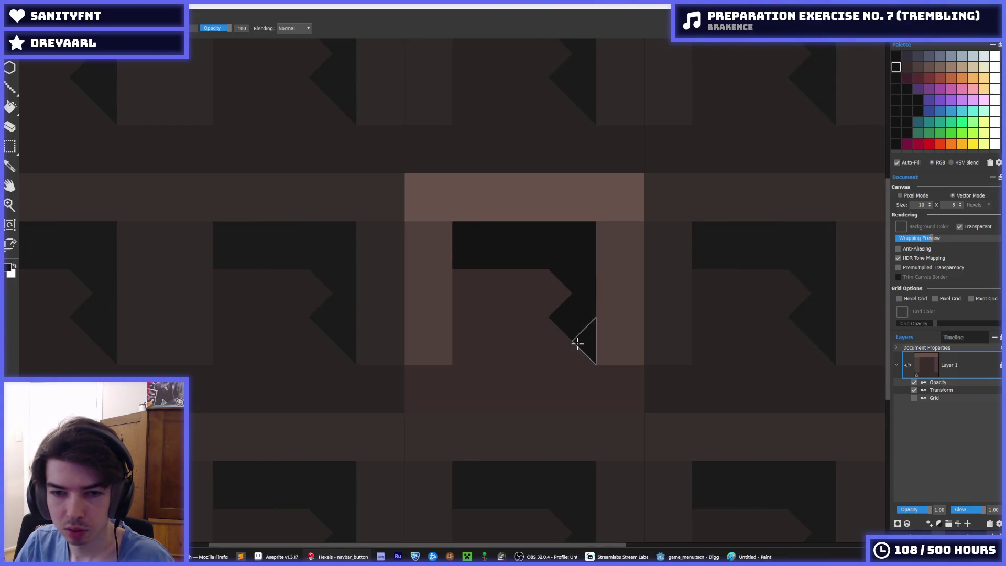
mouse_move(465, 278)
mouse_down()
mouse_move(476, 352)
mouse_move(488, 315)
mouse_up()
click(549, 327)
Undo the dark paint inside the square
key(i)
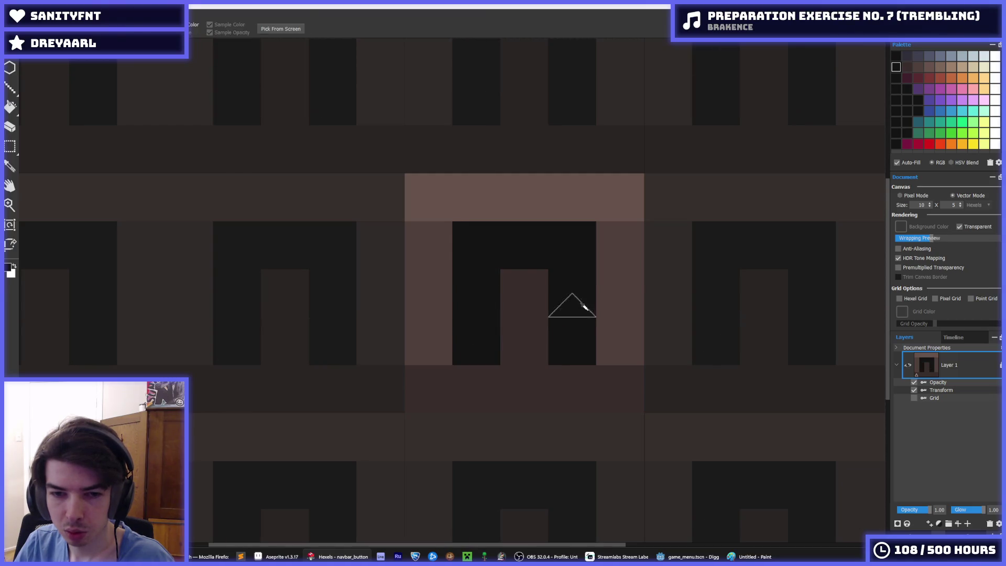
scroll(580, 308, down, 5)
scroll(582, 307, up, 3)
scroll(582, 307, up, 3)
key(ctrl+z)
key(ctrl+z)
key(ctrl+z)
scroll(361, 321, up, 2)
scroll(335, 326, down, 3)
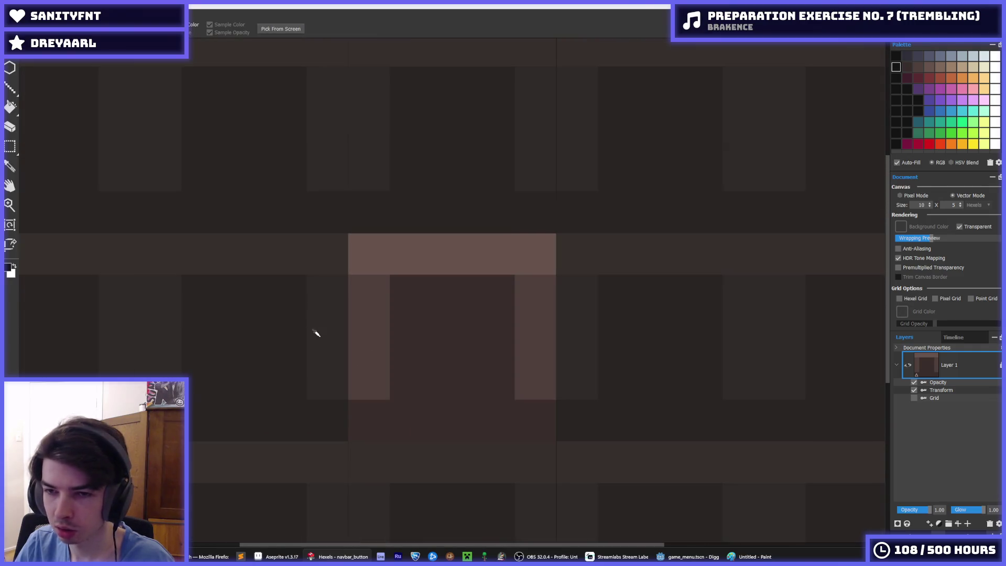
scroll(299, 362, up, 2)
scroll(466, 362, down, 1)
scroll(466, 361, down, 2)
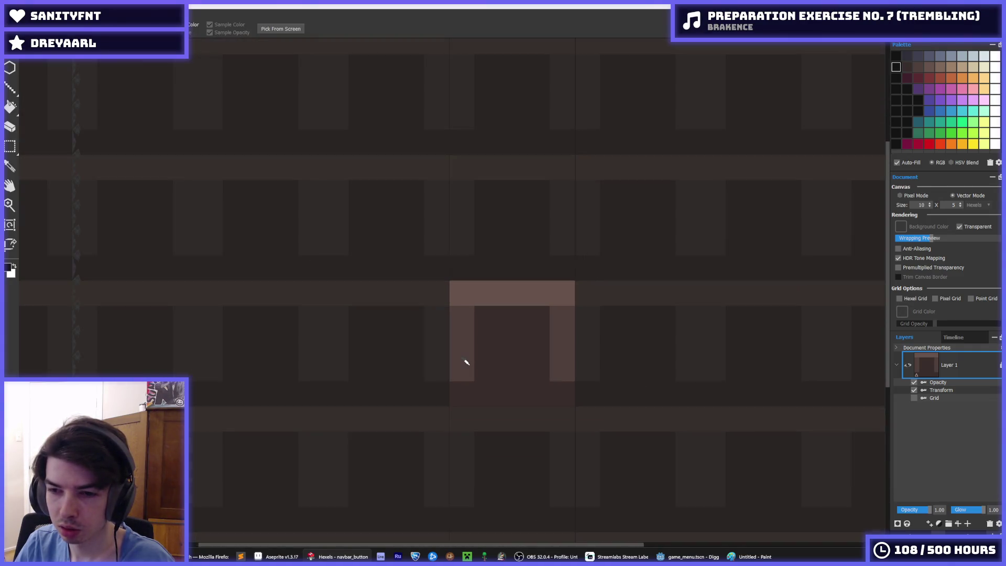
scroll(465, 360, up, 2)
Paint the left column and bottom row light brown to close the ring
key(b)
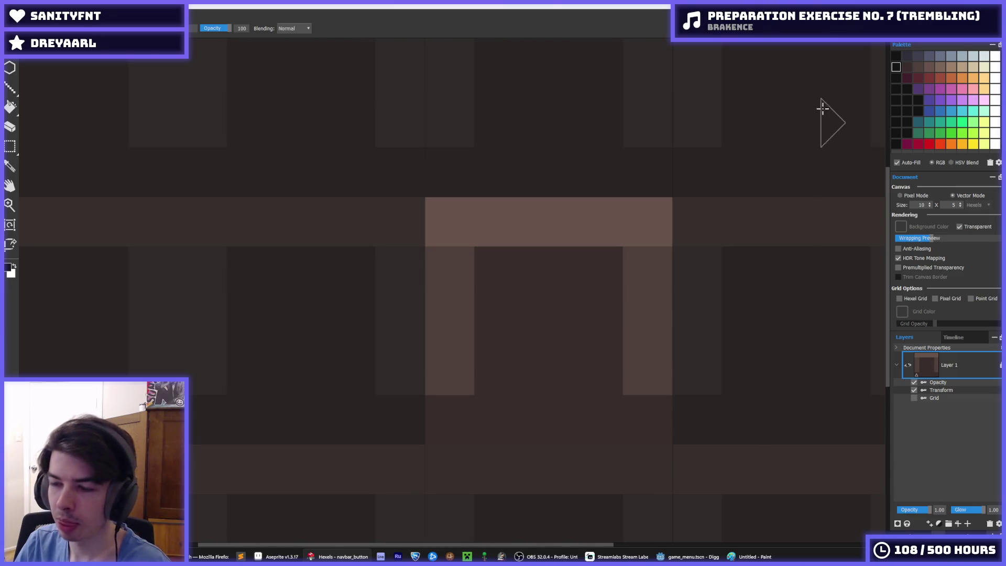
click(908, 67)
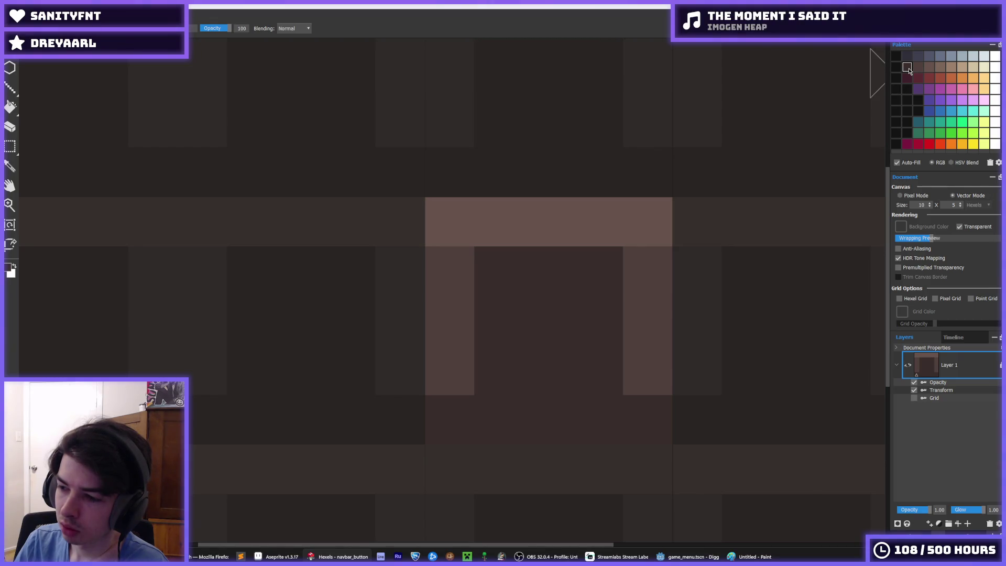
click(918, 67)
key(i)
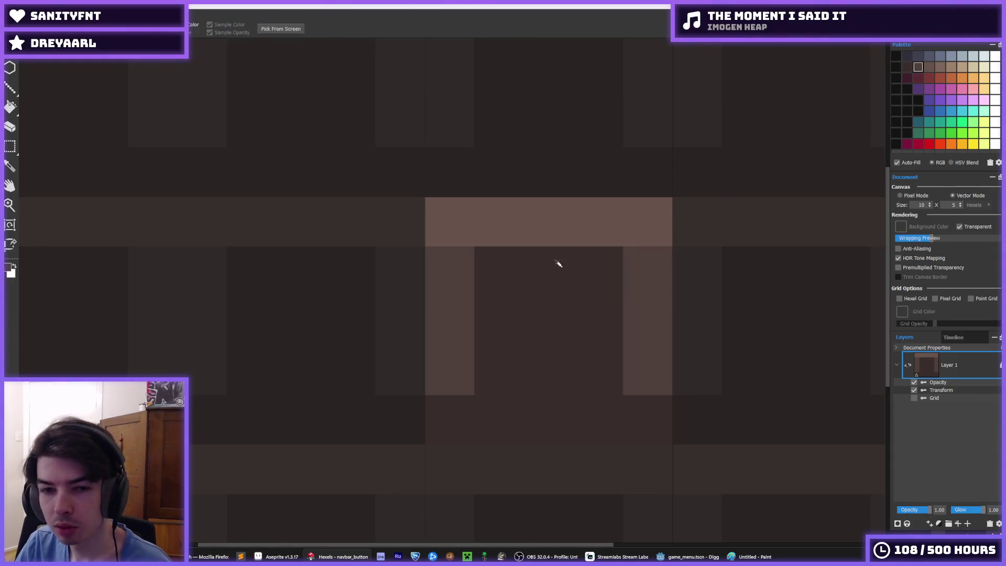
scroll(483, 272, down, 3)
scroll(449, 270, up, 4)
scroll(449, 270, down, 4)
scroll(463, 277, up, 3)
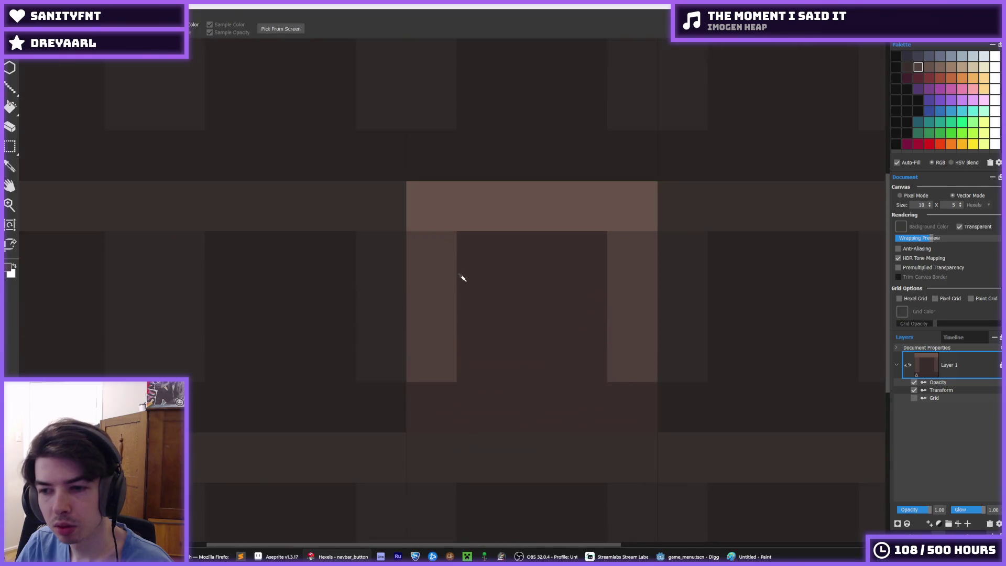
scroll(463, 278, up, 1)
key(b)
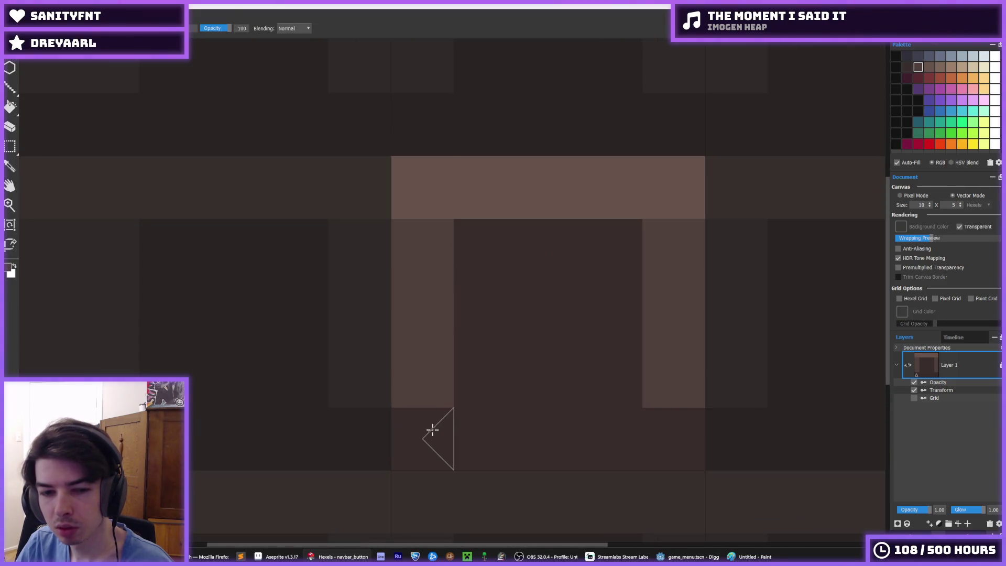
drag(432, 430, 407, 426)
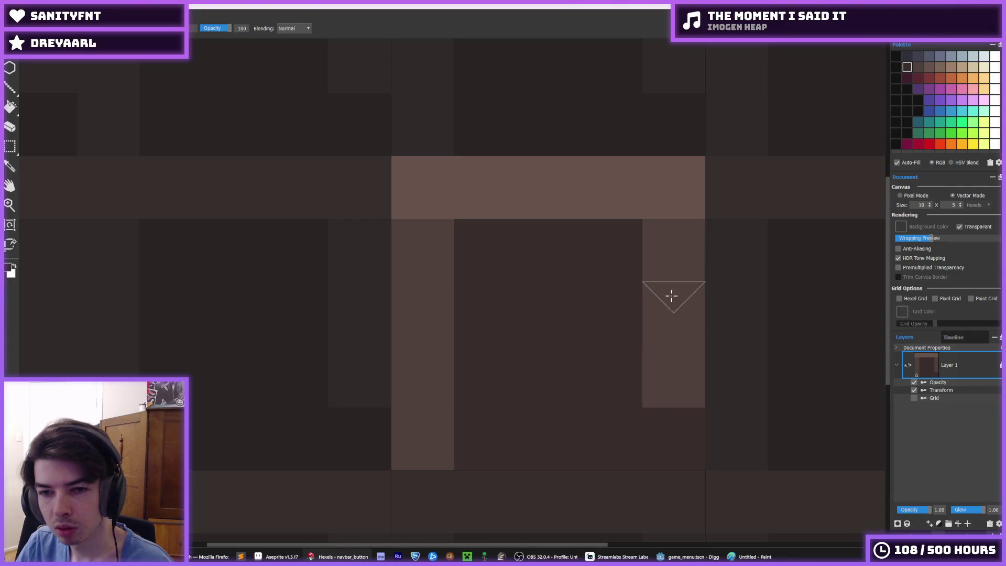
mouse_move(670, 411)
mouse_down()
mouse_move(555, 438)
mouse_move(618, 434)
mouse_move(673, 453)
mouse_up()
Erase the ring's top-left and top-right corner triangles to transparent
key(i)
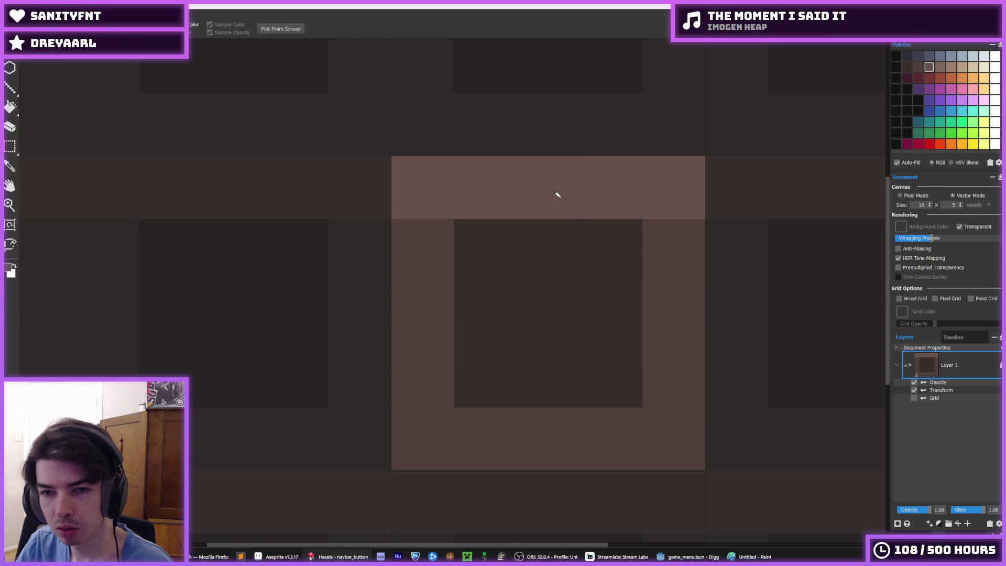
scroll(557, 195, down, 3)
scroll(559, 209, up, 2)
key(e)
click(456, 171)
key(b)
key(e)
click(630, 166)
key(b)
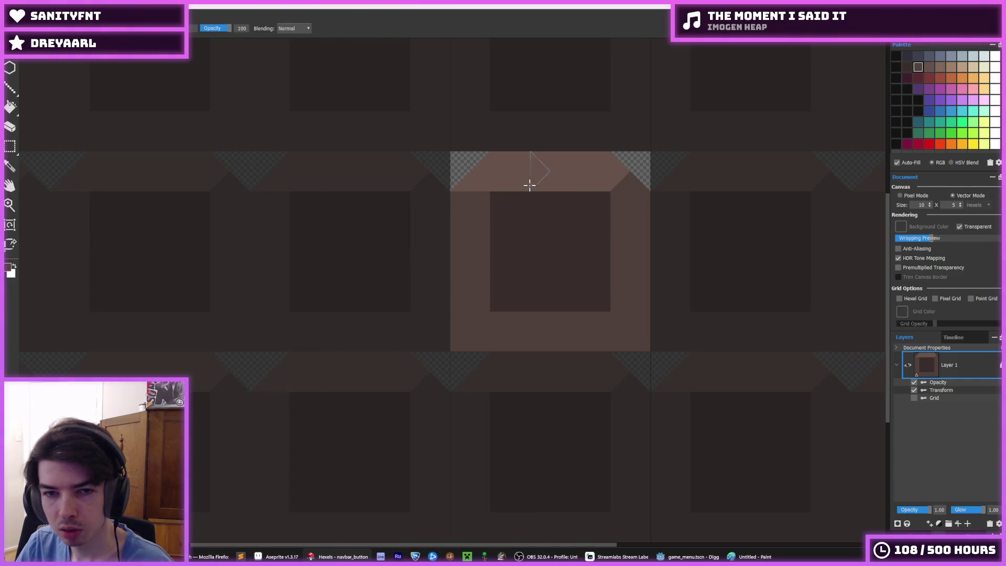
click(475, 180)
key(ctrl+z)
Erase the ring's bottom-right and bottom-left corner triangles to transparent
alt+click(557, 180)
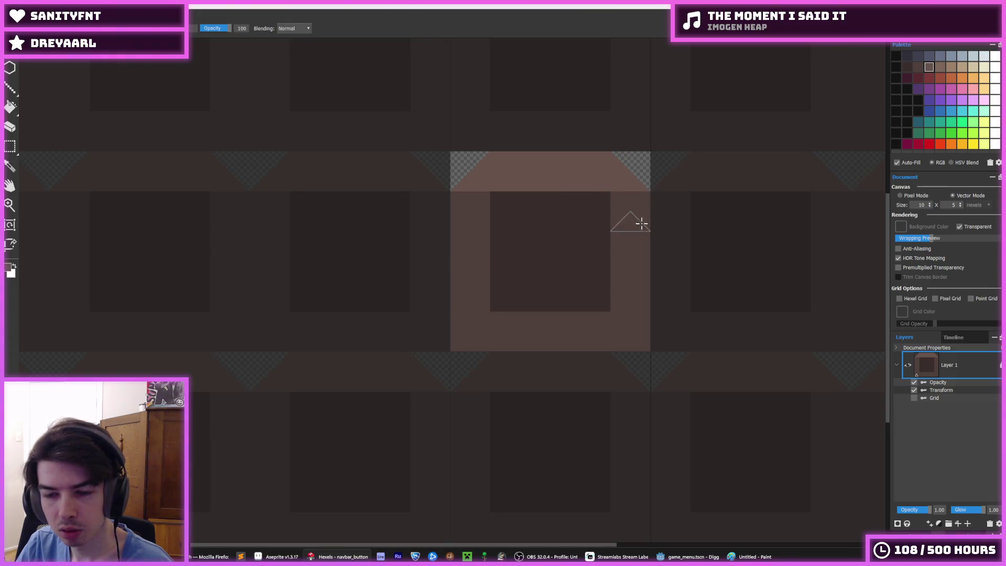
key(e)
click(626, 336)
key(b)
key(e)
click(470, 333)
key(b)
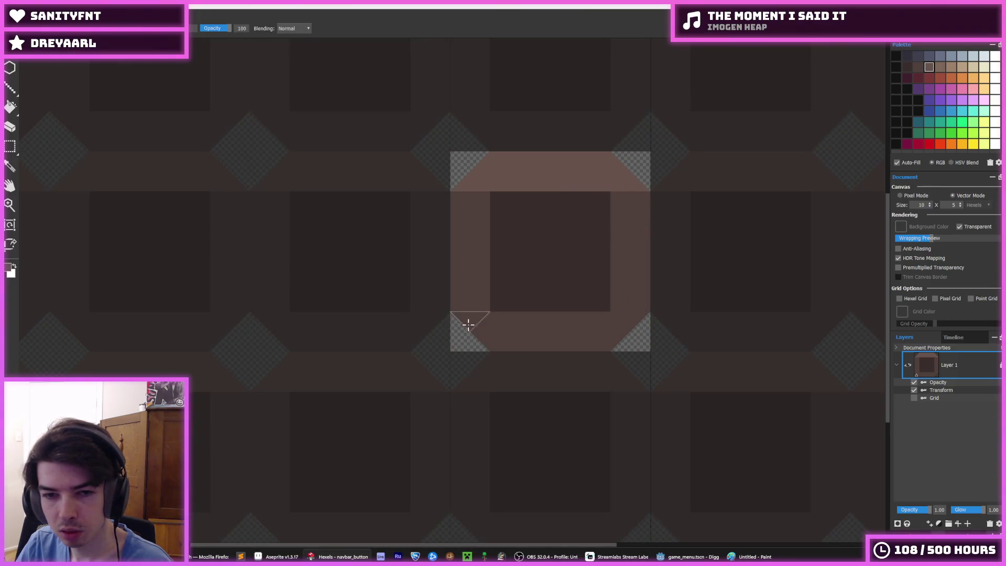
alt+click(492, 309)
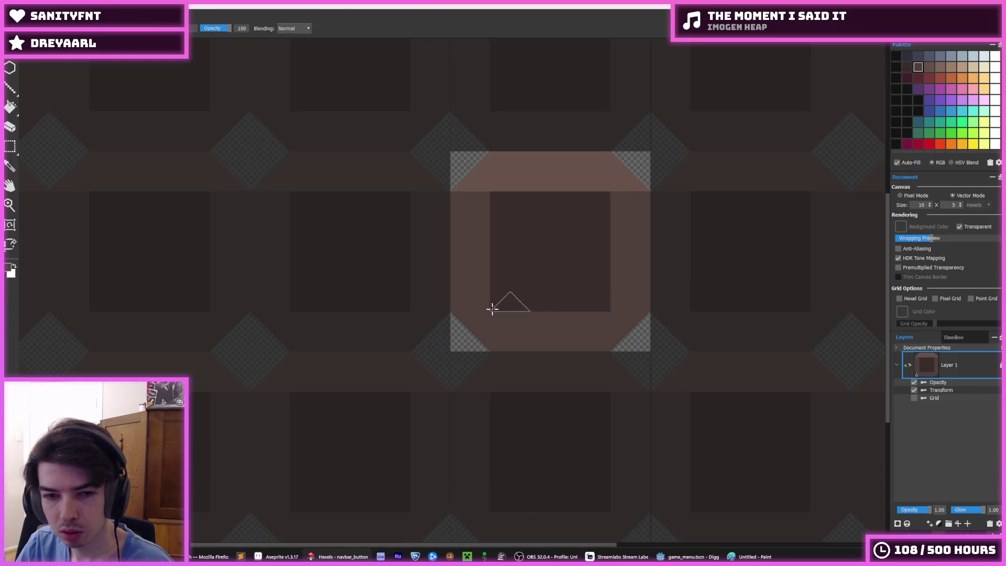
Export the tile as PNG, replacing nav_bar_button.png
key(ctrl+shift+s)
click(274, 110)
key(Return)
click(525, 279)
click(544, 397)
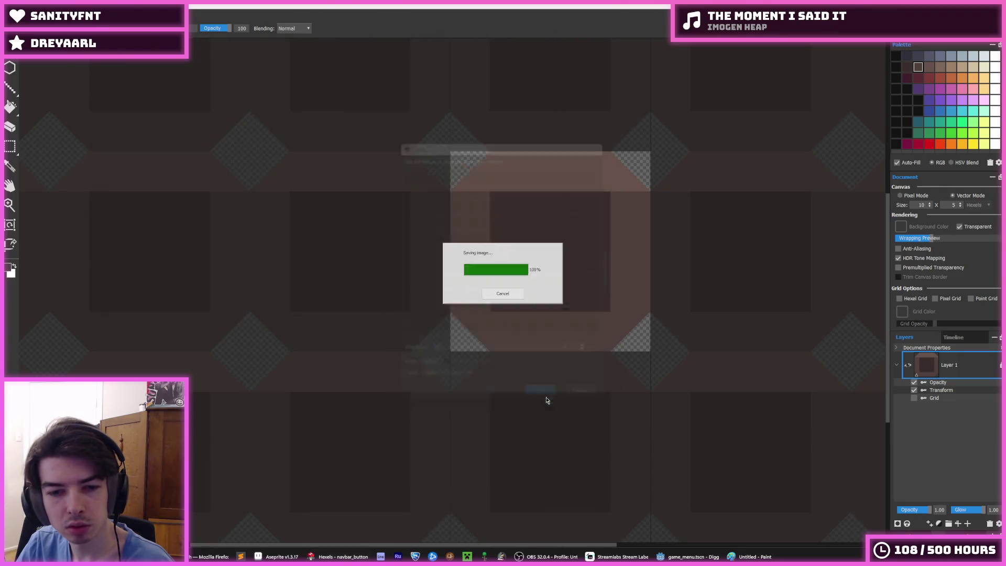
Inspect the reimported ring texture on the Upgrades button in Godot, then return to Hexels
click(682, 556)
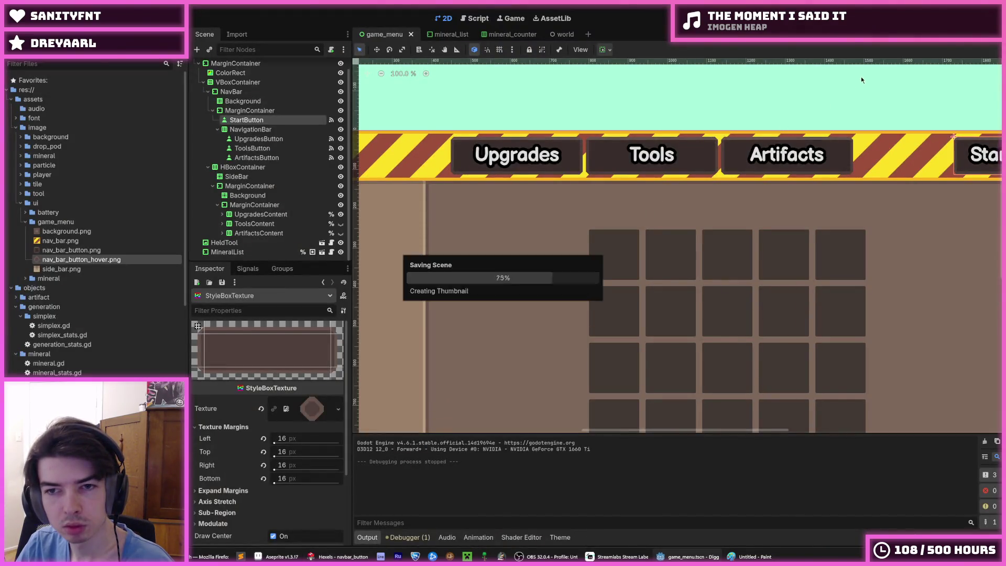
scroll(581, 203, up, 8)
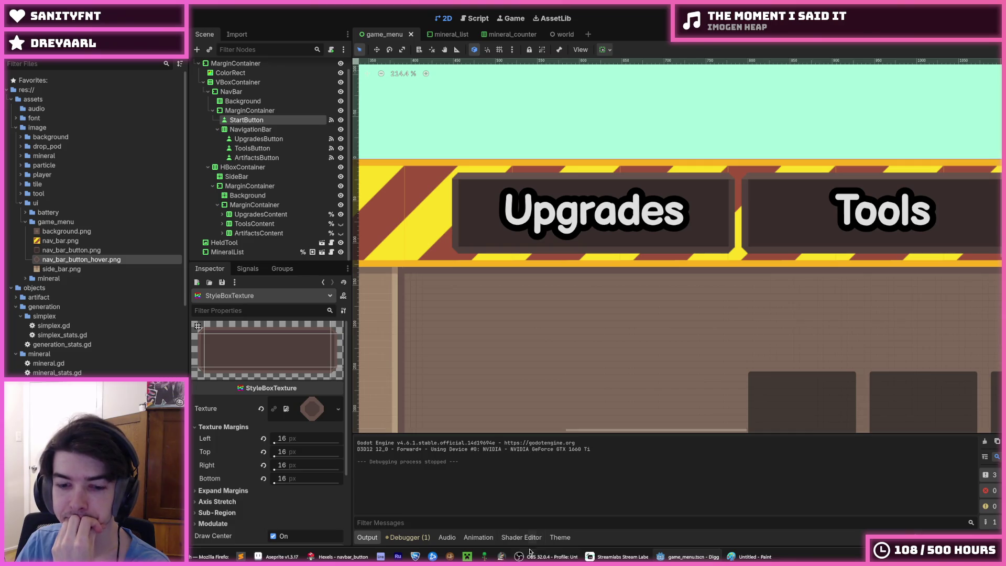
mouse_move(545, 555)
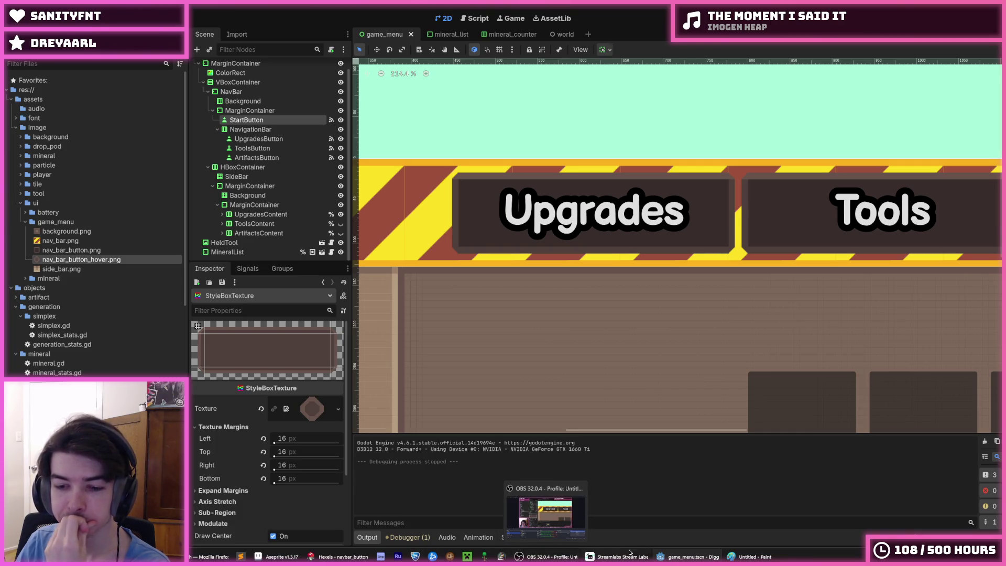
click(338, 557)
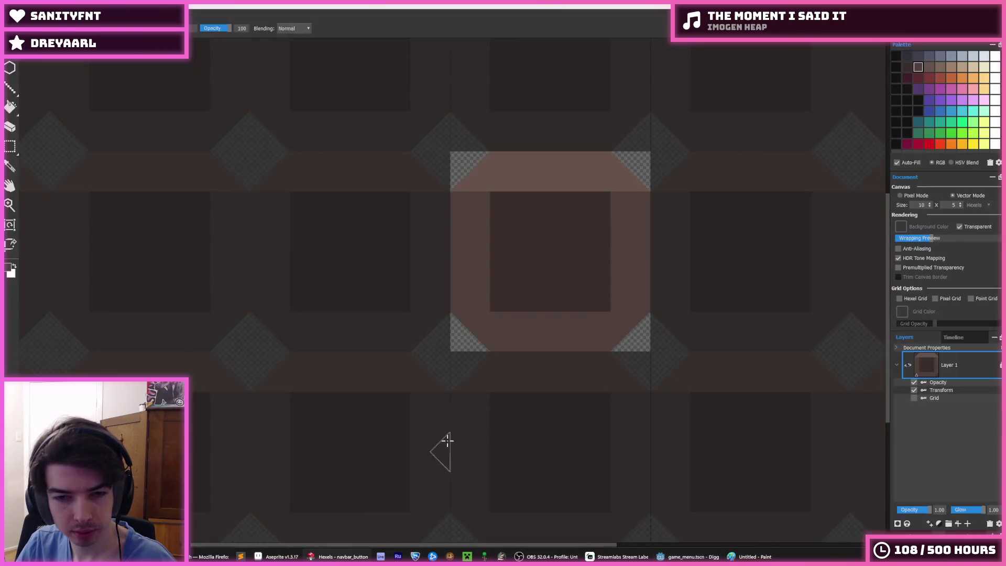
Fill the dark interior with brown and paint the row below the top band lighter brown
mouse_move(508, 200)
mouse_down()
mouse_move(499, 299)
mouse_move(599, 301)
mouse_move(577, 294)
mouse_move(596, 214)
mouse_move(582, 259)
mouse_up()
alt+click(539, 176)
mouse_move(560, 210)
mouse_down()
mouse_move(465, 202)
mouse_move(566, 218)
mouse_move(626, 201)
mouse_move(631, 179)
mouse_move(600, 159)
mouse_move(637, 206)
mouse_up()
Erase the top-left, bottom-left and bottom-right corners to transparent
key(e)
mouse_move(480, 164)
mouse_down()
mouse_move(449, 196)
mouse_move(504, 158)
mouse_up()
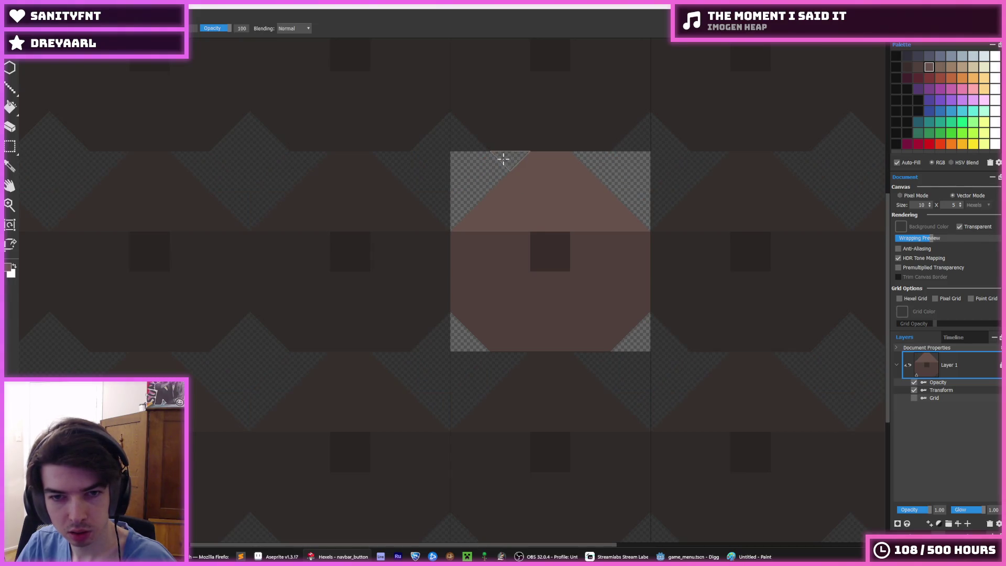
drag(460, 308, 509, 334)
drag(594, 344, 657, 288)
key(b)
Export the tile over nav_bar_button.png and switch back to Godot
key(ctrl+e)
double_click(274, 110)
click(525, 279)
click(545, 397)
click(689, 556)
scroll(603, 309, down, 4)
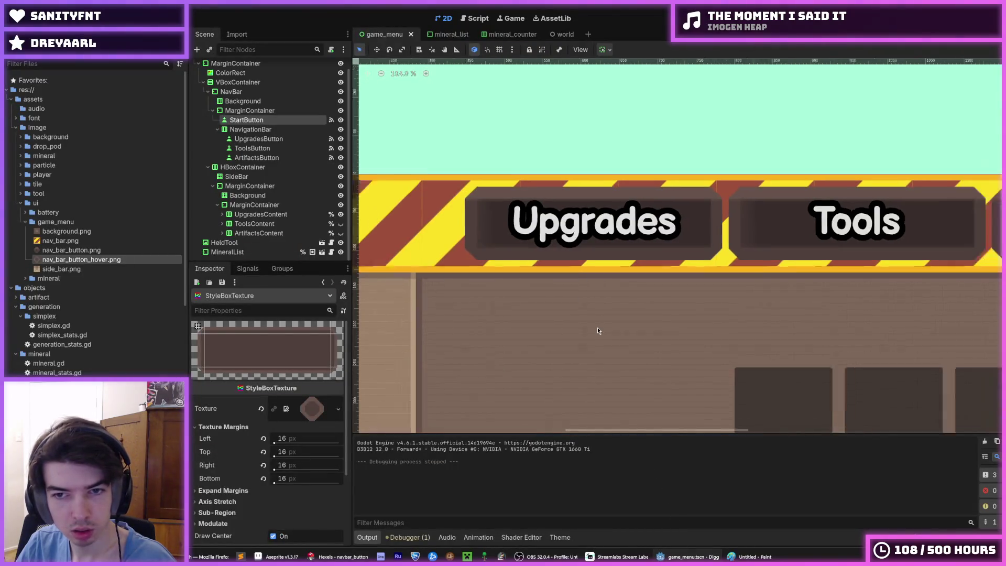
Set the StyleBoxTexture's texture margins to 32
scroll(606, 292, up, 5)
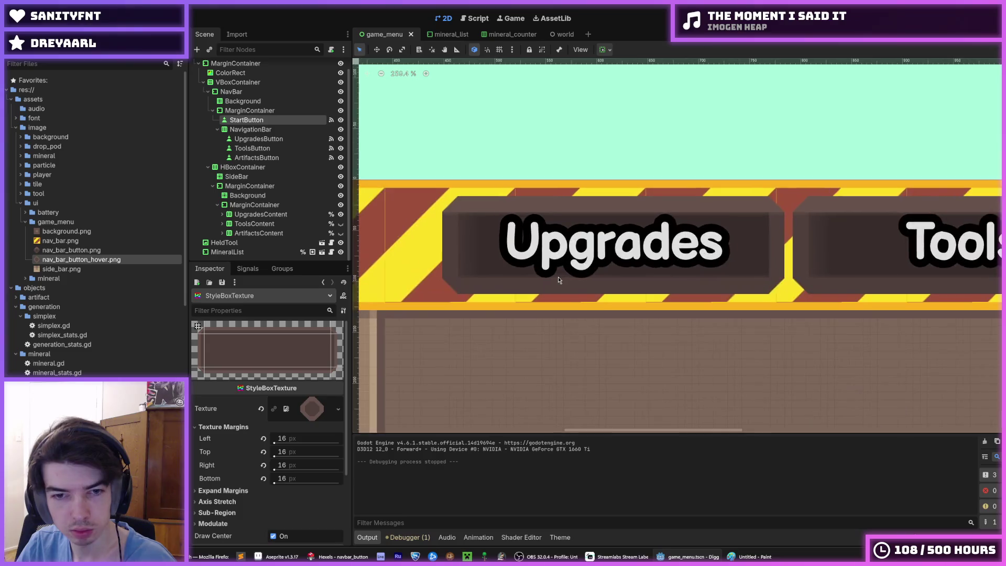
scroll(498, 281, down, 1)
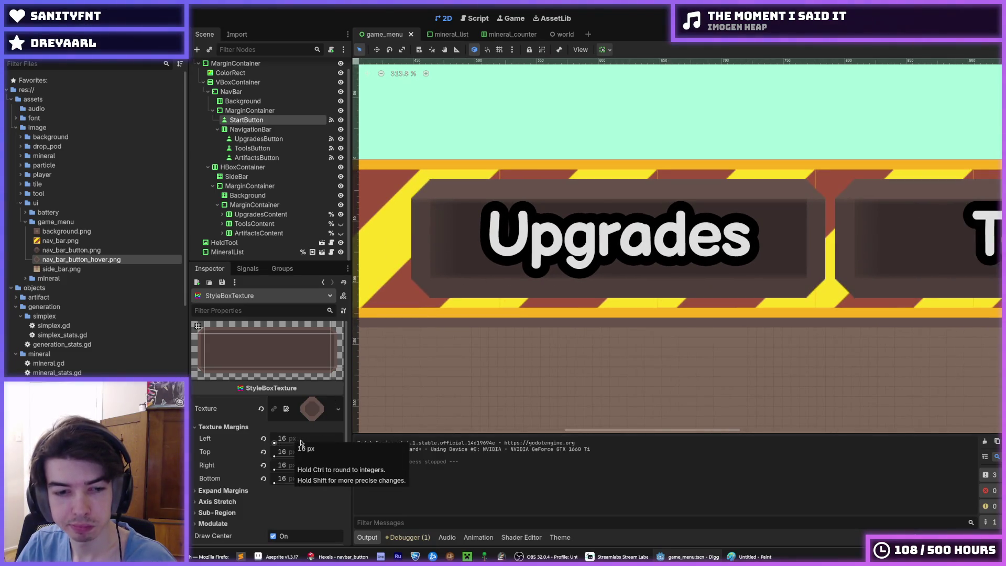
click(291, 439)
key(Tab)
text(32)
key(Tab)
text(32)
key(Tab)
text(32)
key(Return)
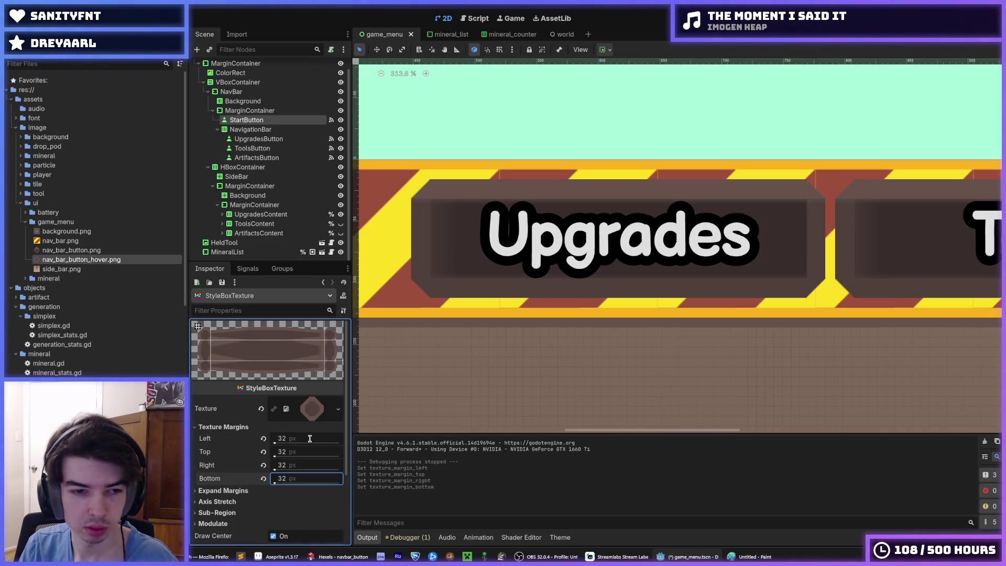
Change the texture margins back to 16
click(310, 439)
text(16)
key(Tab)
key(Tab)
text(16)
key(Tab)
text(16)
key(Return)
Save the game menu scene, test-run the game, close it and return to Hexels
key(ctrl+s)
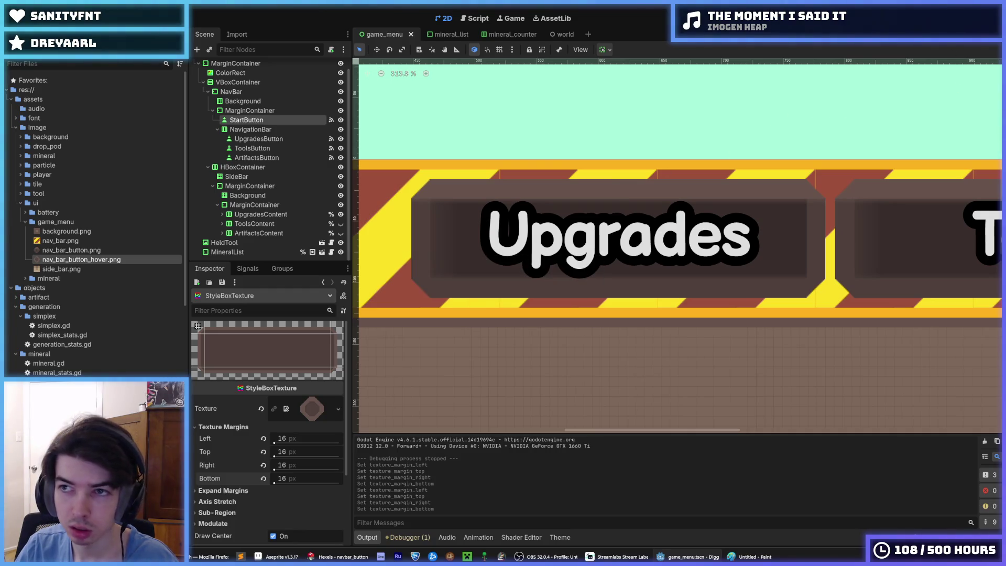
key(F5)
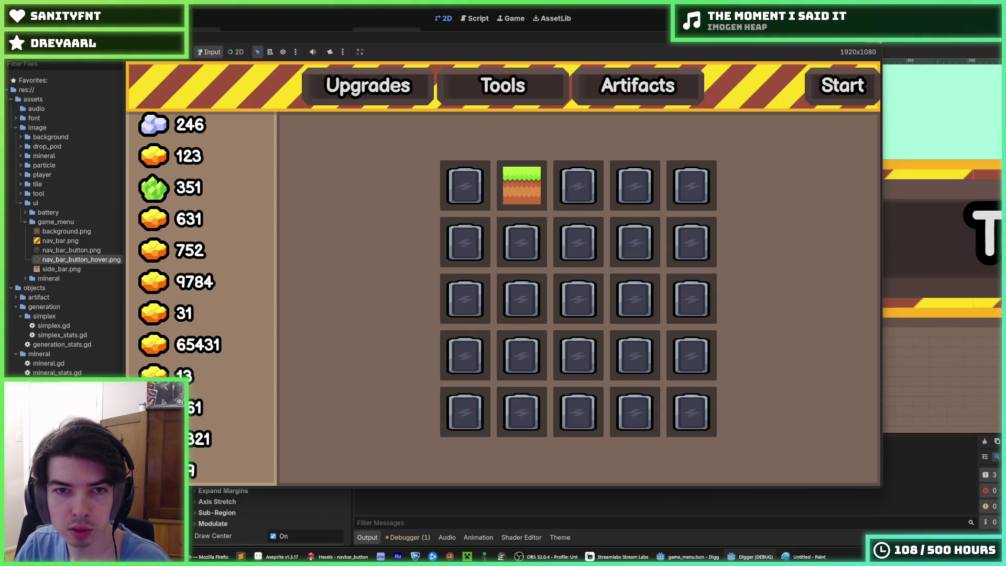
key(alt+F4)
key(alt+Tab)
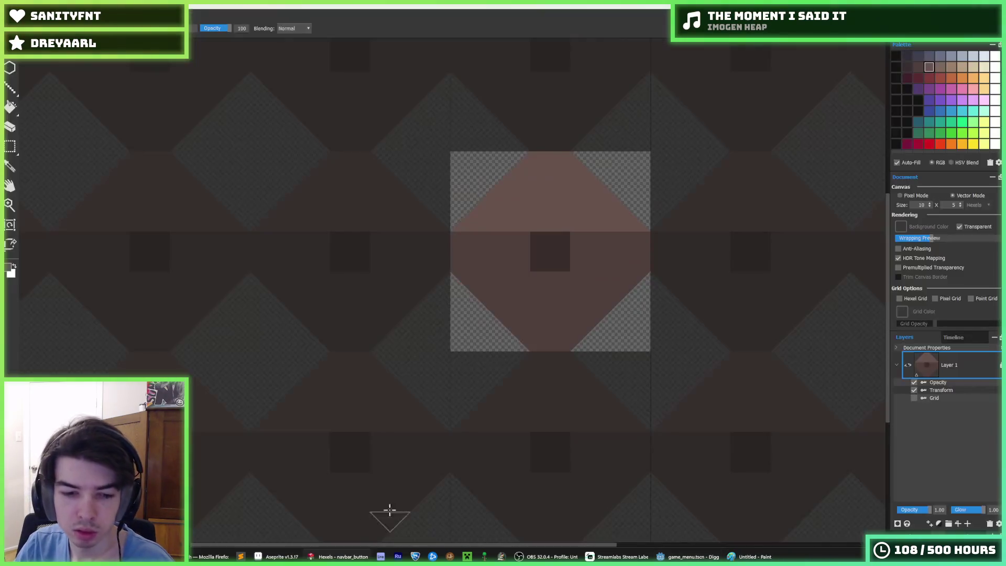
Paint the transparent bottom corners brown and fill the cutout with dark brown
mouse_move(465, 313)
mouse_down()
mouse_move(499, 332)
mouse_move(624, 312)
mouse_move(634, 344)
mouse_up()
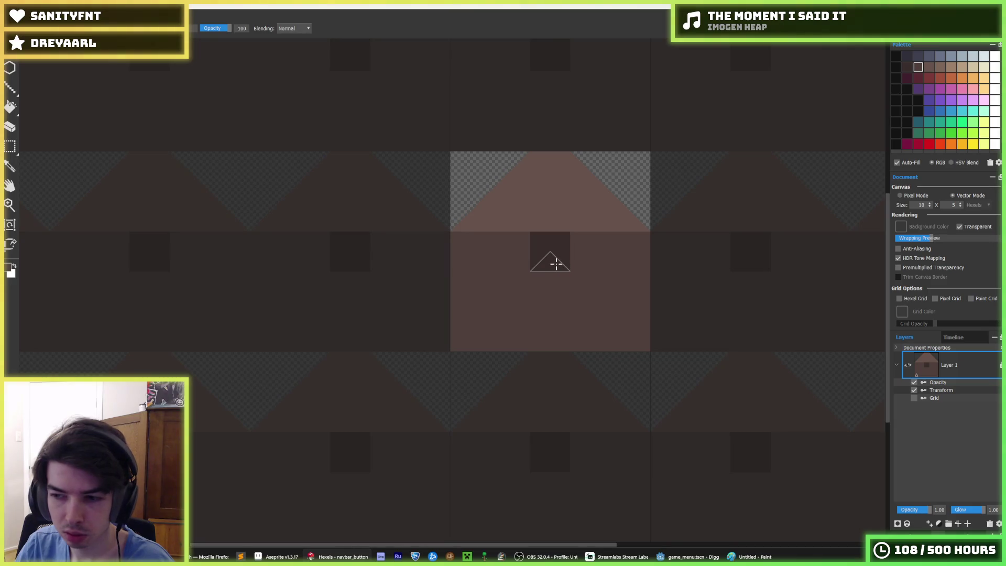
alt+click(551, 252)
mouse_move(550, 251)
mouse_down()
mouse_move(540, 218)
mouse_move(526, 213)
mouse_move(515, 262)
mouse_move(532, 285)
mouse_move(504, 288)
mouse_up()
mouse_move(553, 275)
mouse_down()
mouse_move(602, 252)
mouse_move(573, 213)
mouse_move(546, 234)
mouse_move(614, 243)
mouse_move(622, 303)
mouse_up()
Add a lighter brown rim on the right notch and darken the lower interior
key(i)
click(614, 242)
mouse_move(496, 265)
mouse_down()
mouse_move(543, 243)
mouse_move(537, 288)
mouse_move(525, 294)
mouse_move(584, 267)
mouse_move(551, 293)
mouse_up()
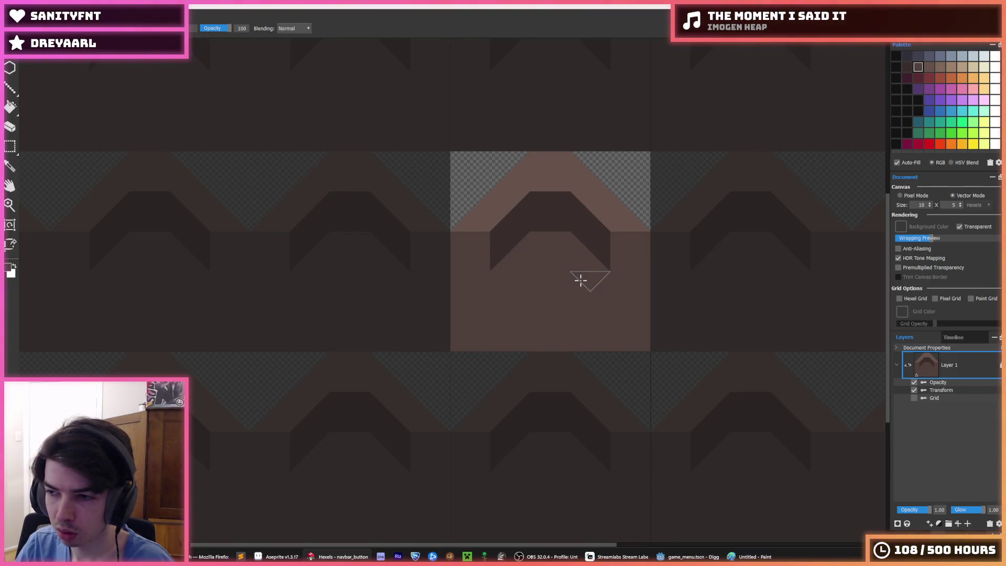
alt+click(494, 243)
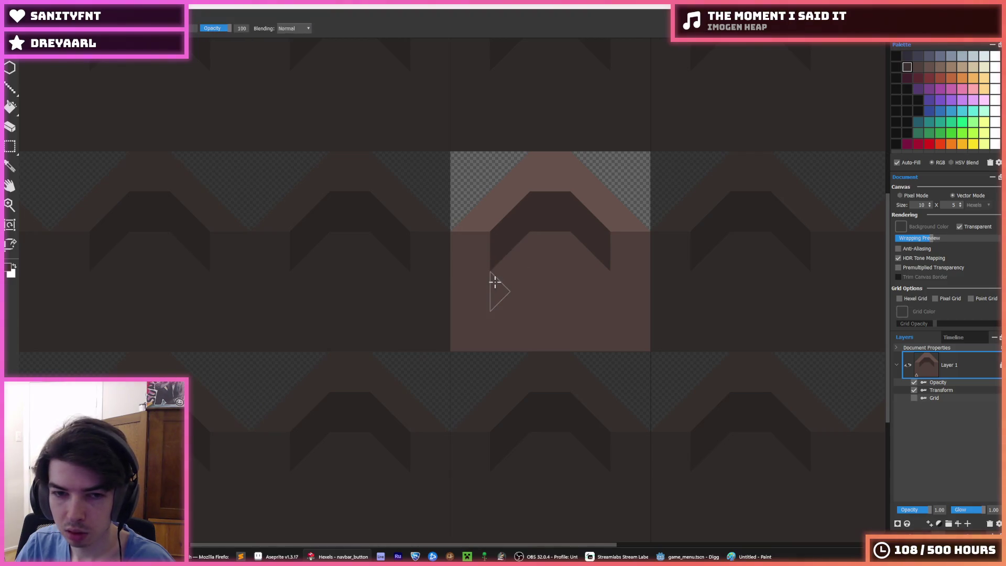
mouse_move(473, 288)
mouse_down()
mouse_move(544, 234)
mouse_move(608, 292)
mouse_up()
key(ctrl+z)
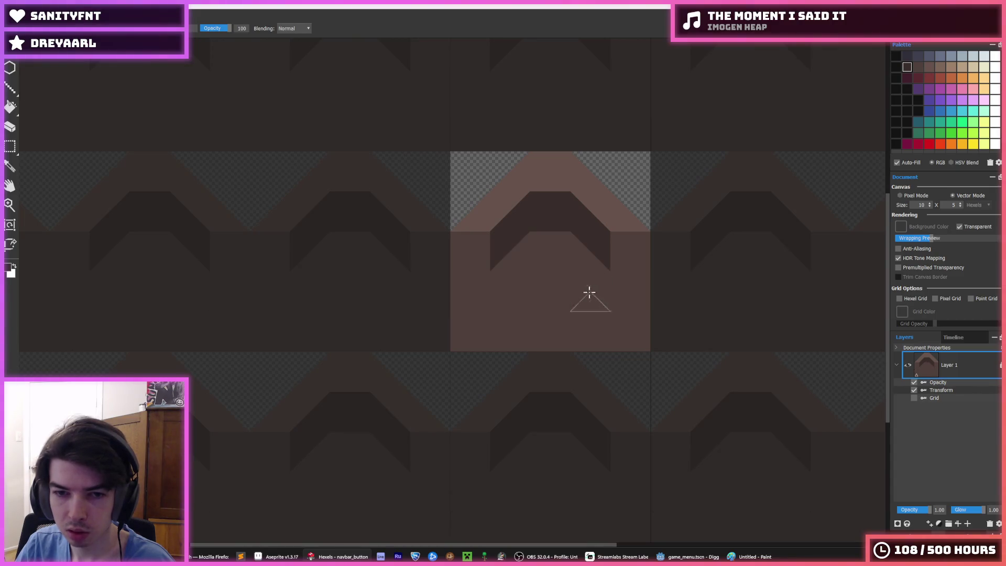
mouse_move(507, 271)
mouse_down()
mouse_move(505, 254)
mouse_move(526, 285)
mouse_move(577, 251)
mouse_move(547, 295)
mouse_up()
Export the tile over nav_bar_button.png and view the update in Godot
key(ctrl+e)
click(277, 111)
click(499, 303)
click(528, 277)
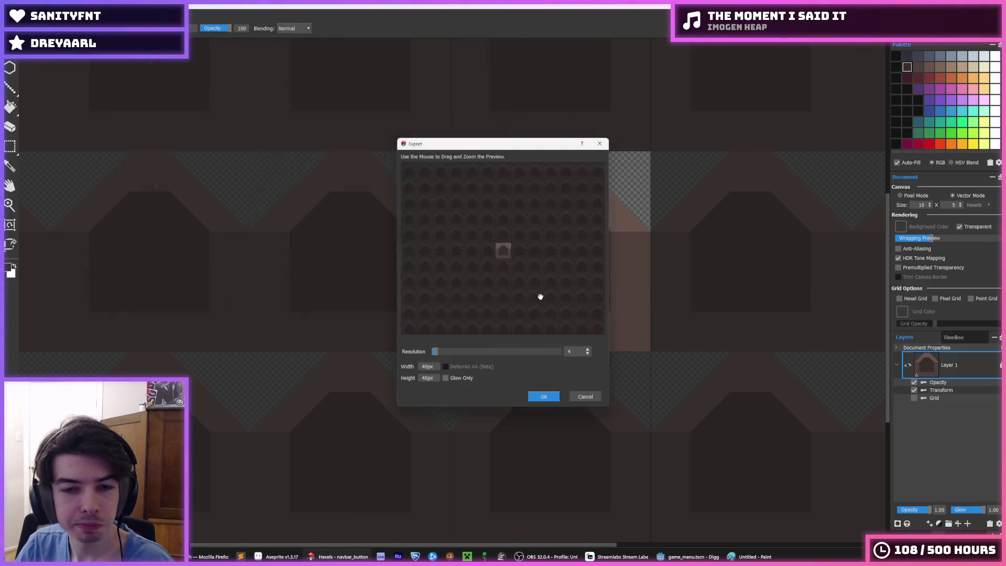
click(543, 397)
click(687, 557)
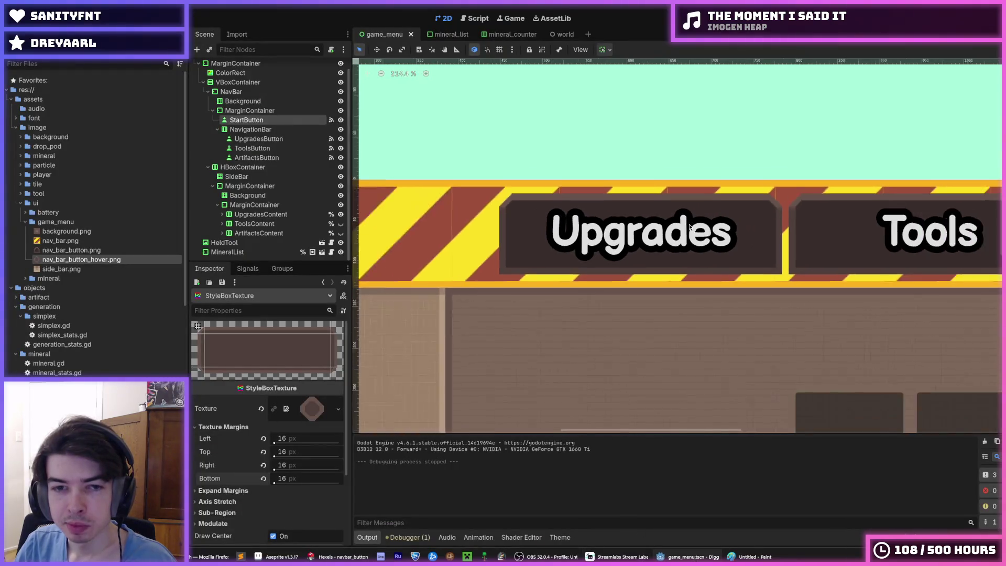
Re-export the Hexels tile over nav_bar_button.png and check the reimported nav buttons in Godot
scroll(700, 229, up, 2)
click(338, 556)
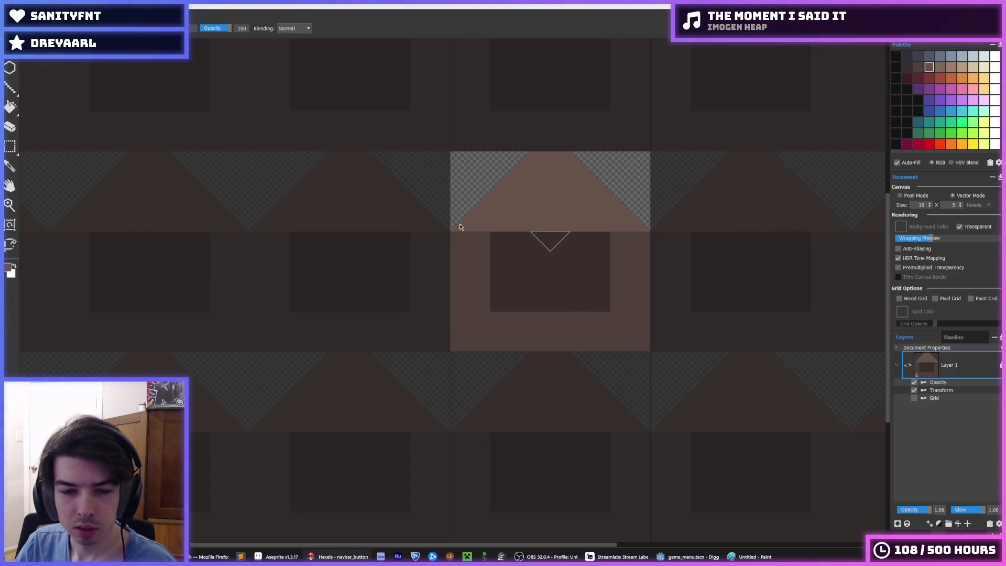
key(ctrl+shift+s)
key(Return)
click(523, 279)
click(543, 395)
click(687, 557)
scroll(638, 313, down, 4)
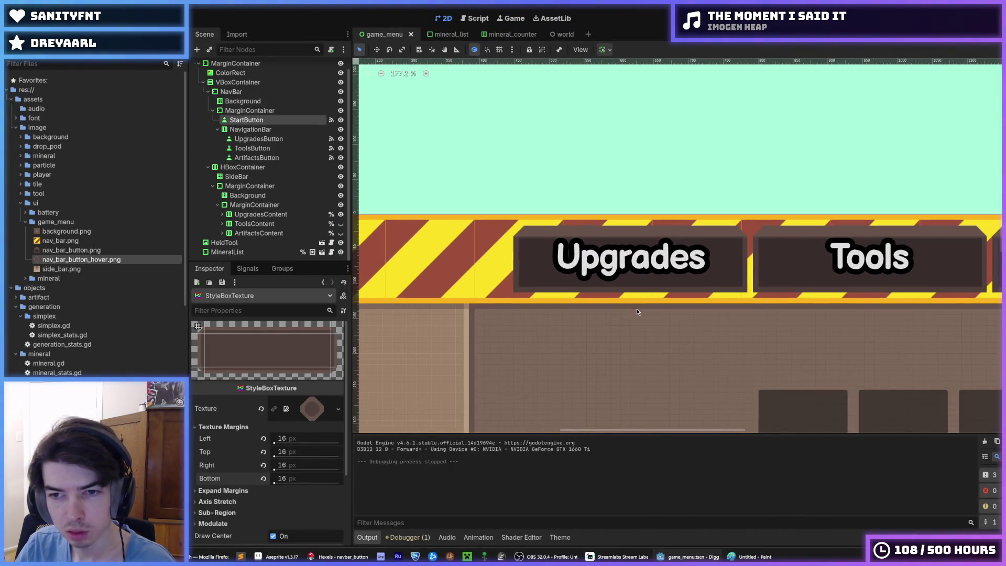
scroll(637, 312, down, 3)
drag(637, 312, 581, 313)
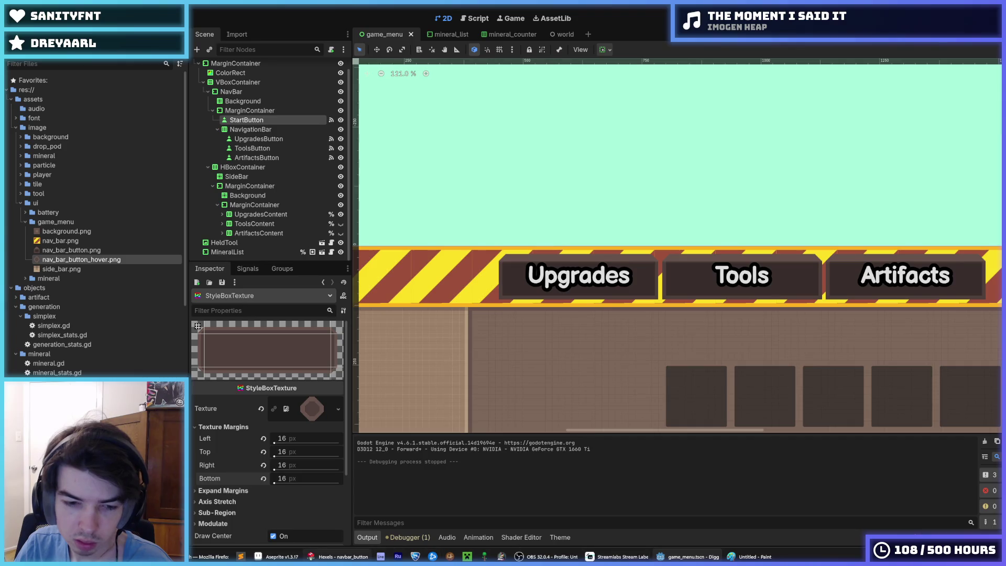
Fill the tile's lighter ring and upper triangle with darker colours
click(338, 557)
click(517, 258)
key(g)
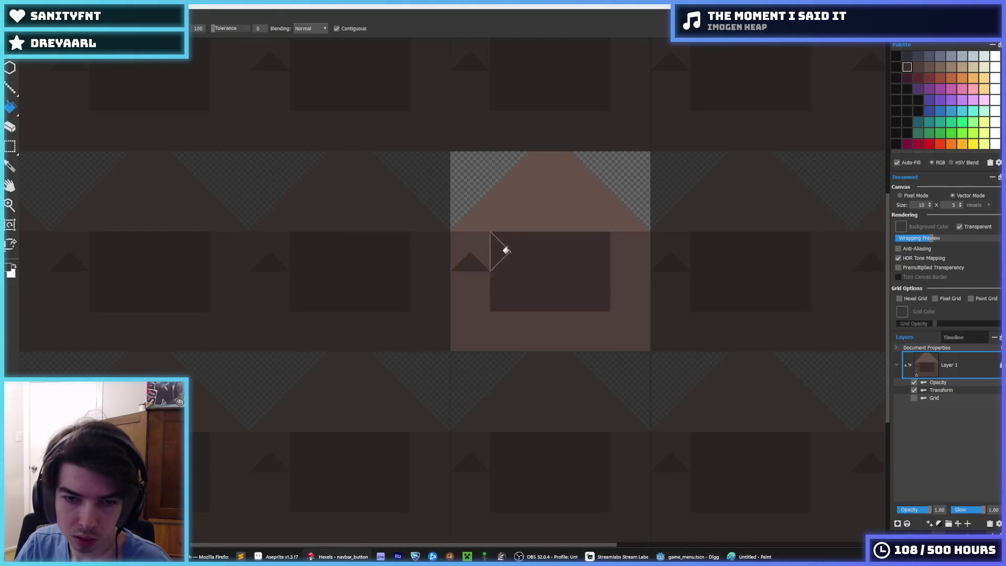
click(492, 335)
click(919, 66)
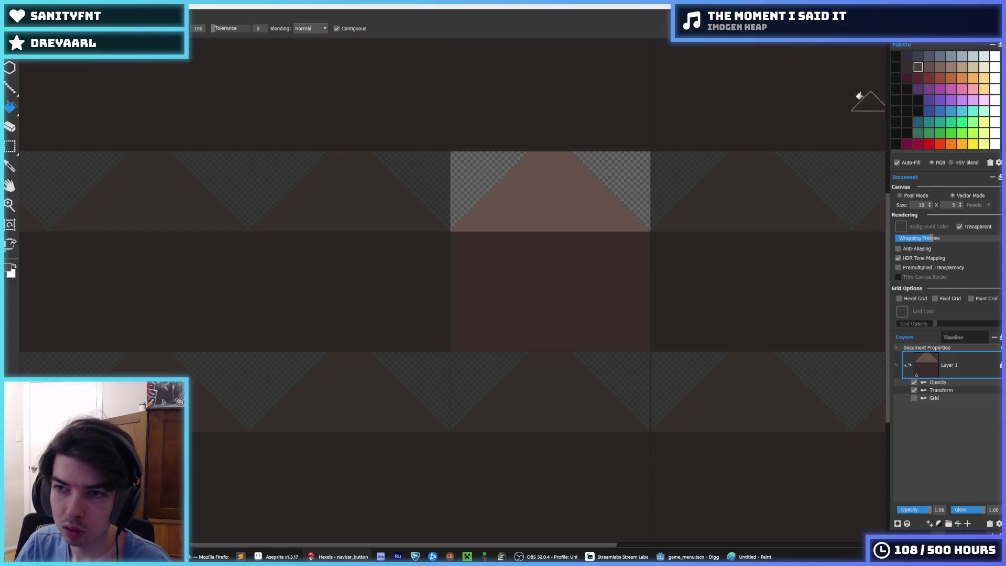
click(584, 199)
Export the darkened tile over nav_bar_button.png and return to Godot
key(ctrl+e)
key(Return)
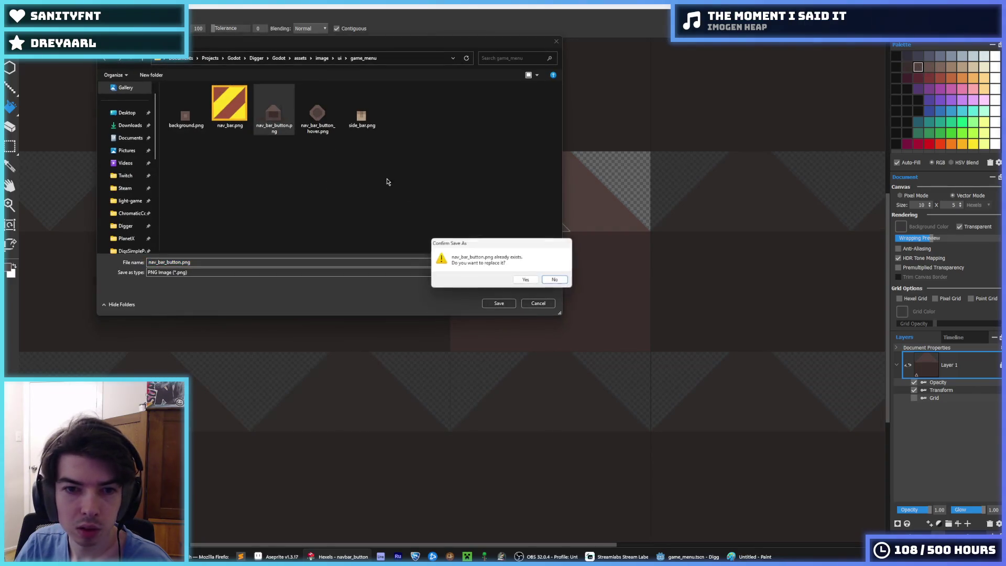
click(555, 280)
click(543, 396)
click(684, 556)
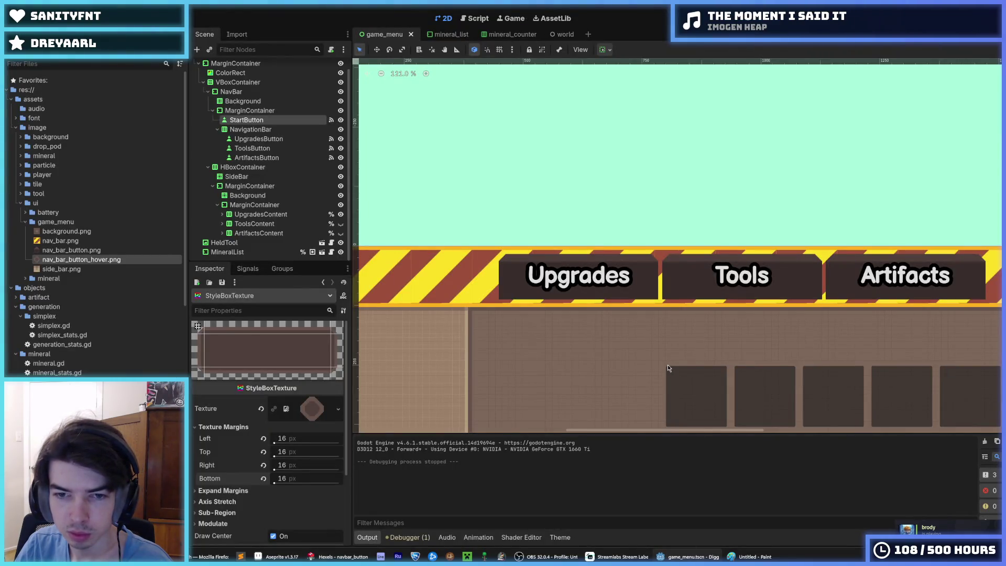
scroll(668, 365, up, 3)
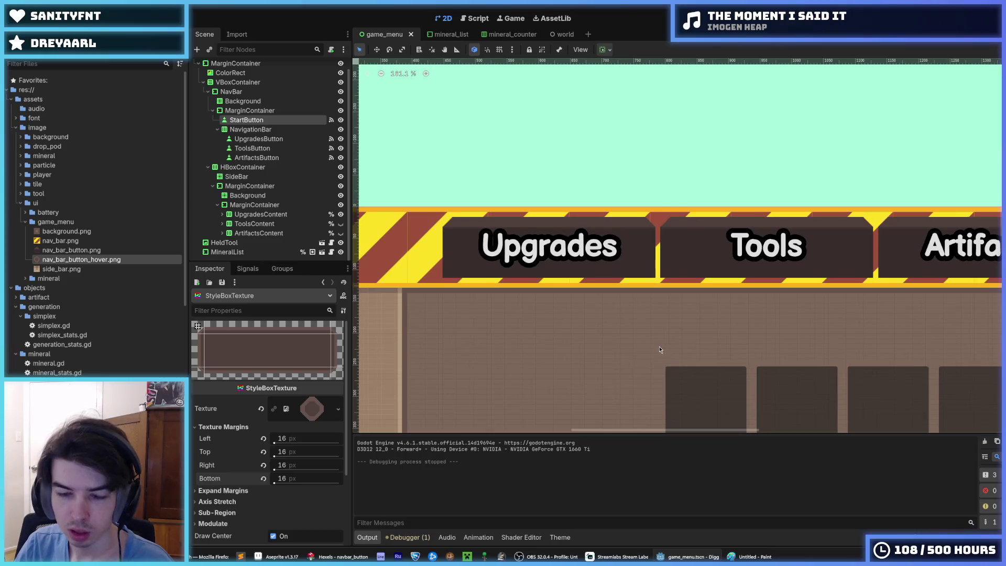
scroll(648, 351, down, 2)
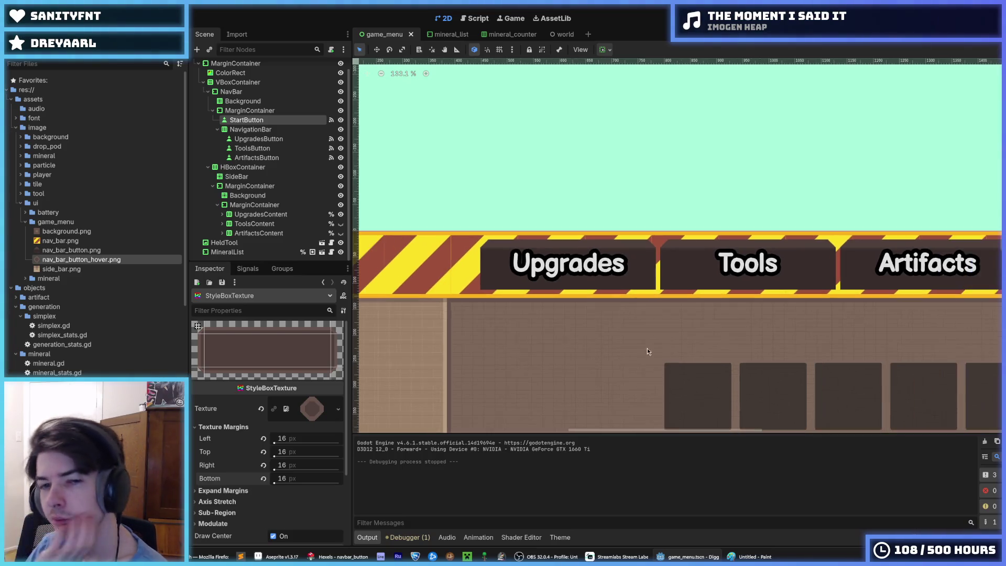
scroll(525, 348, down, 2)
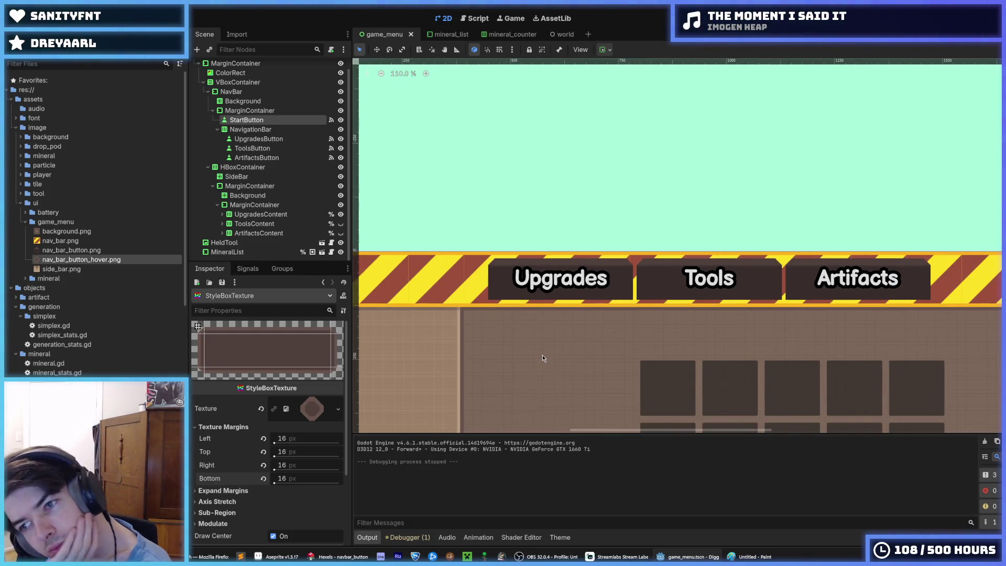
drag(546, 323, 536, 230)
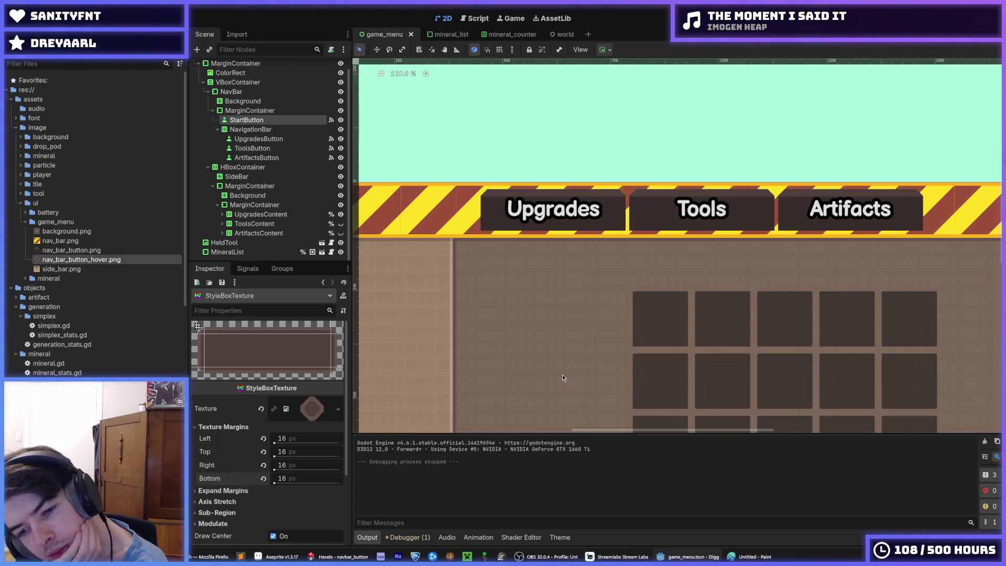
click(339, 556)
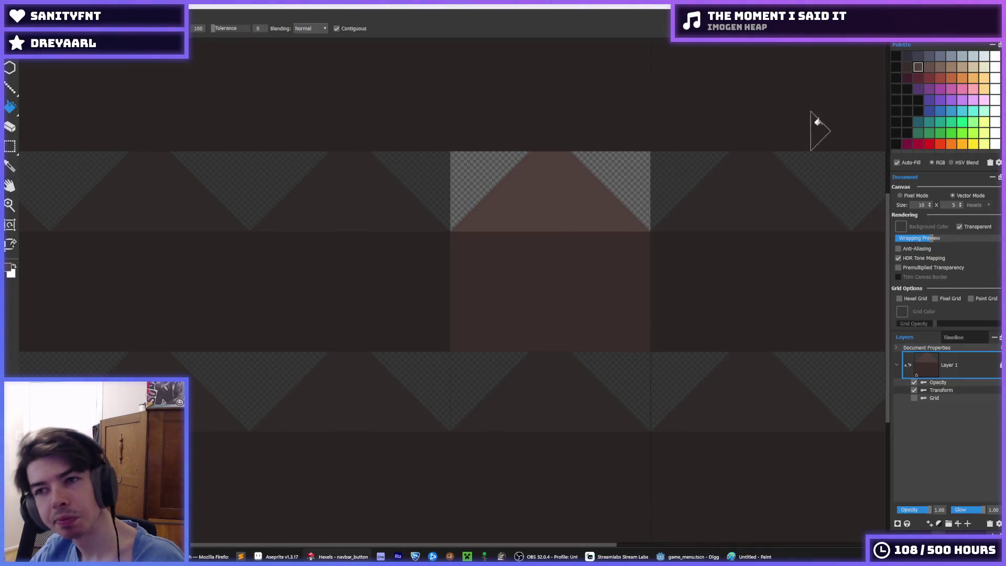
Paint brown across the tile's upper area and both edge columns, with a dark inner top band
click(929, 68)
key(b)
mouse_move(638, 186)
mouse_down()
mouse_move(525, 172)
mouse_move(512, 150)
mouse_move(588, 180)
mouse_move(557, 212)
mouse_up()
alt+click(557, 211)
mouse_move(449, 204)
mouse_down()
mouse_move(463, 263)
mouse_move(458, 330)
mouse_move(477, 339)
mouse_up()
mouse_move(629, 201)
mouse_down()
mouse_move(607, 216)
mouse_move(644, 310)
mouse_move(620, 339)
mouse_move(476, 337)
mouse_move(622, 324)
mouse_move(498, 331)
mouse_up()
alt+click(530, 283)
mouse_move(498, 220)
mouse_down()
mouse_move(503, 198)
mouse_move(553, 218)
mouse_move(593, 203)
mouse_move(598, 231)
mouse_up()
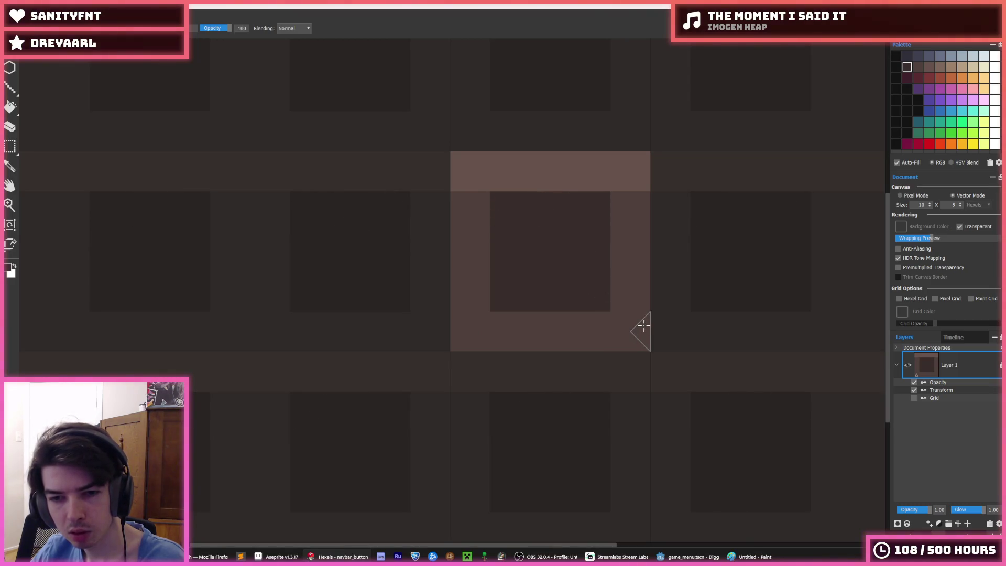
Export the redrawn tile over nav_bar_button.png and switch to Godot to reload it
key(ctrl+e)
double_click(273, 110)
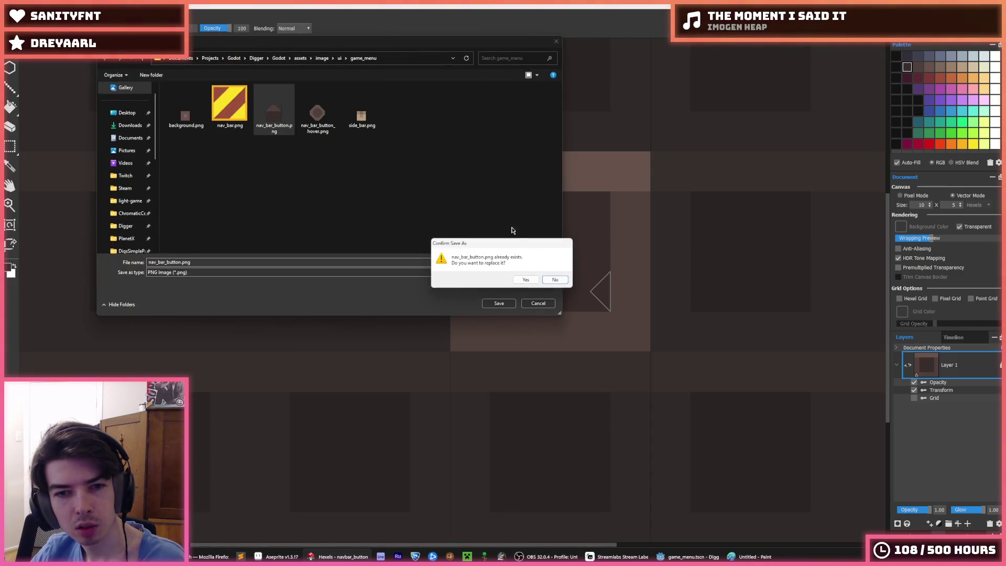
click(516, 280)
click(542, 397)
click(690, 556)
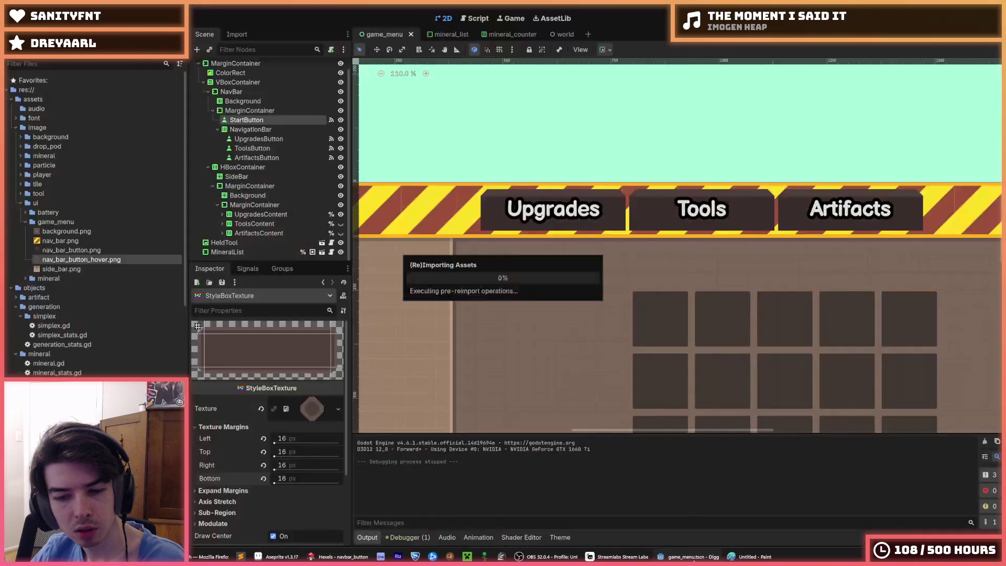
Inspect the dark framed nav buttons in the game_menu view, then bring the Hexels button tile forward
scroll(652, 183, up, 3)
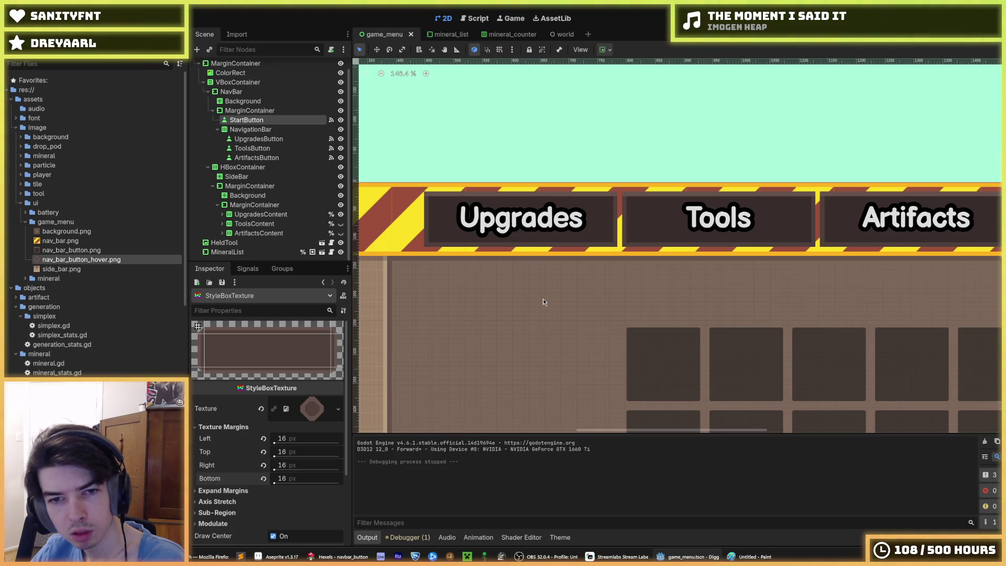
scroll(543, 302, down, 3)
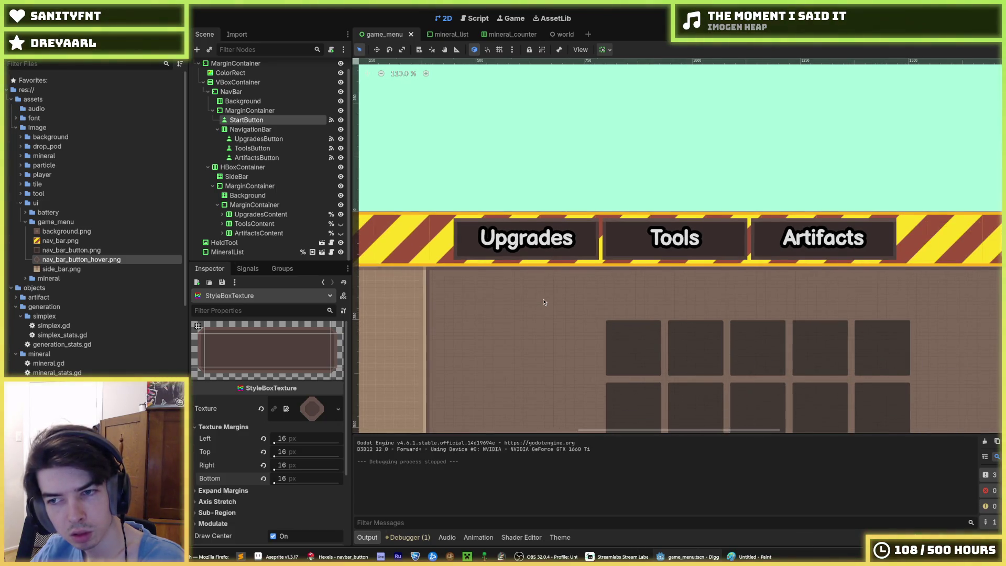
scroll(543, 302, up, 4)
drag(466, 262, 545, 280)
scroll(571, 259, up, 5)
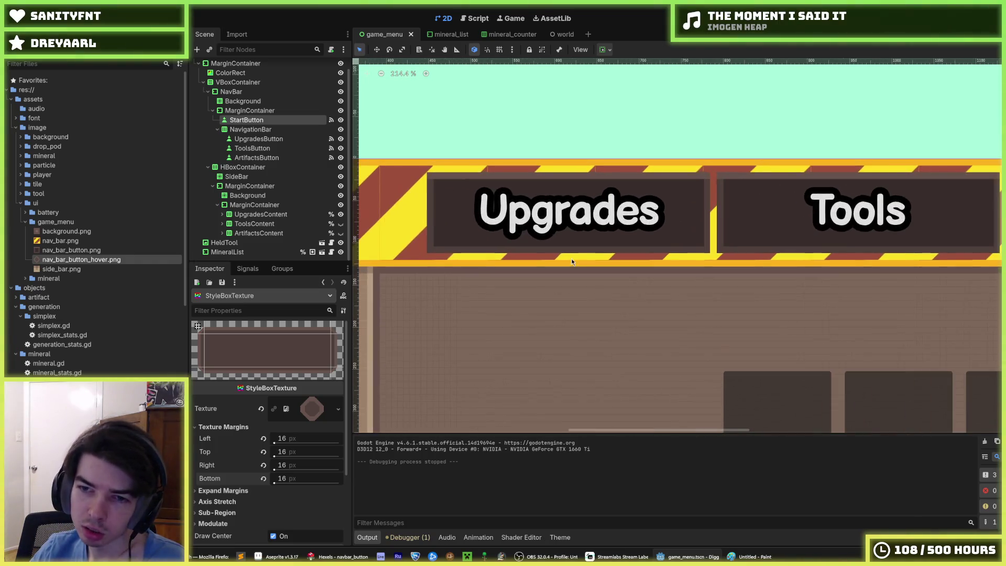
scroll(459, 263, down, 7)
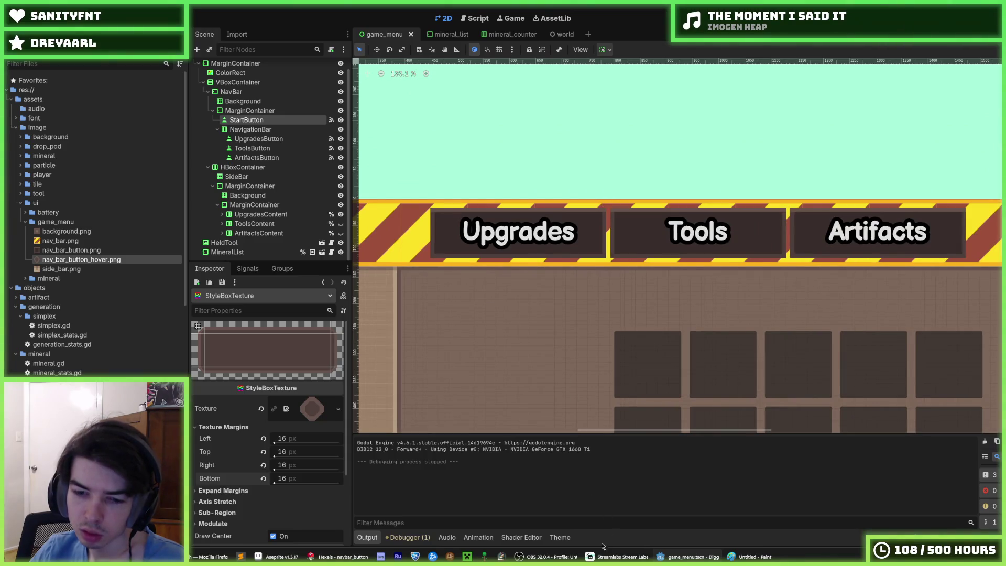
mouse_move(360, 559)
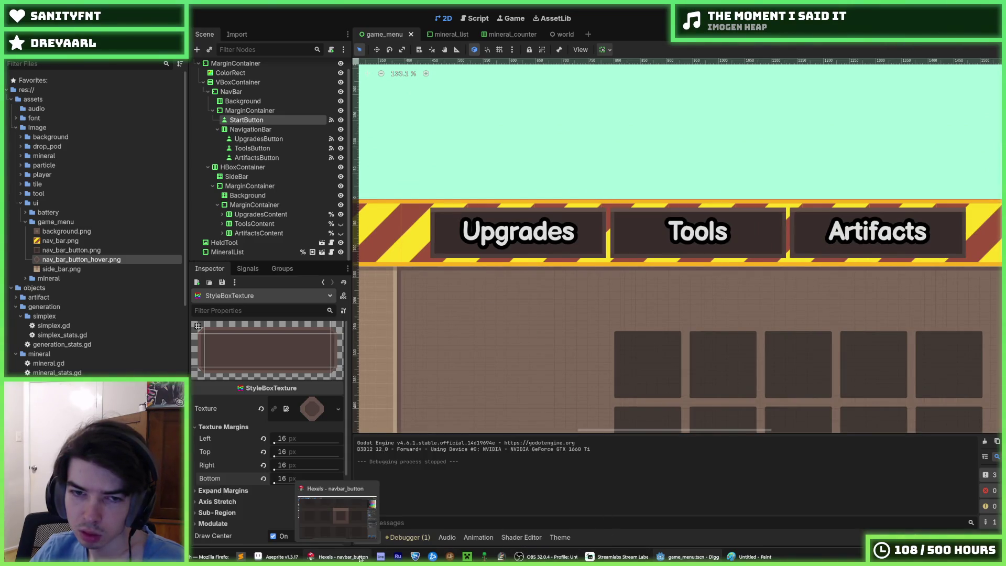
click(360, 558)
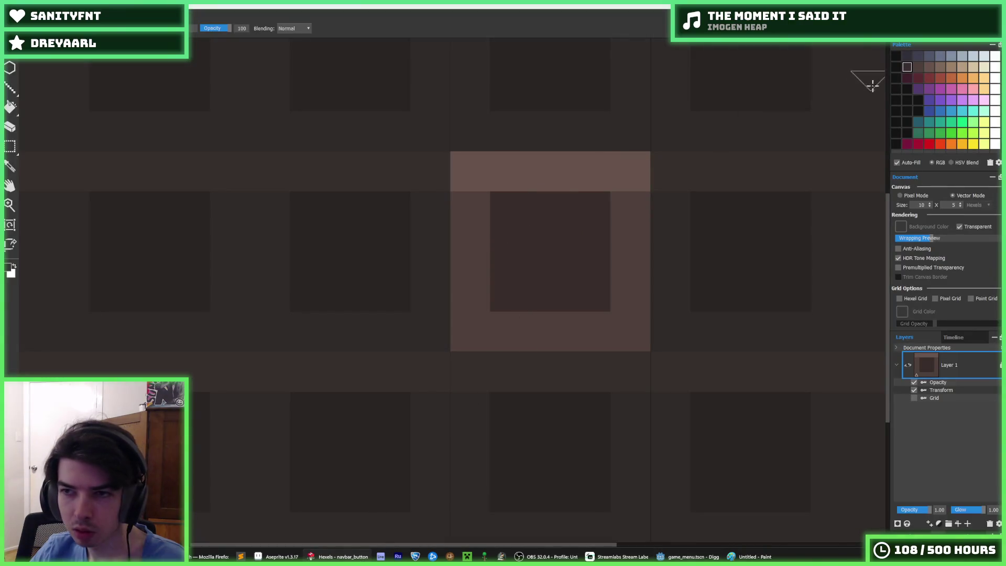
Flood-fill the tile's side bars and background with a new colour and the top bar lighter
click(940, 67)
key(f)
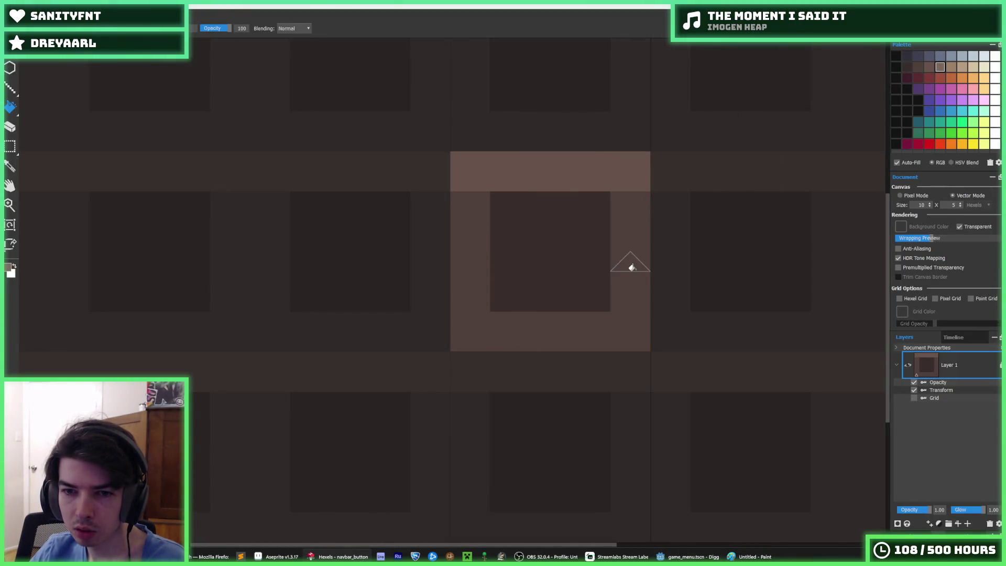
click(632, 268)
click(618, 164)
click(929, 67)
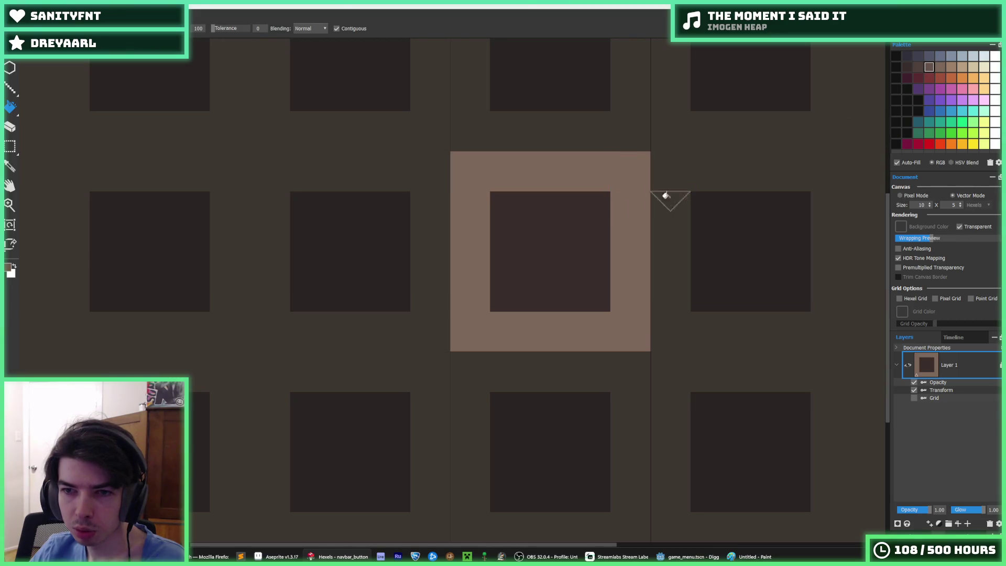
Brush a darker square into the tile centre and refill the outer ring darker
key(b)
click(548, 249)
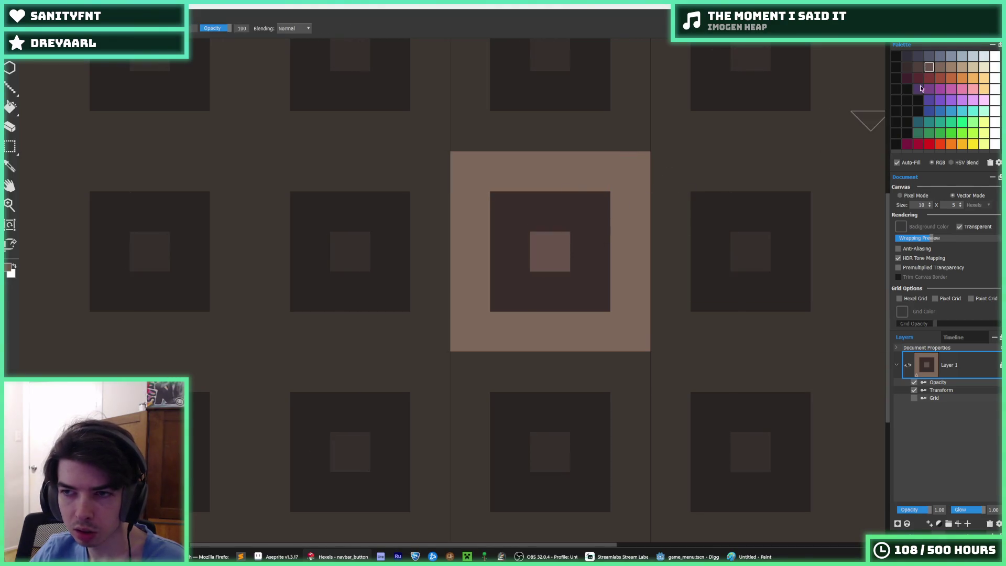
click(918, 67)
drag(532, 265, 566, 246)
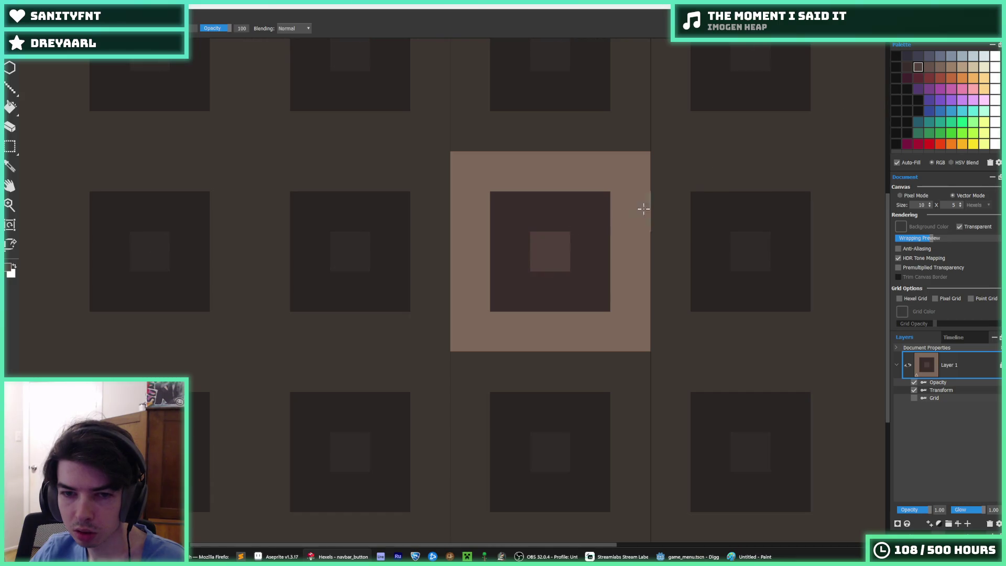
click(929, 67)
key(g)
click(594, 177)
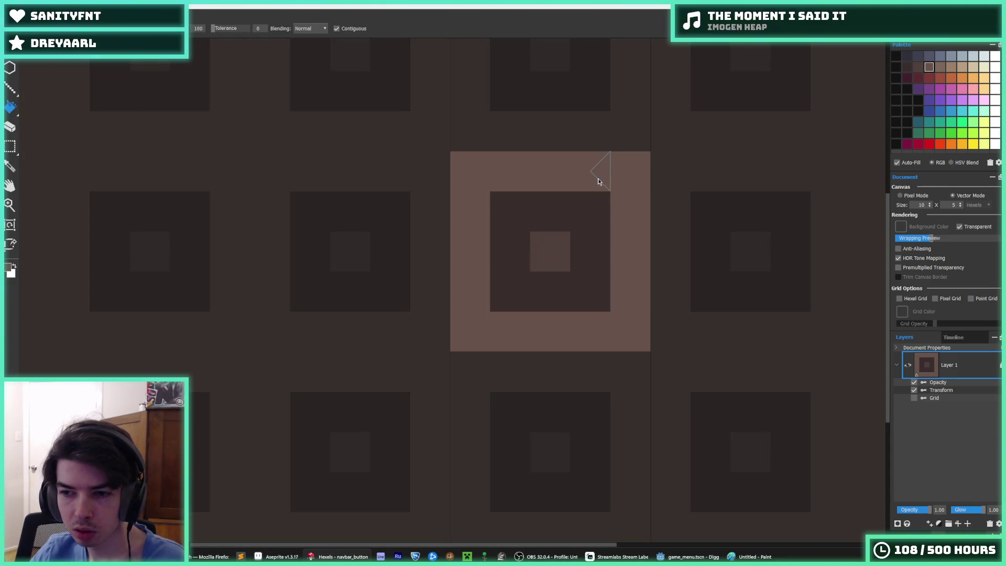
Export the tile over nav_bar_button.png and return to the Godot editor
key(ctrl+e)
click(282, 107)
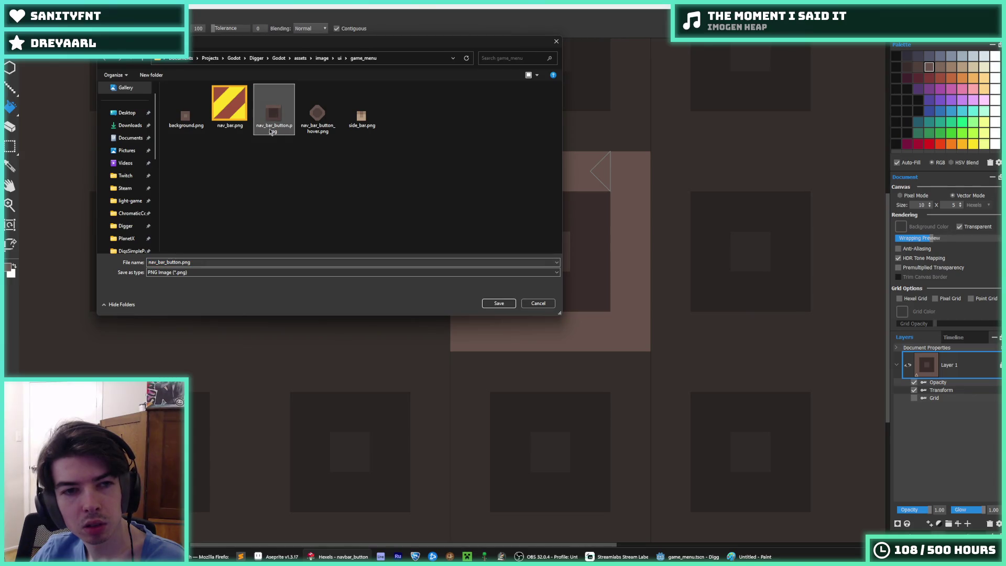
double_click(278, 116)
click(525, 278)
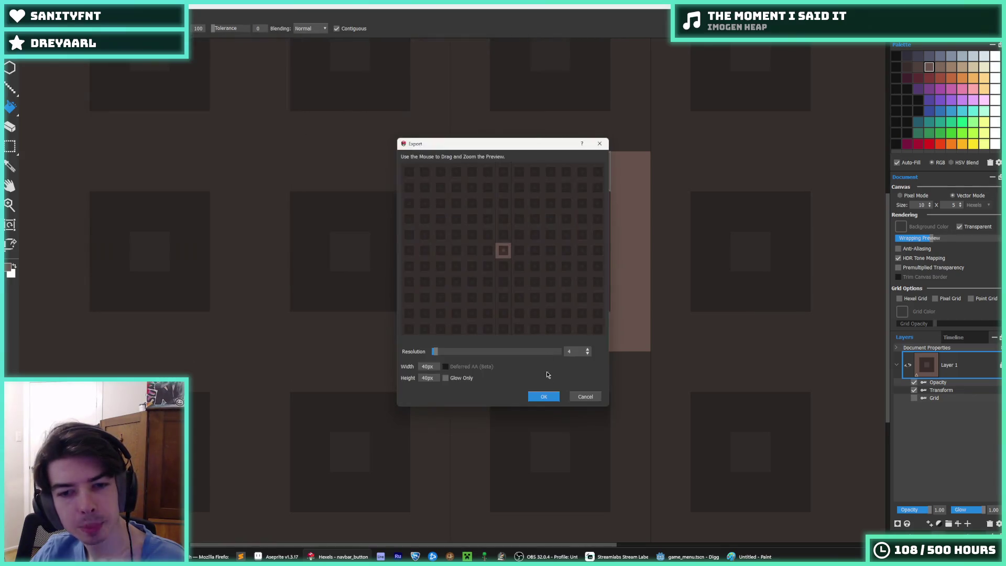
click(542, 396)
key(alt+Tab)
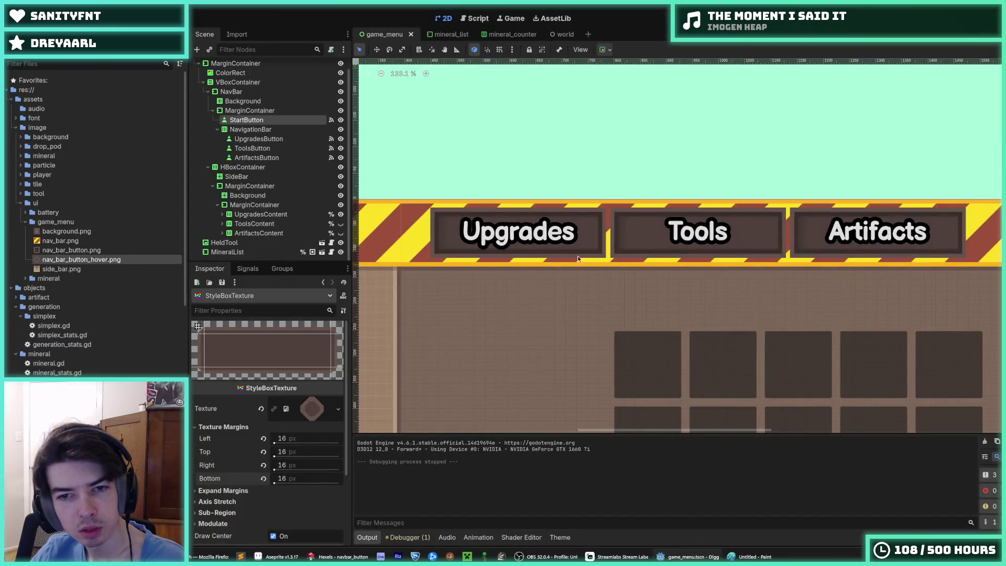
Save the game_menu scene with Ctrl+S and run the project with F5 to preview the menu
scroll(555, 273, down, 1)
key(ctrl+s)
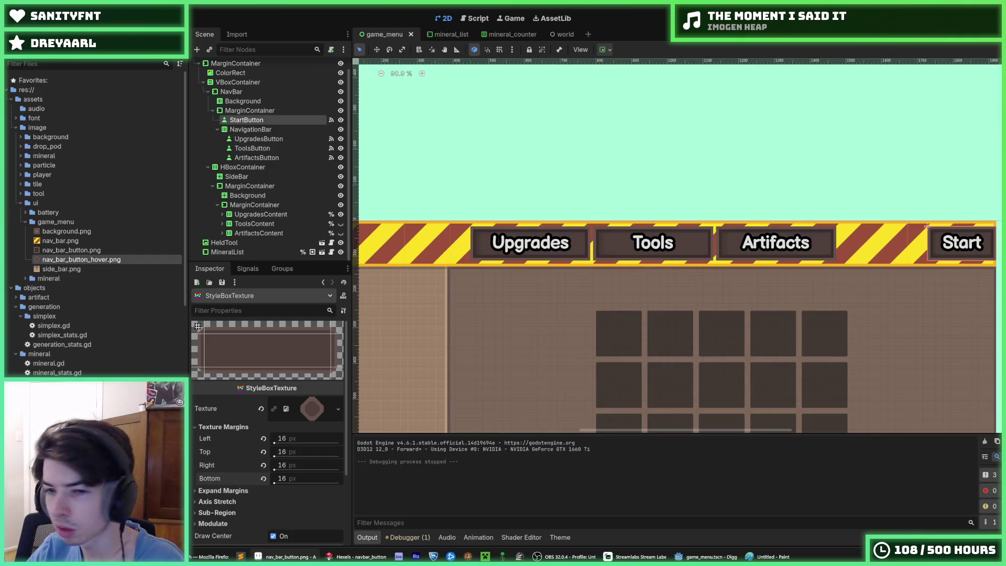
scroll(721, 194, up, 3)
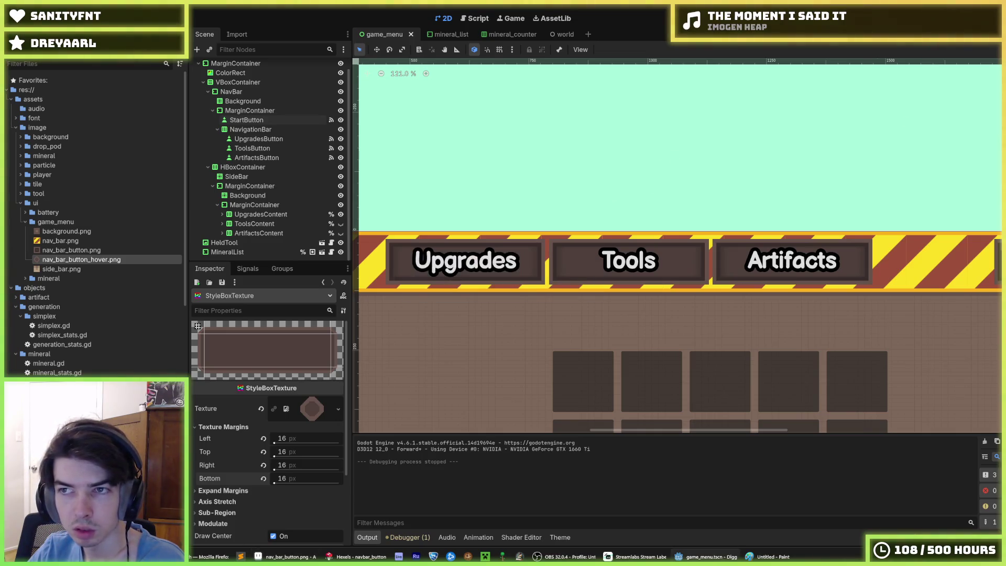
key(F5)
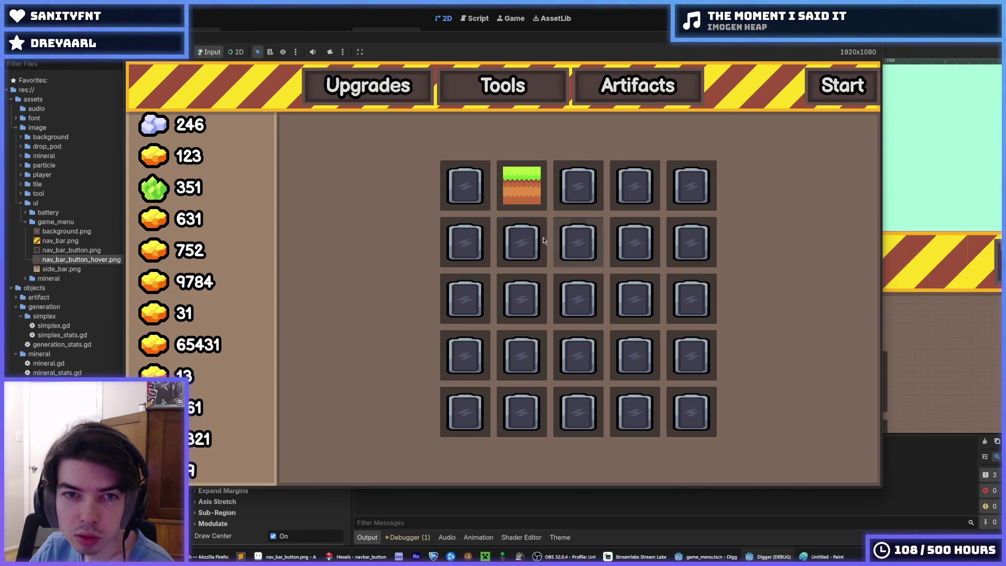
Stop the running game with F8 to return to the game_menu editor
mouse_move(210, 557)
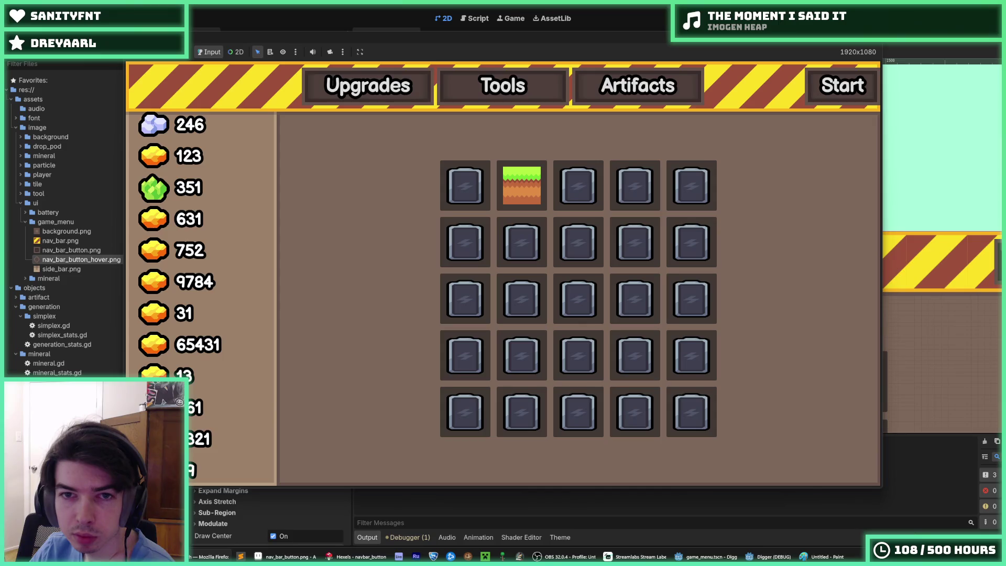
key(F8)
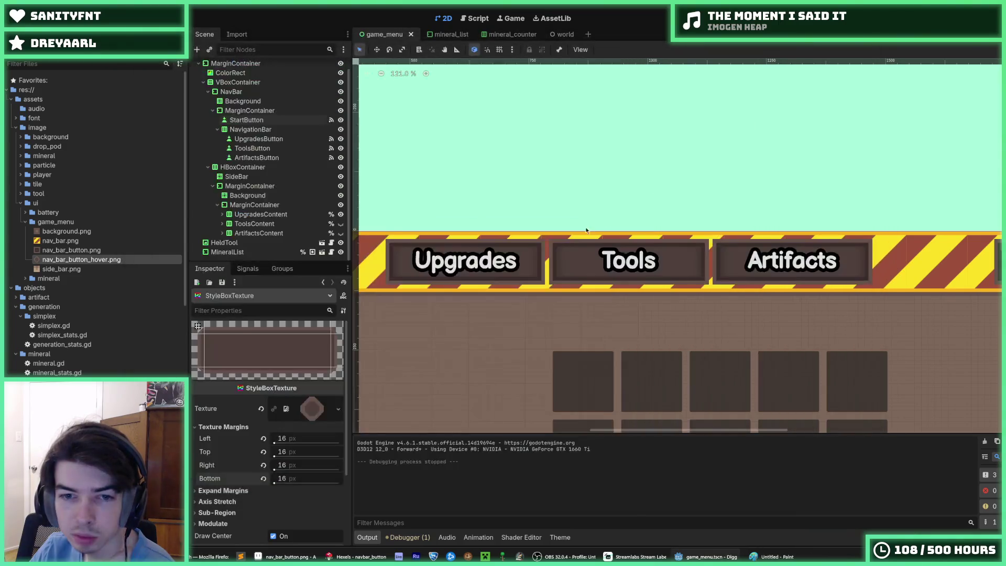
Set the NavBar MarginContainer's Margin Top and Margin Bottom to 8, save, and stop the test run
scroll(251, 157, down, 1)
click(250, 110)
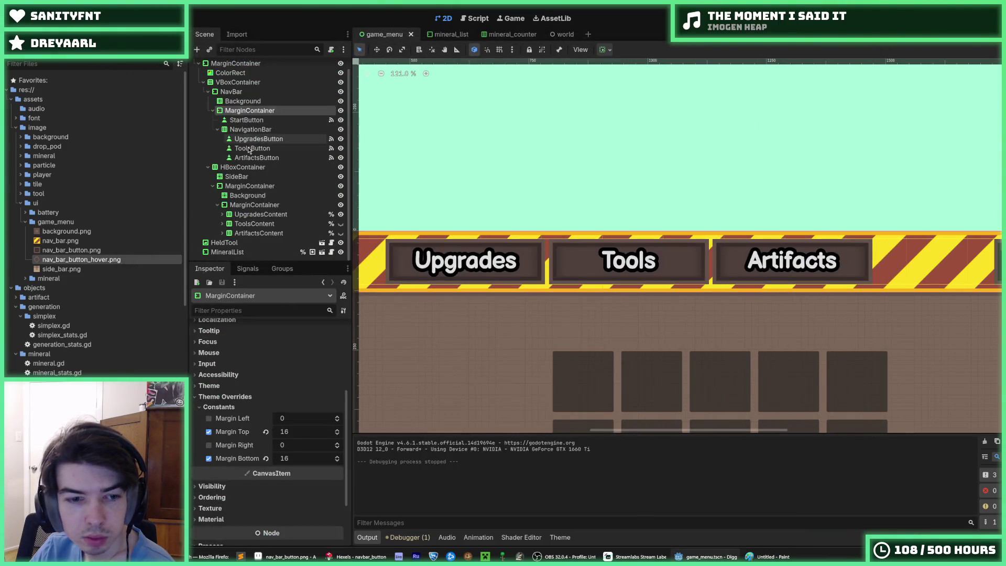
click(266, 432)
click(266, 458)
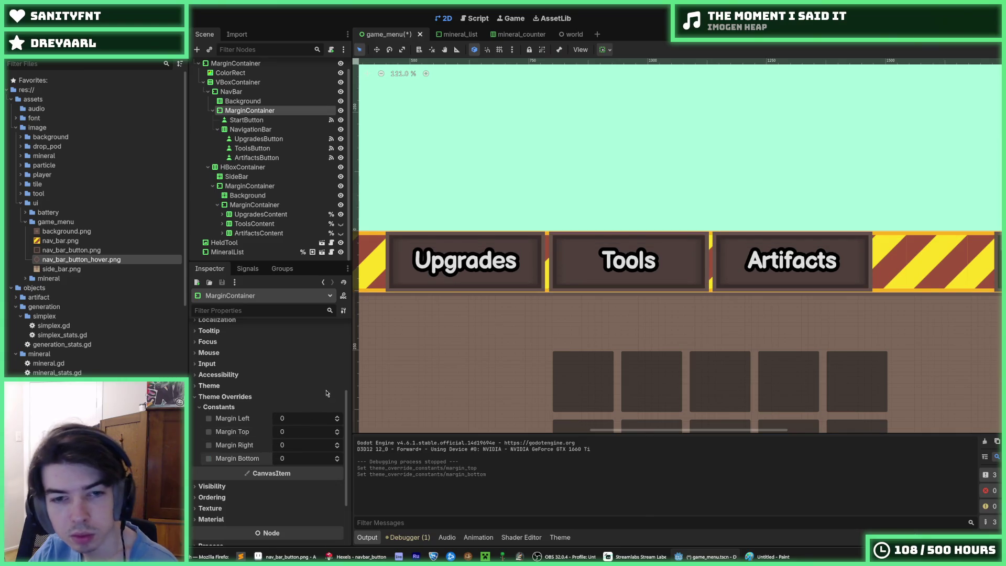
click(294, 434)
text(8)
key(Tab)
key(Tab)
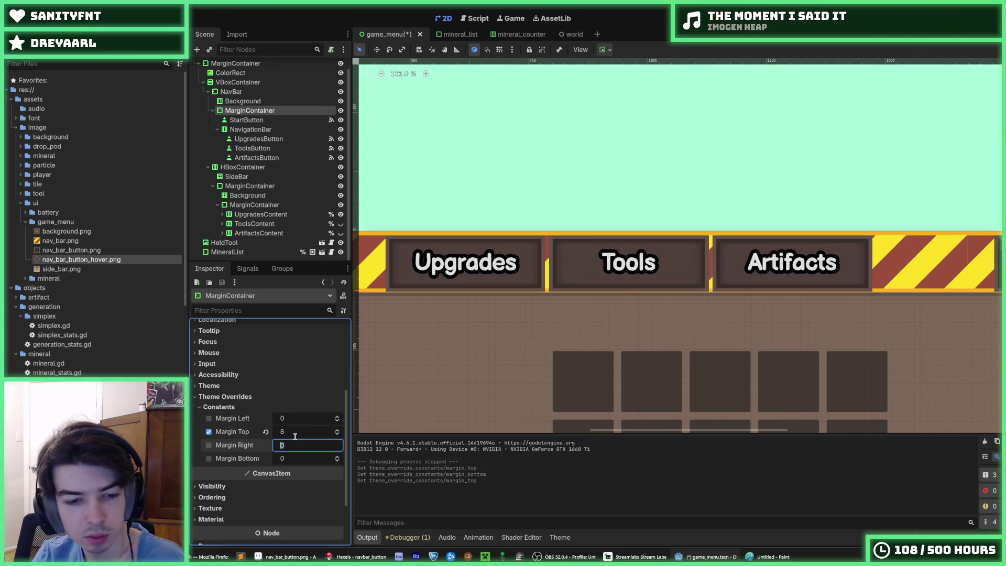
text(8)
key(Return)
key(ctrl+s)
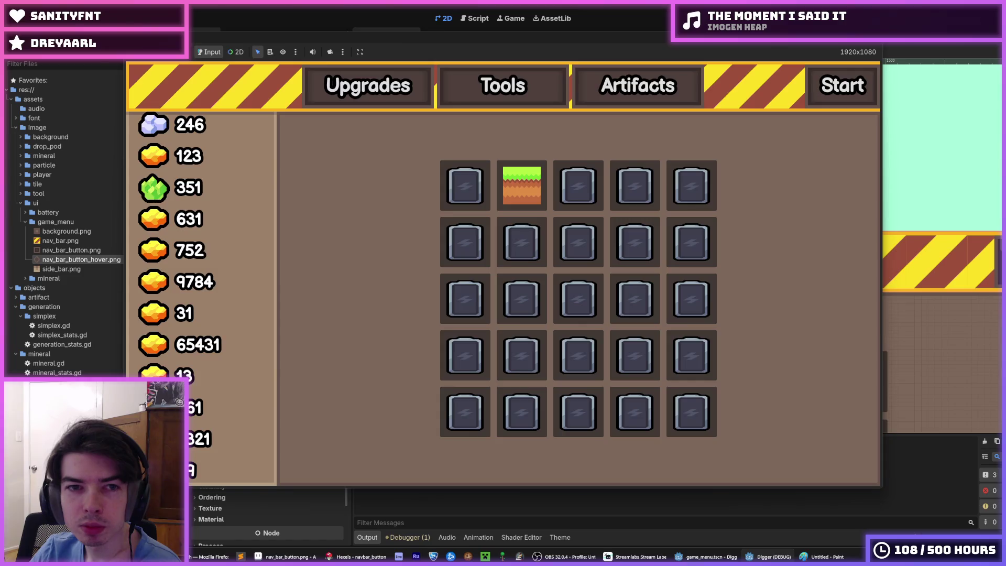
key(F8)
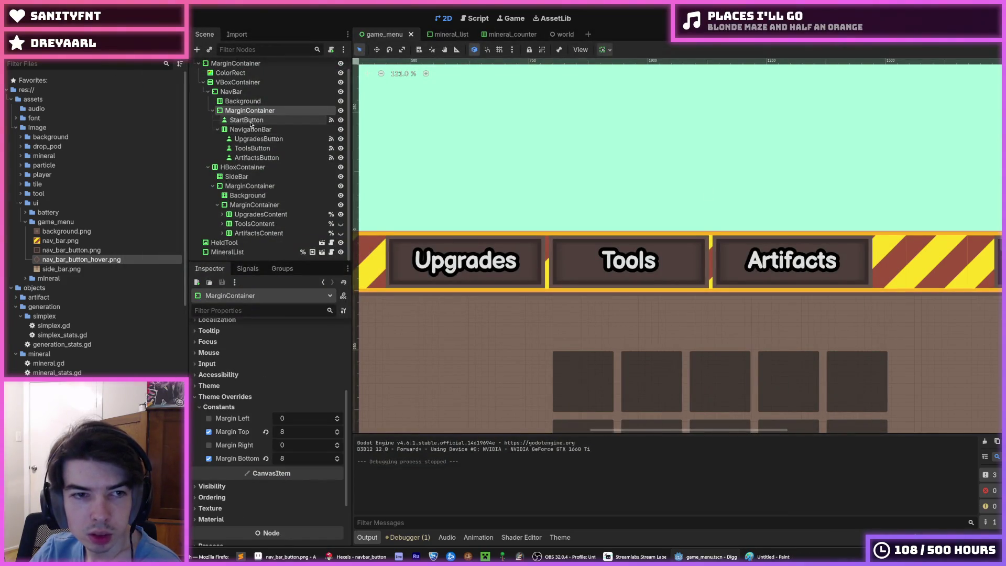
Revert the NavigationBar's Separation override to 0 and test the spacing in a game run
click(250, 130)
click(266, 430)
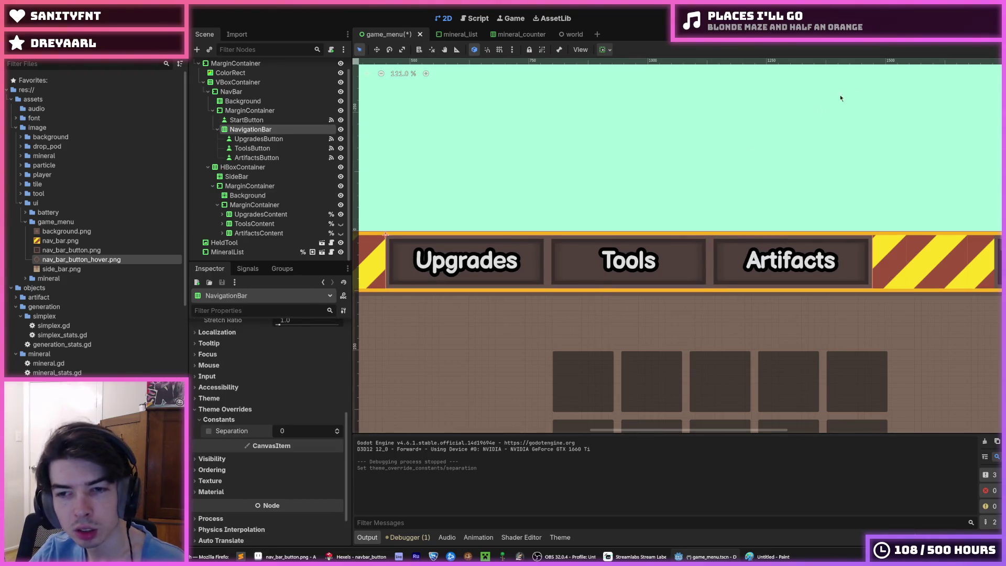
key(F5)
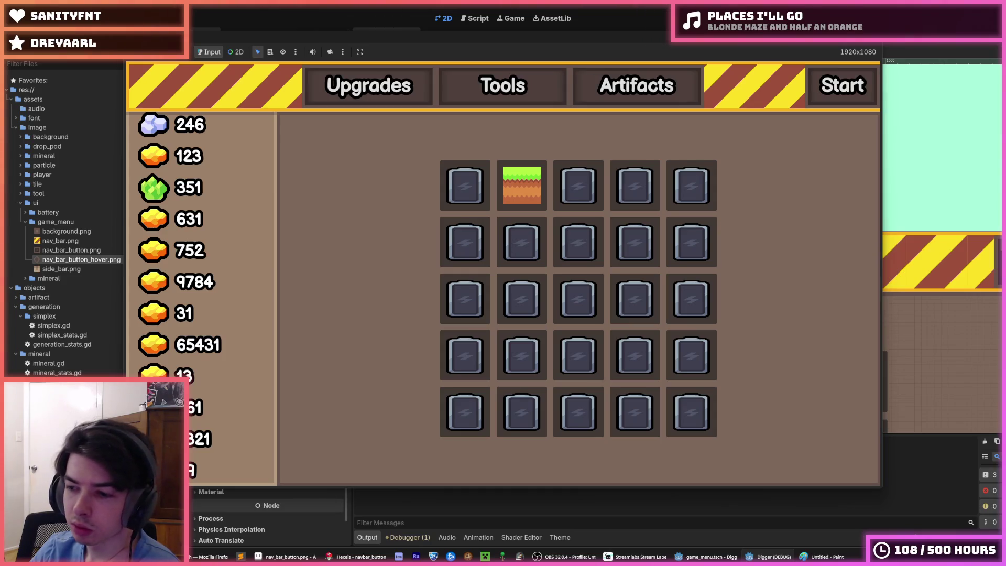
key(F8)
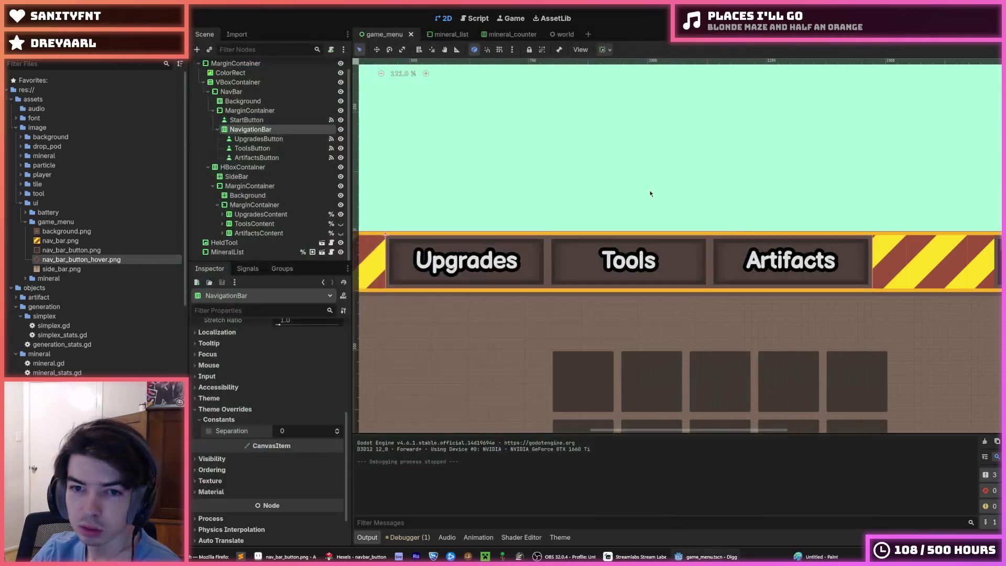
Select the Upgrades button to bring up its theme.tres NavButton styles
scroll(492, 288, up, 3)
click(492, 287)
scroll(489, 273, up, 1)
scroll(489, 273, up, 4)
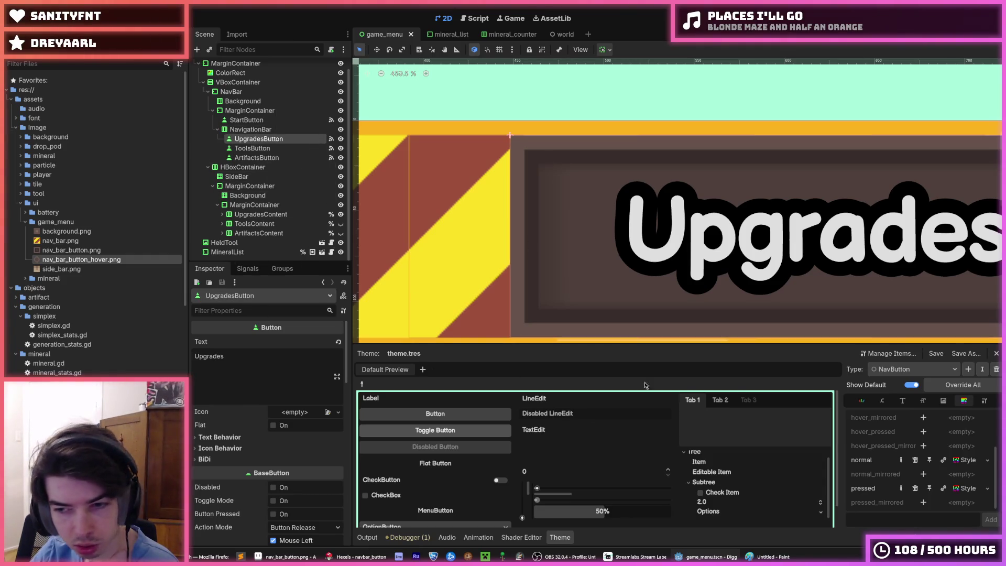
Set the nav button StyleBoxTexture's horizontal and vertical axis stretch to tile
click(964, 460)
click(262, 427)
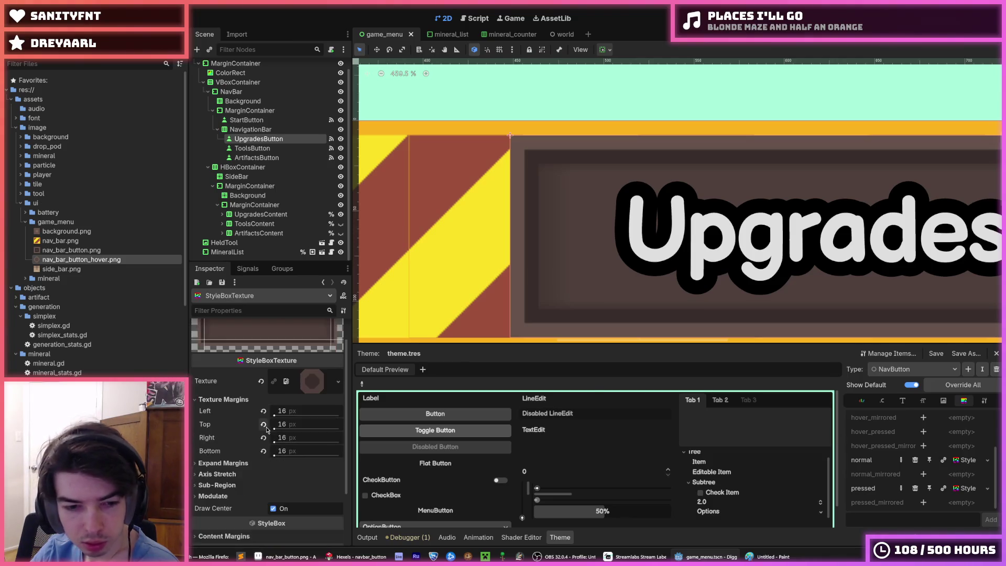
scroll(263, 435, down, 2)
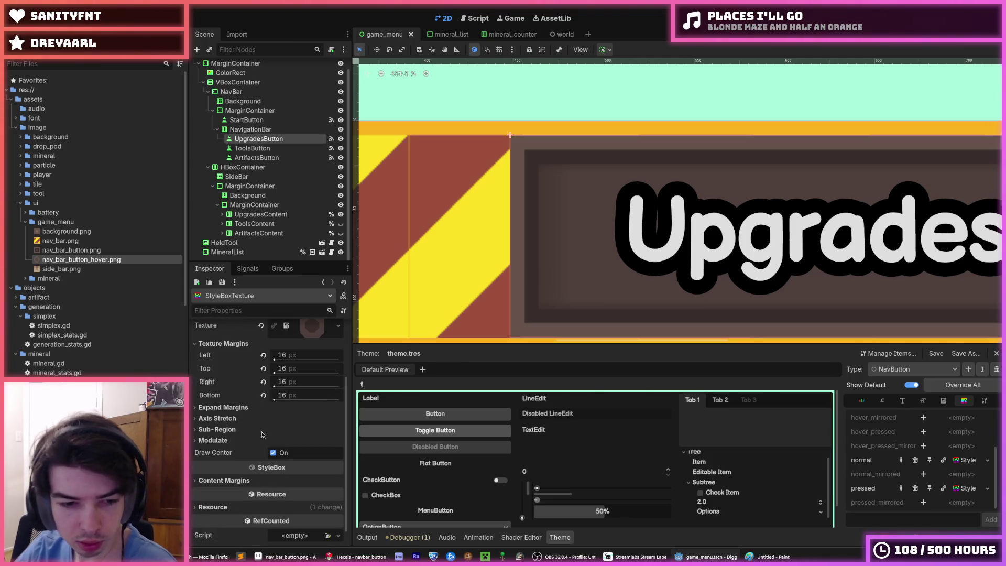
click(224, 409)
click(217, 471)
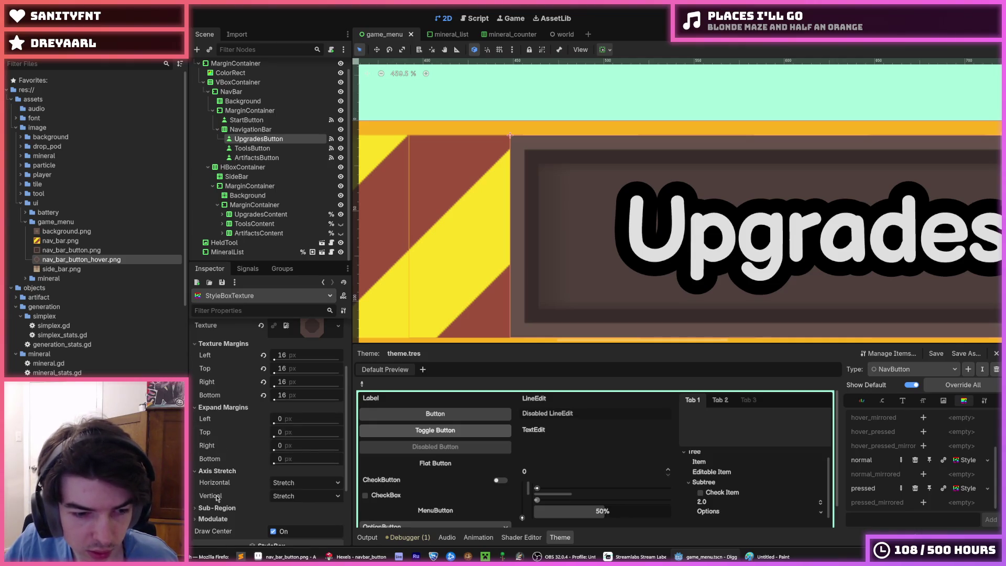
click(282, 483)
click(292, 508)
click(297, 496)
click(303, 523)
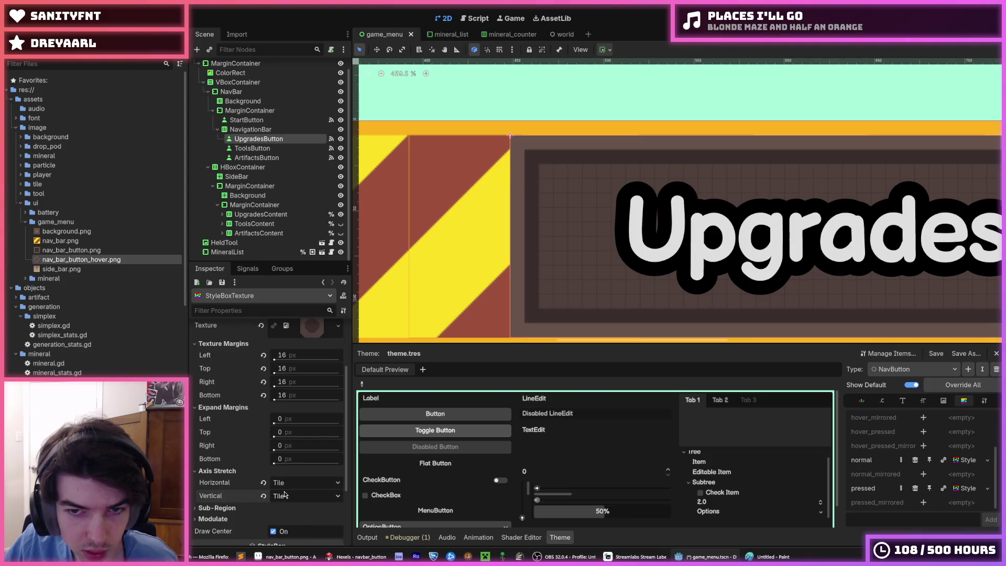
Save the game_menu scene, preview the style's texture, save again and launch the game
scroll(456, 303, down, 4)
scroll(217, 404, up, 3)
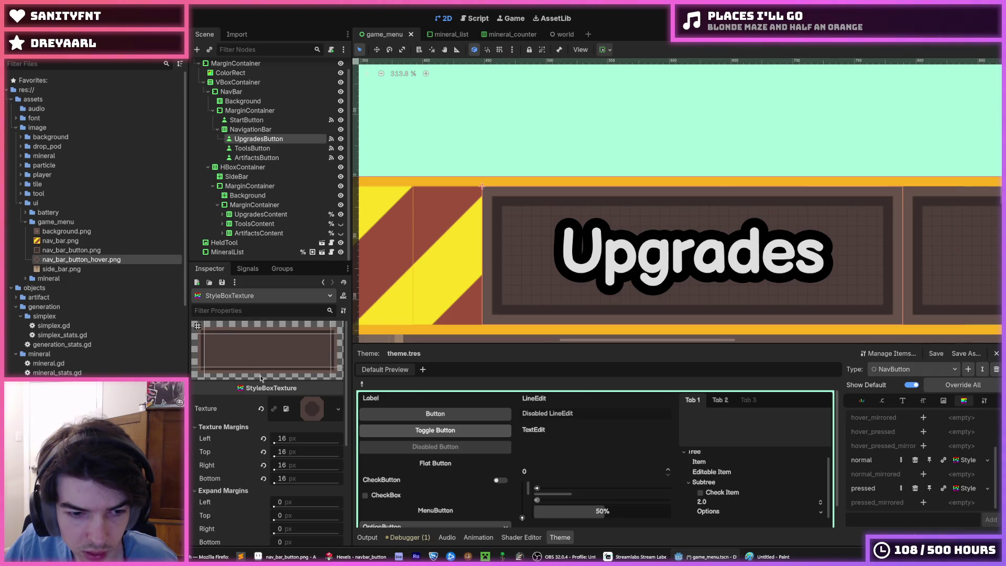
scroll(252, 424, down, 3)
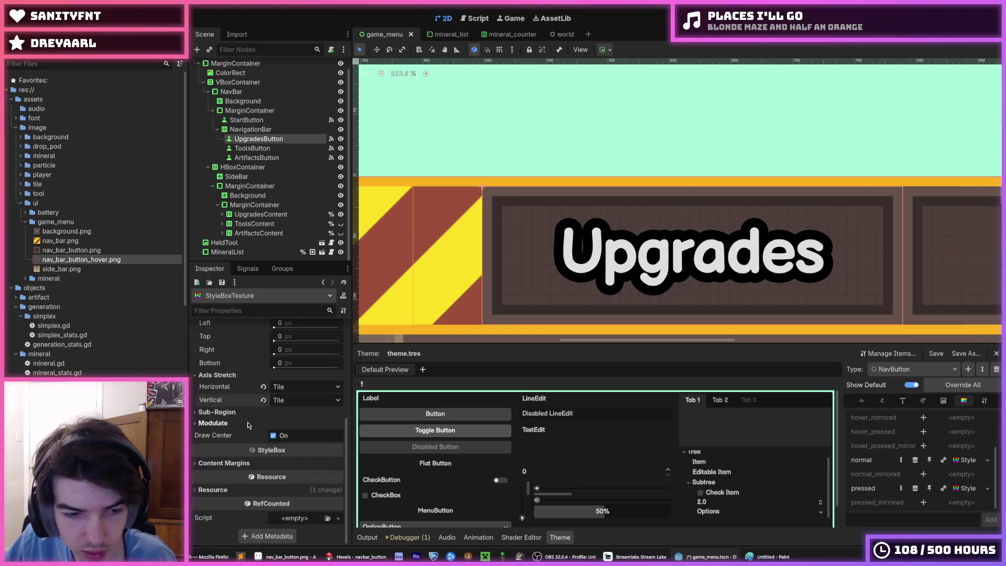
scroll(250, 426, up, 3)
scroll(250, 426, down, 3)
scroll(249, 426, up, 3)
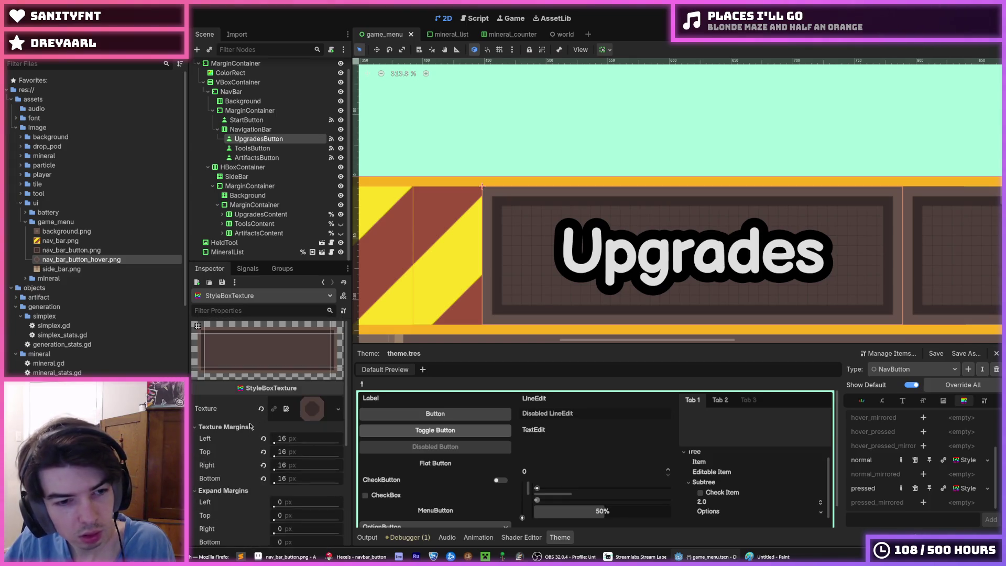
key(ctrl+s)
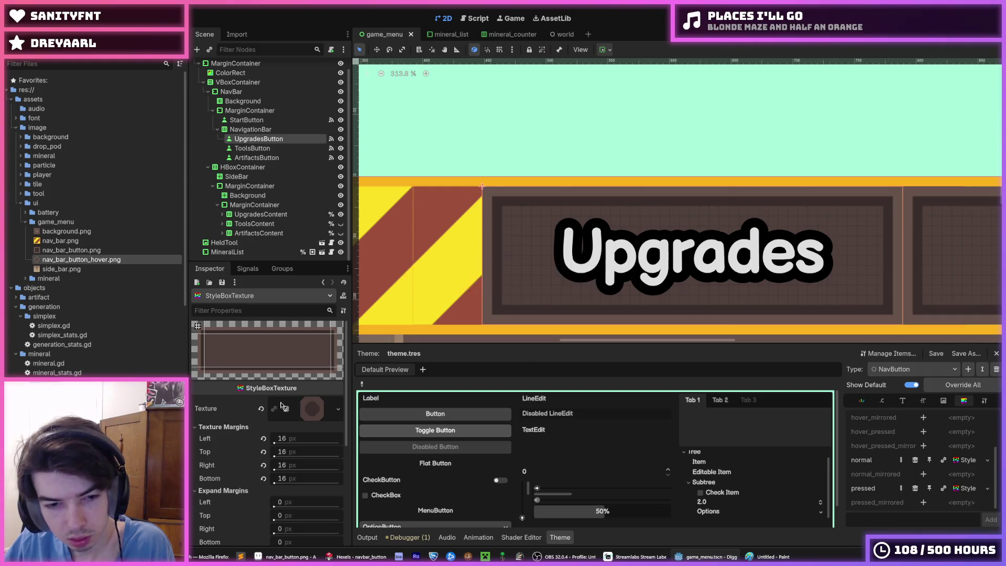
key(ctrl+s)
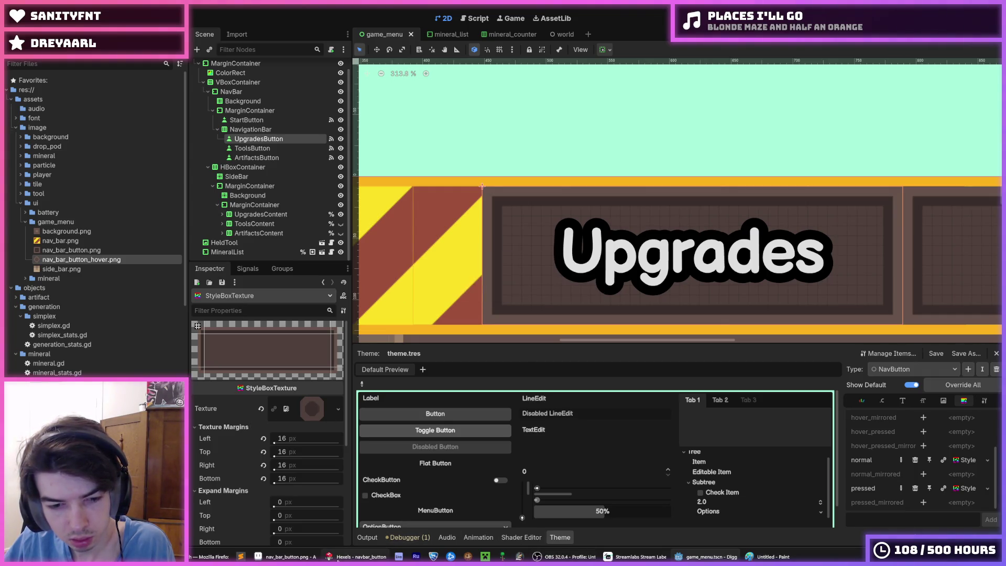
click(319, 408)
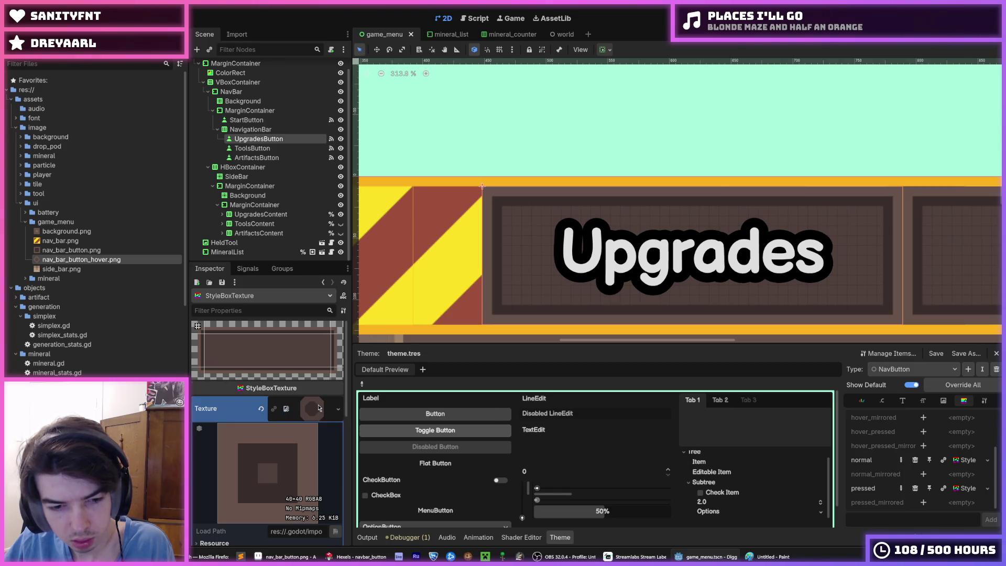
click(315, 409)
key(ctrl+s)
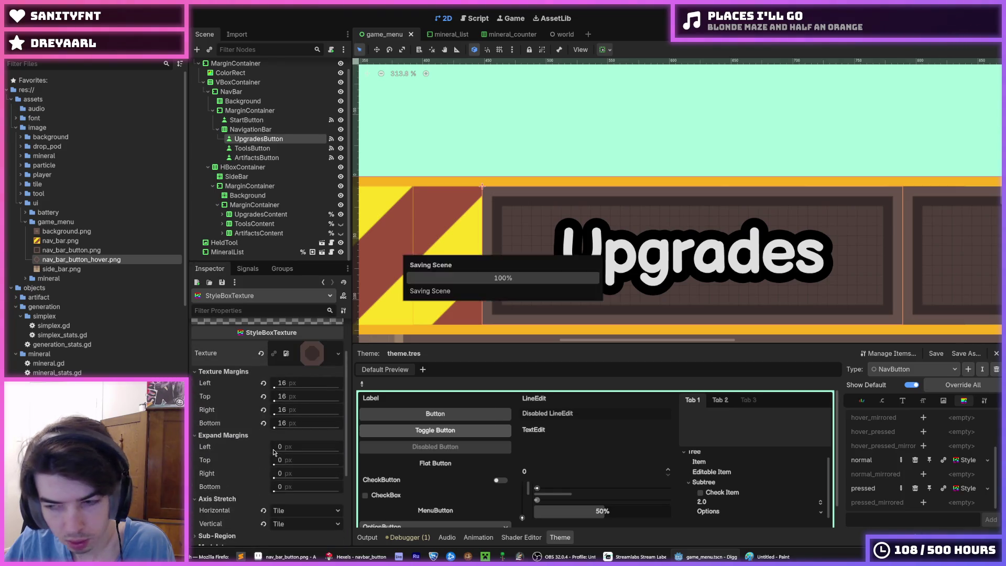
scroll(273, 452, down, 3)
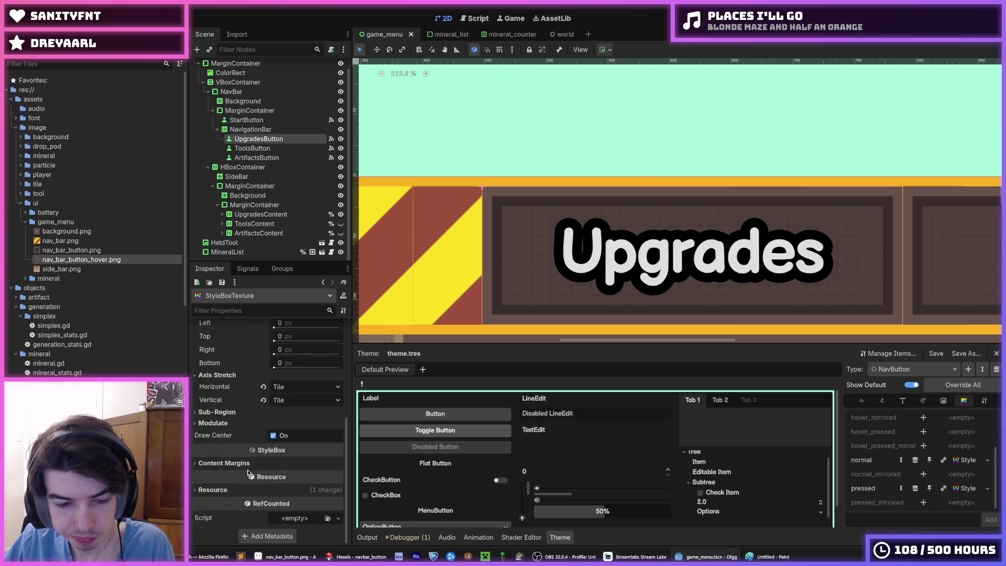
key(F5)
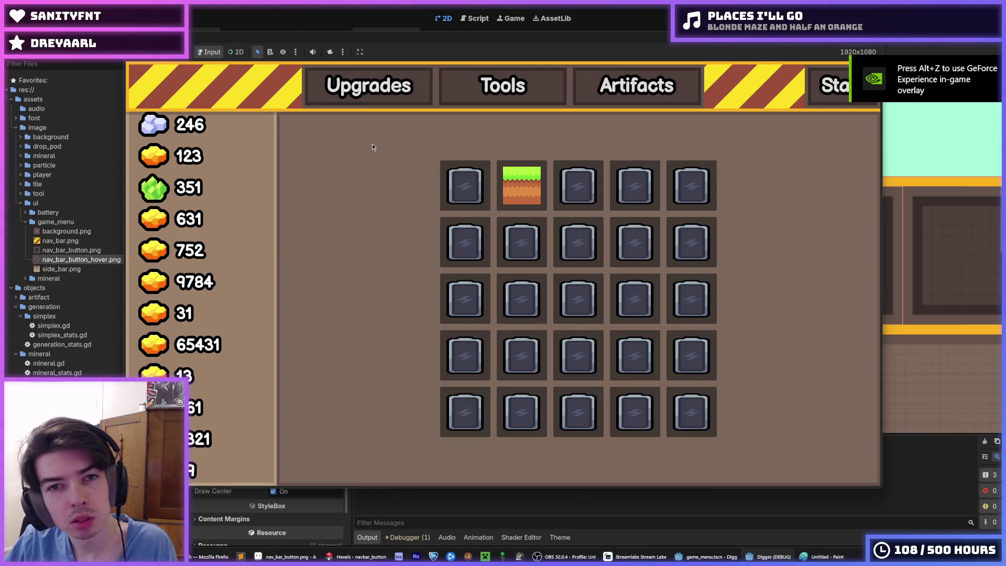
Close the running game with Alt+F4 and switch back to the Hexels button artwork
key(alt+F4)
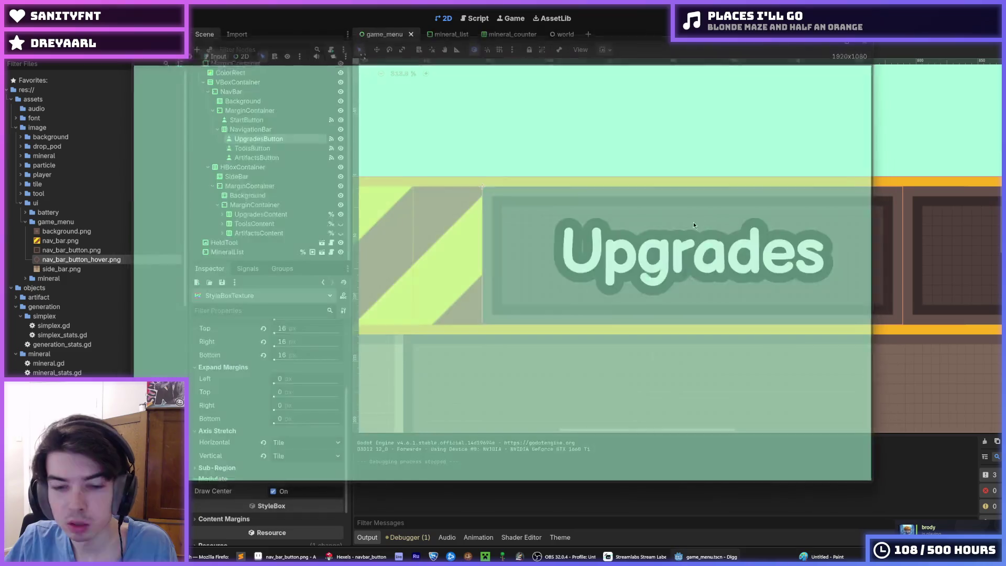
key(alt+Tab)
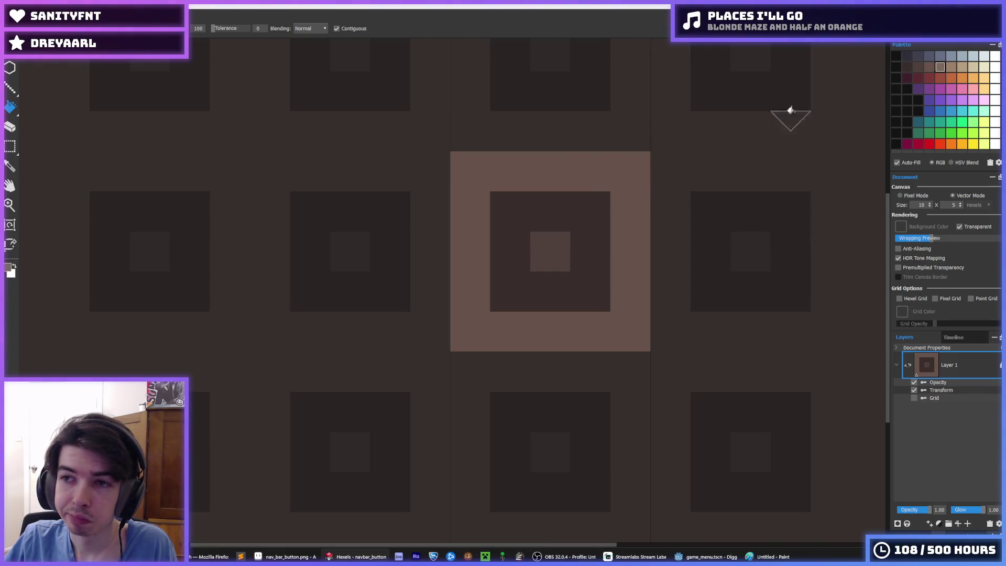
Bucket-fill the button tile's outer and inner rings with lighter and darker browns
click(582, 162)
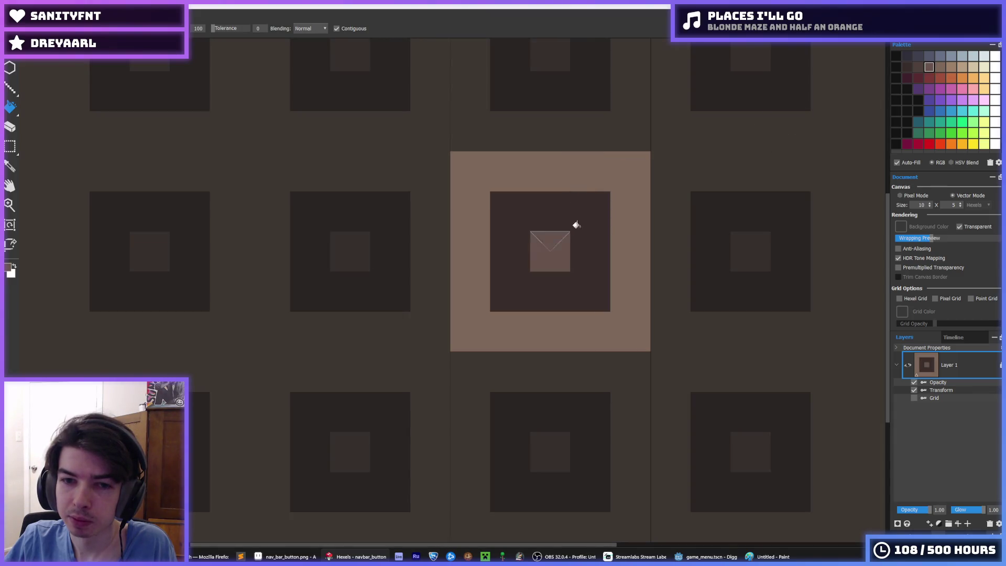
click(918, 67)
click(561, 209)
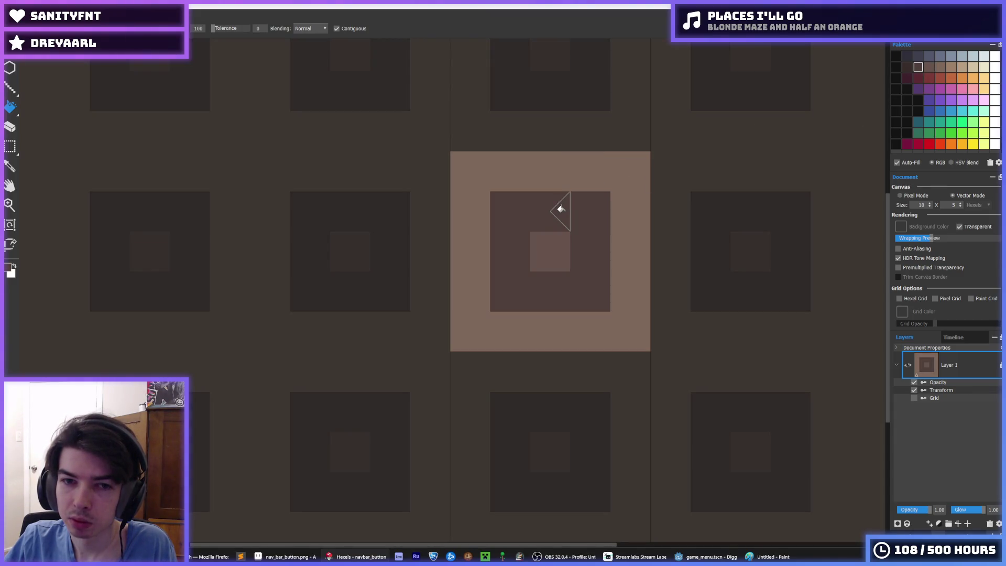
alt+click(547, 250)
click(545, 171)
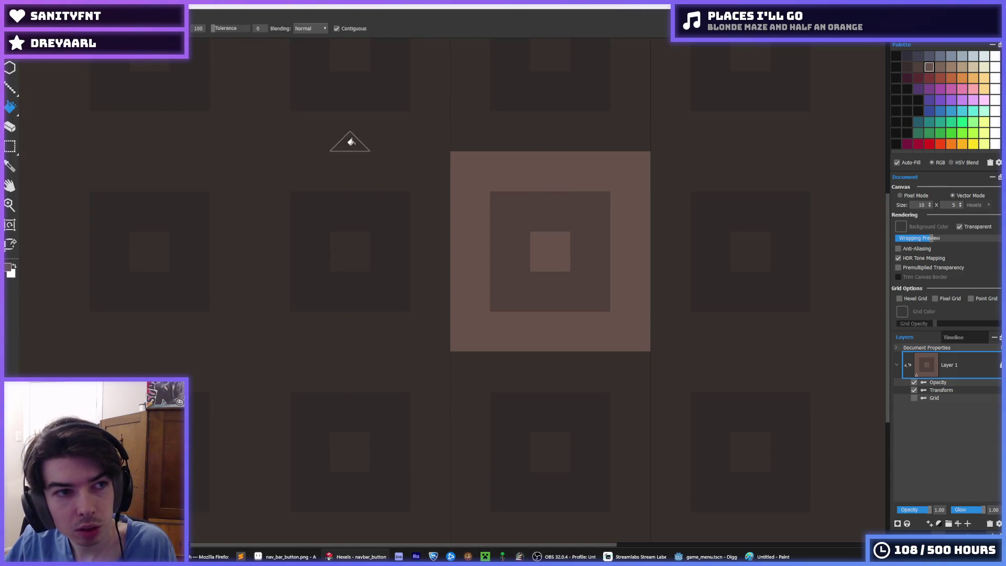
Export the tile over nav_bar_button_hover.png, then relaunch the game from Godot
key(ctrl+e)
double_click(317, 111)
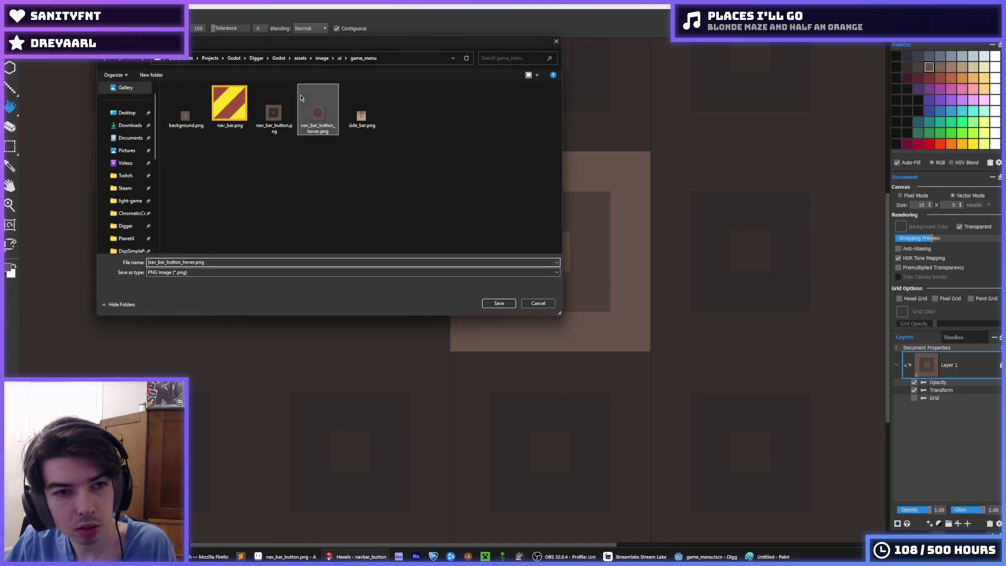
click(526, 279)
click(544, 397)
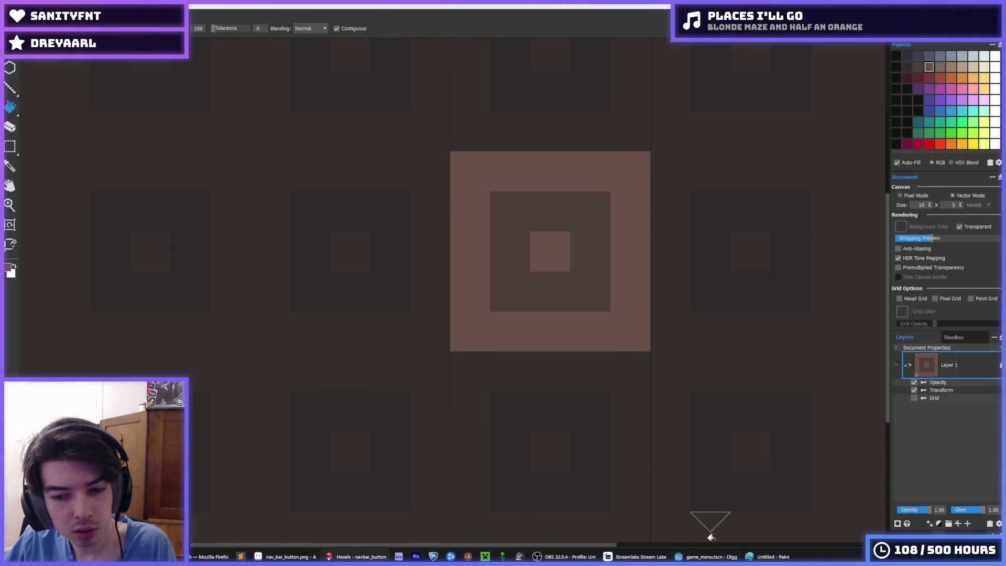
click(707, 557)
key(F5)
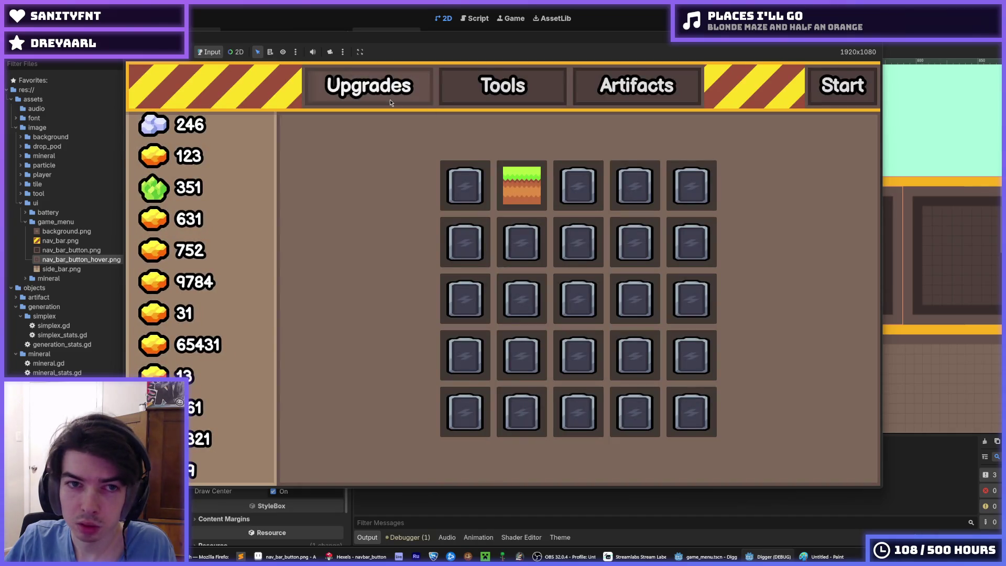
Stop the game, save the scene, and open the hover StyleBox in the Theme editor
key(alt+F4)
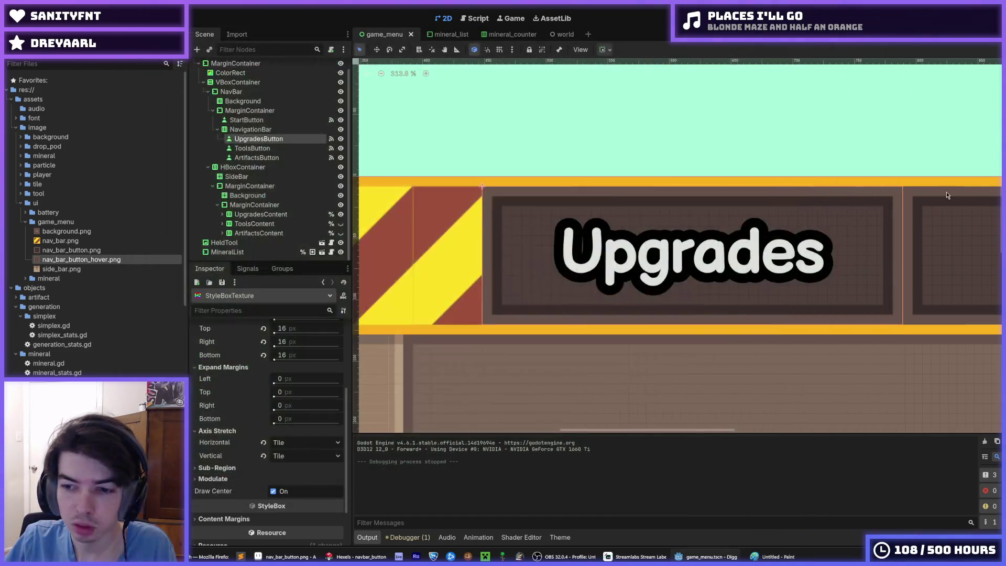
key(ctrl+s)
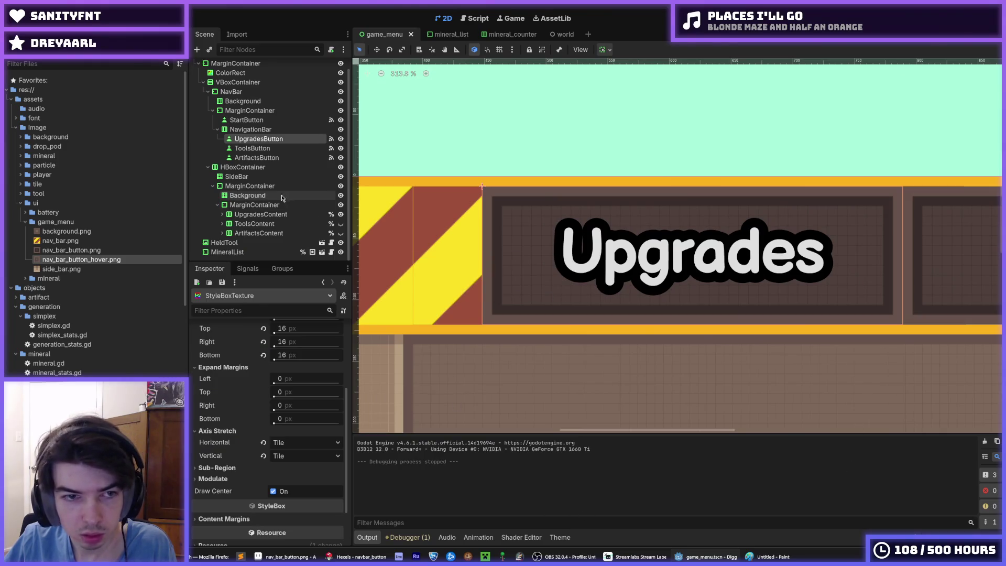
click(564, 542)
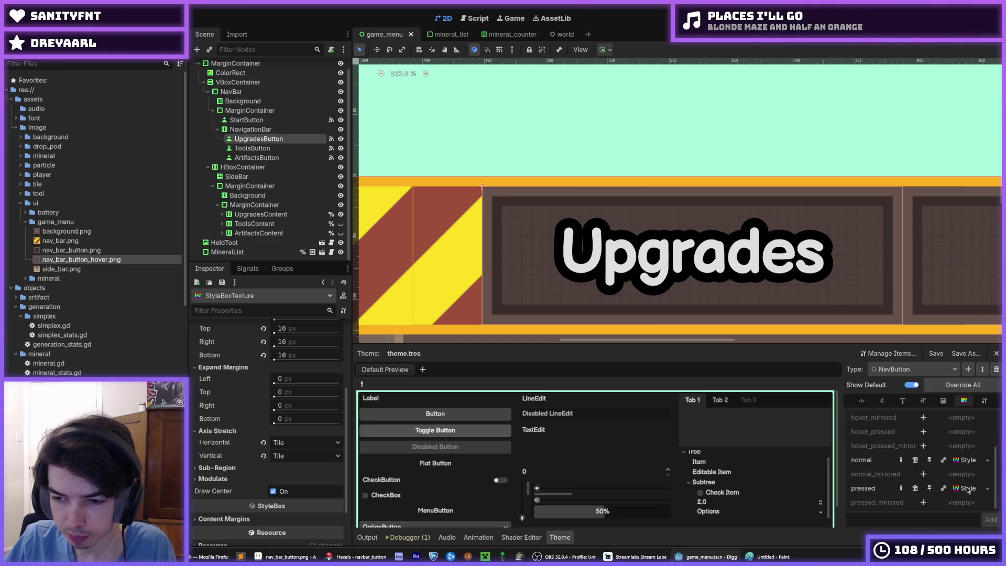
scroll(967, 465, up, 2)
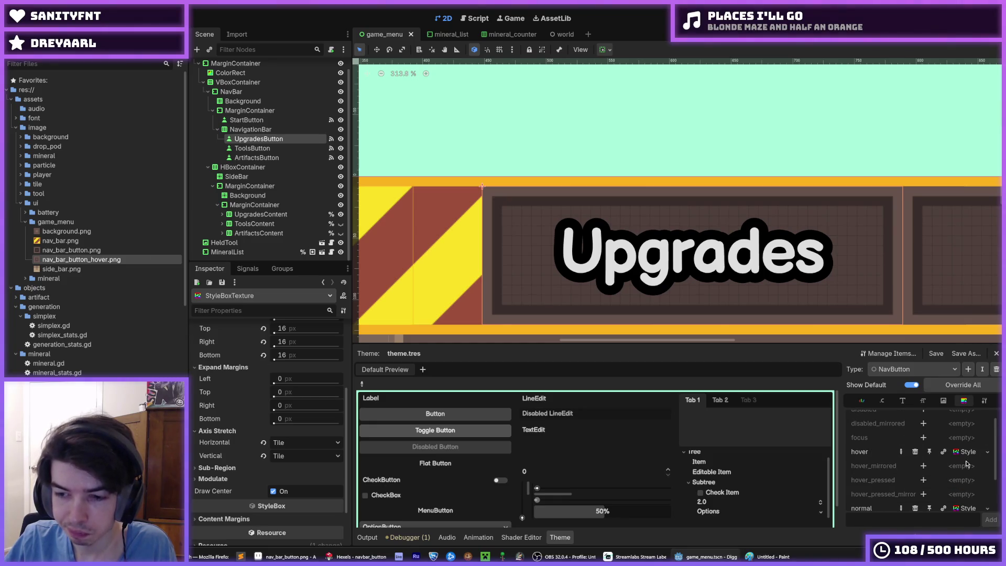
click(251, 366)
click(251, 380)
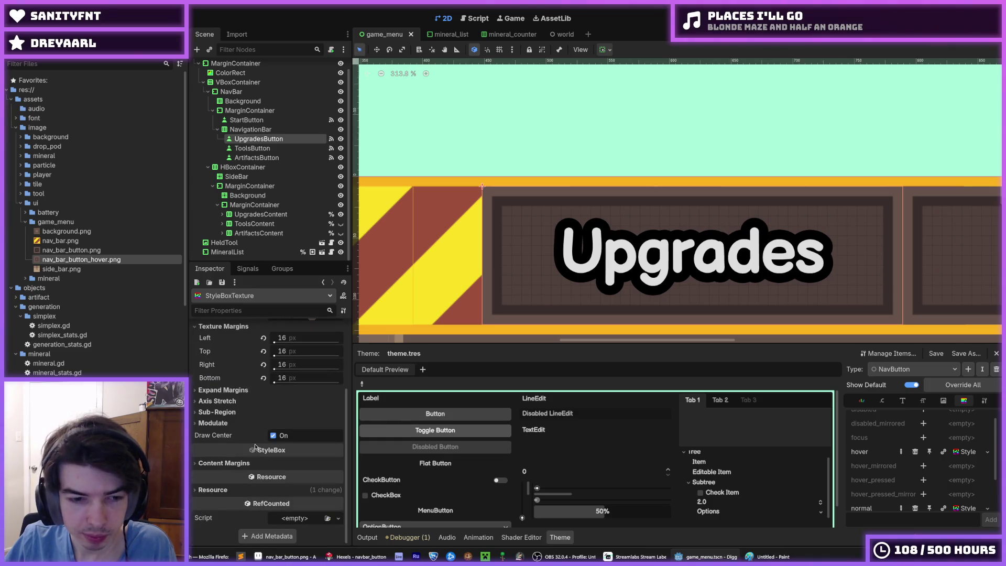
Set the hover style's Axis Stretch Horizontal and Vertical to Tile, then run the game
click(247, 401)
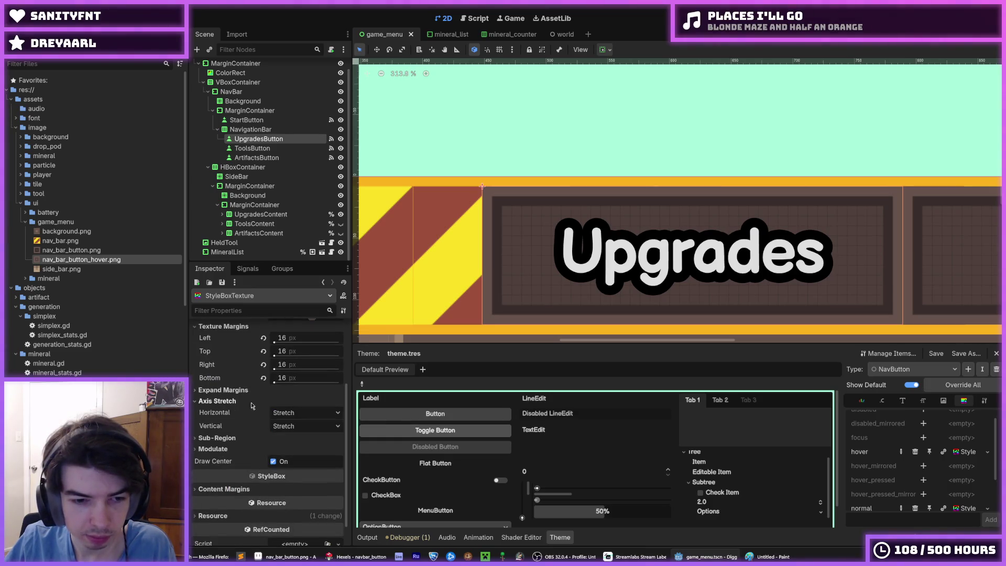
click(307, 412)
click(291, 437)
click(307, 426)
click(292, 451)
key(F5)
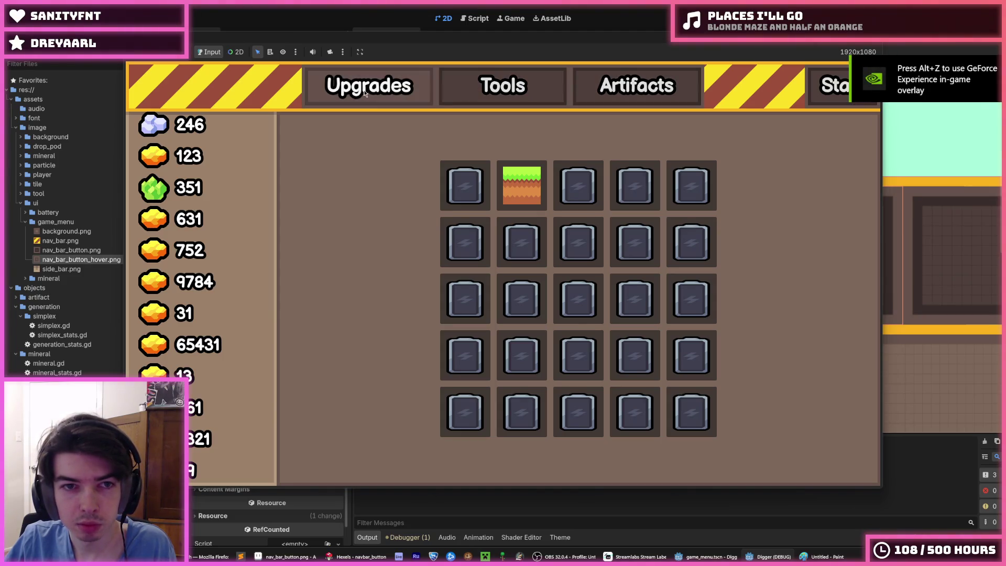
Cycle through the Upgrades, Tools and Artifacts pages, restart the game, then stop it with F8
key(Tab)
key(Tab)
key(Tab)
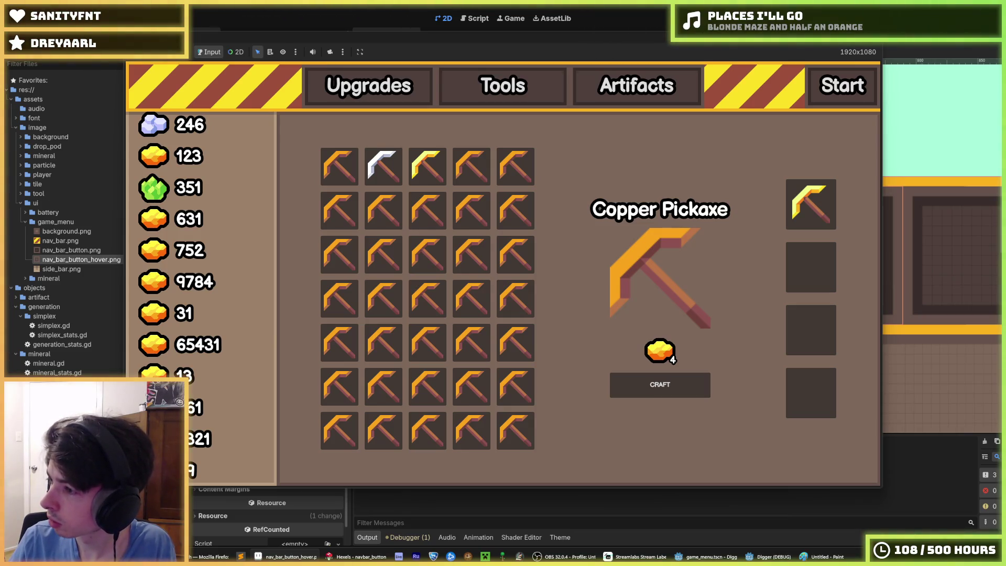
key(alt+Tab)
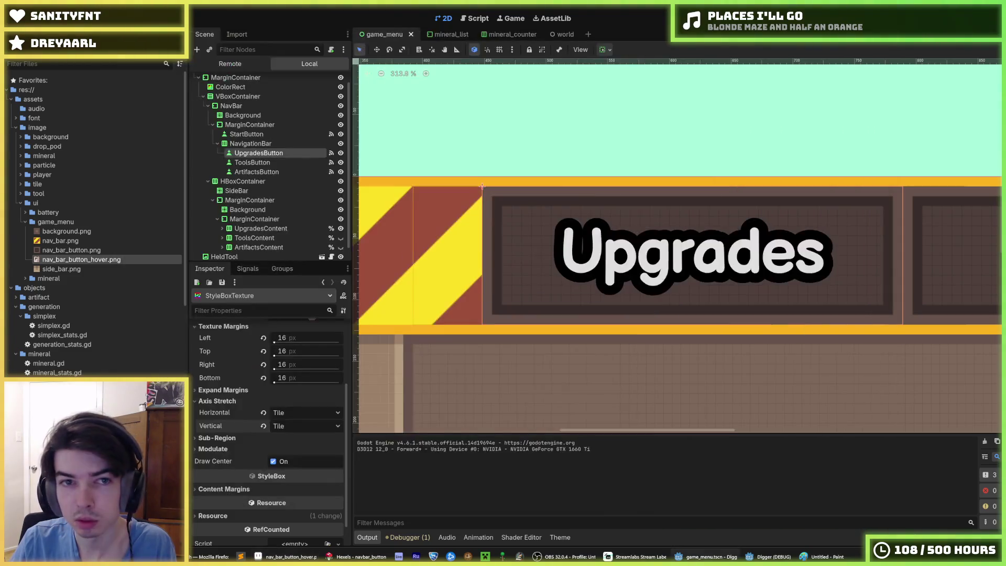
key(F5)
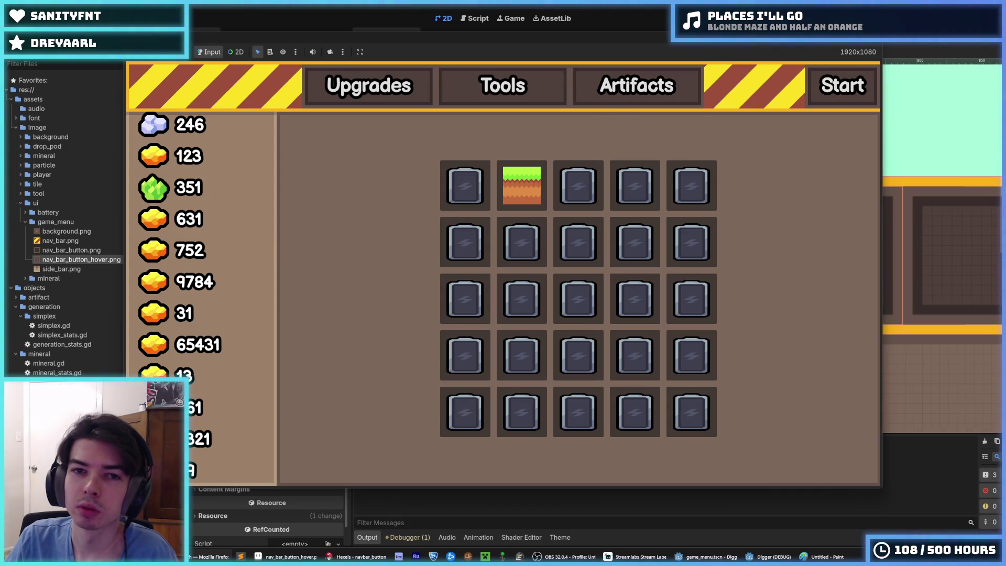
key(F8)
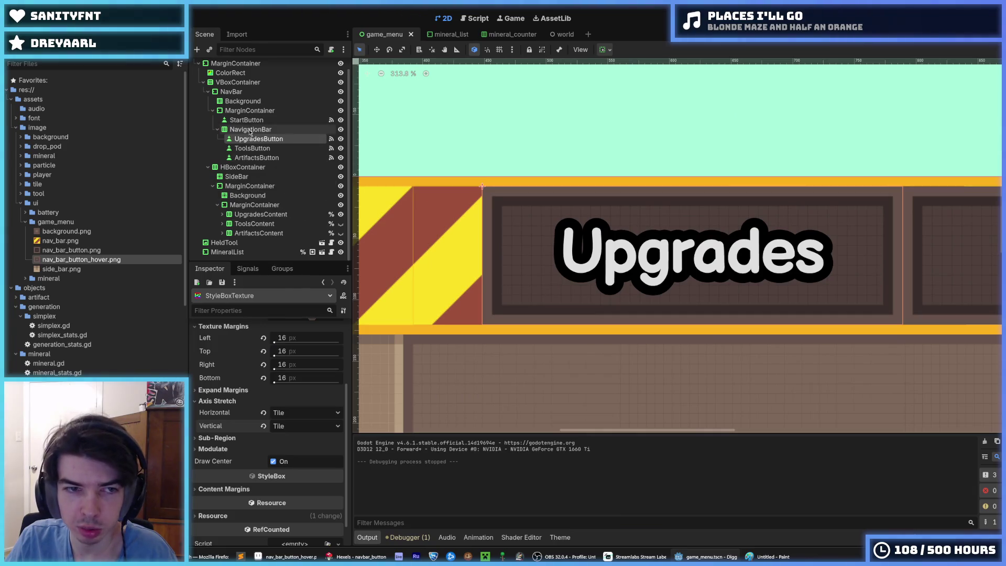
click(250, 130)
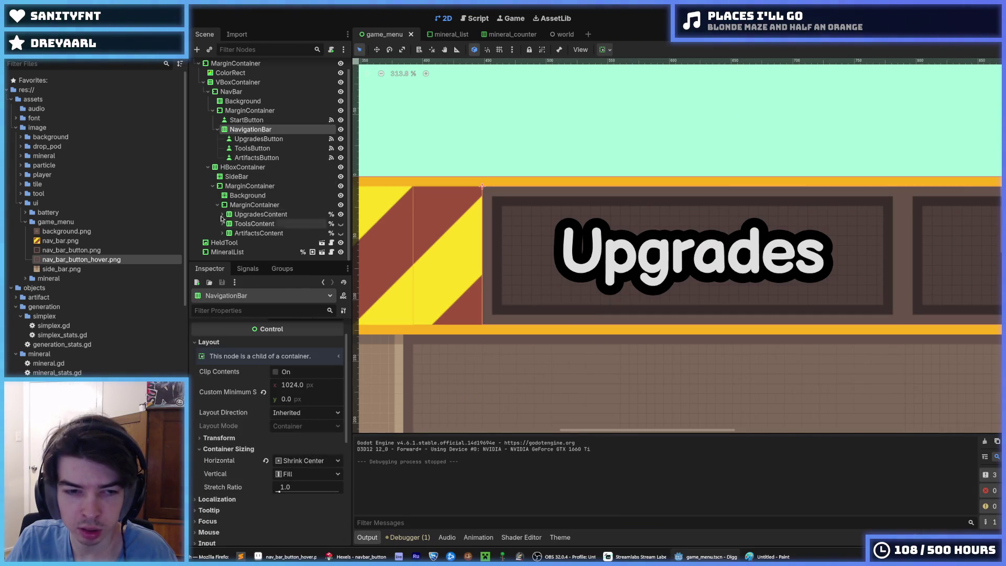
click(250, 110)
scroll(268, 430, down, 5)
click(266, 432)
click(265, 459)
scroll(822, 95, down, 8)
key(ctrl+s)
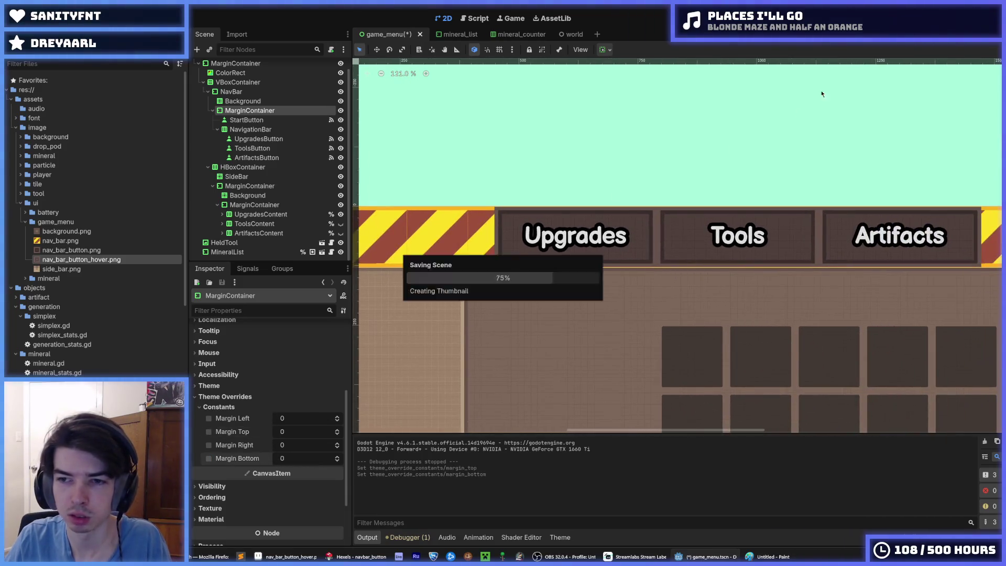
key(F5)
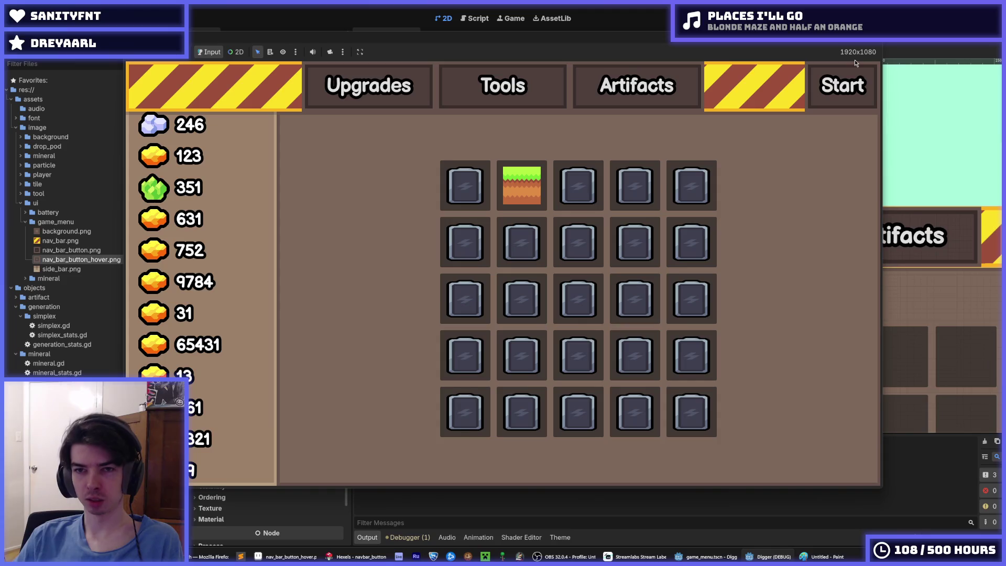
key(F8)
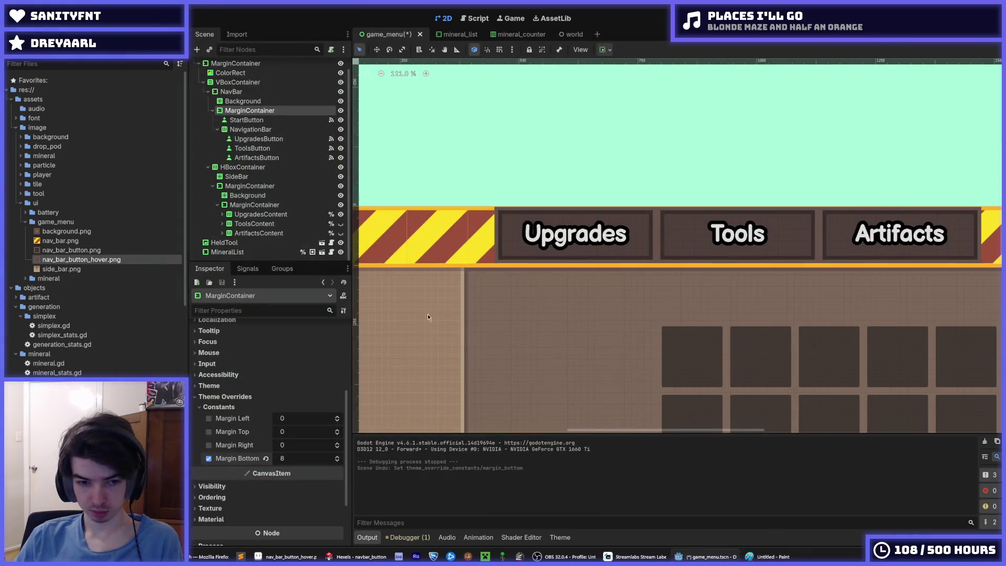
key(F5)
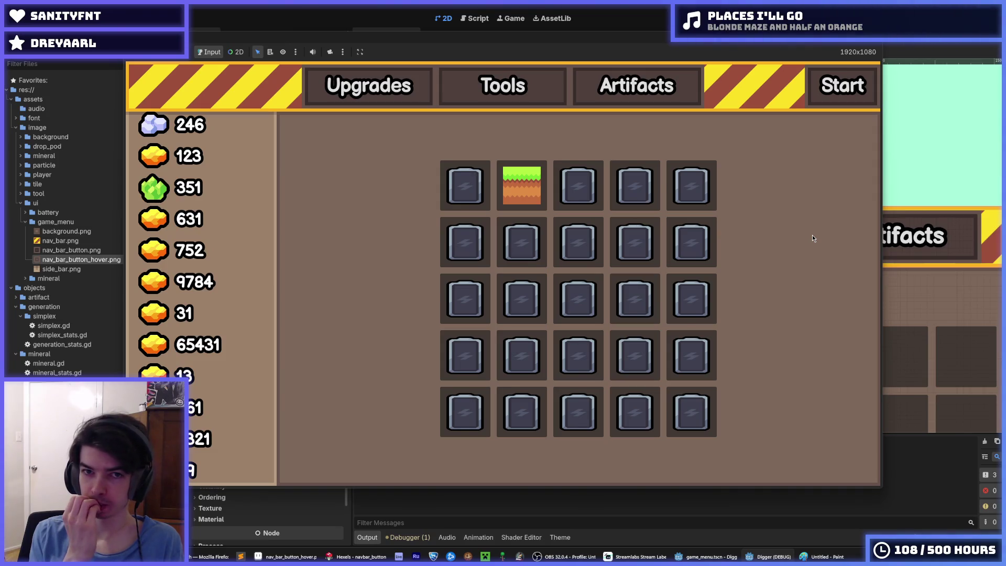
key(F8)
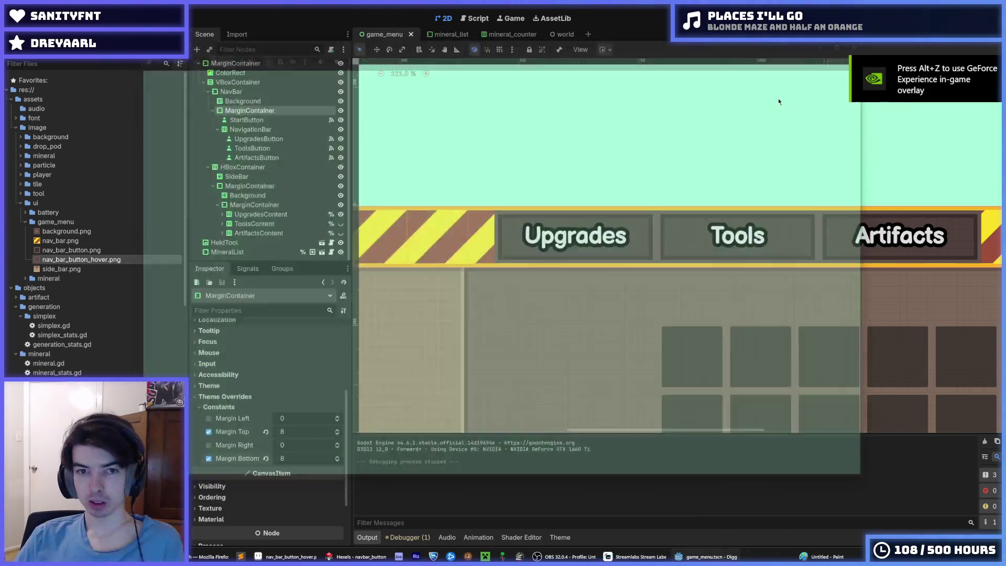
Set the NavigationBar's button Separation to -8, save the scene, and run the game
scroll(676, 203, right, 3)
click(251, 129)
scroll(259, 500, down, 5)
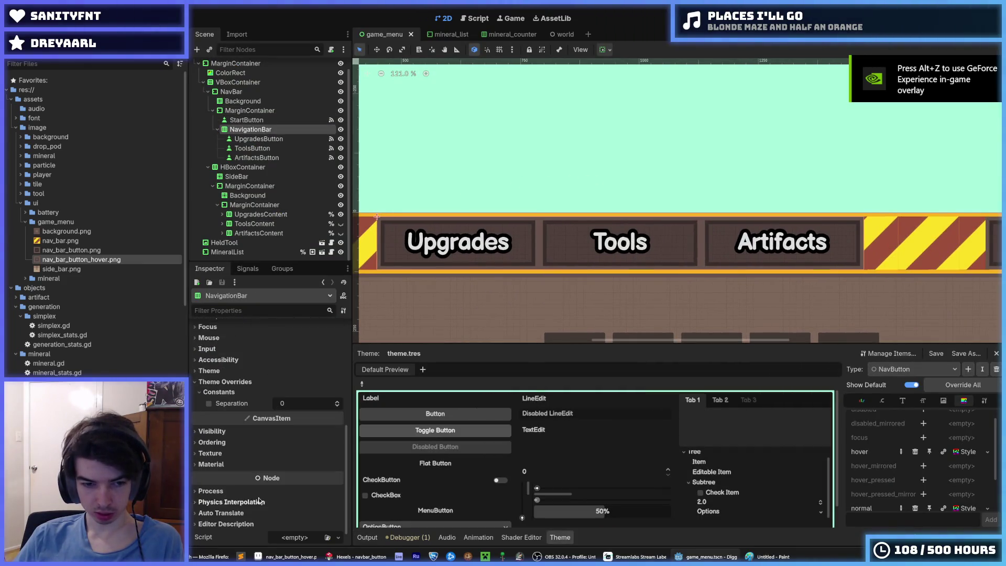
click(305, 404)
text(-8)
key(Return)
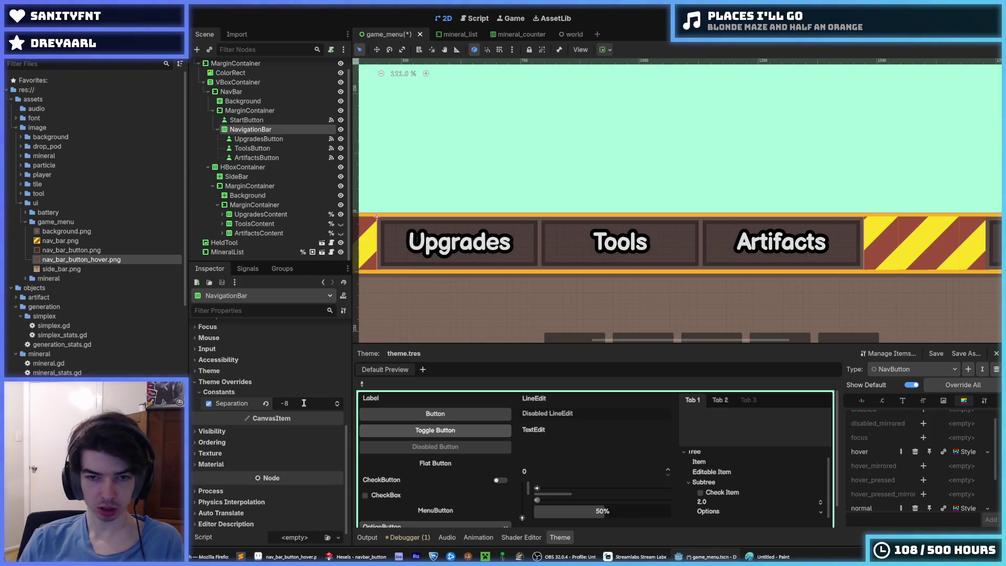
key(ctrl+s)
key(F5)
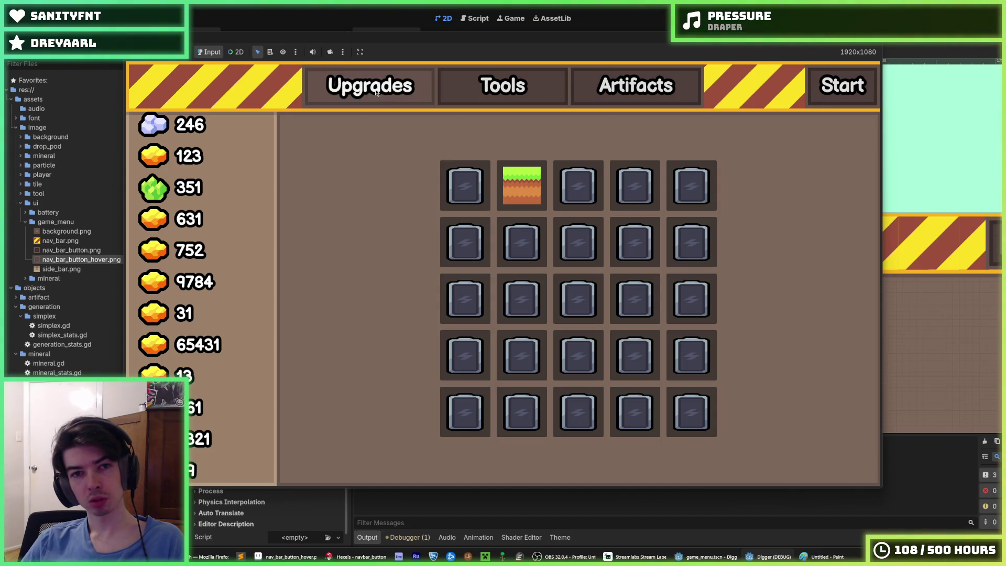
Flip between the Tools and artifact grid pages in the running game, then leave it
click(563, 96)
click(563, 95)
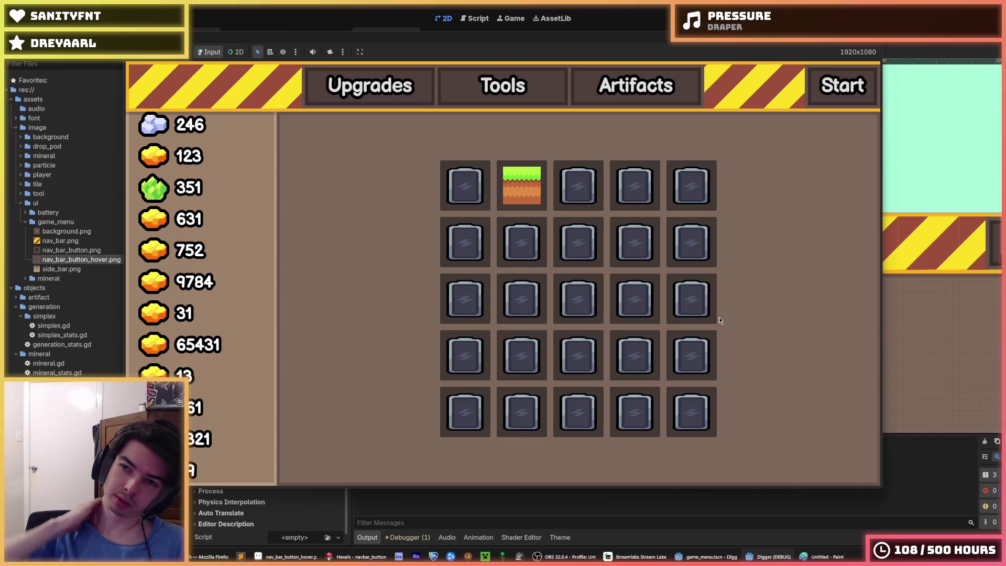
key(alt+Tab)
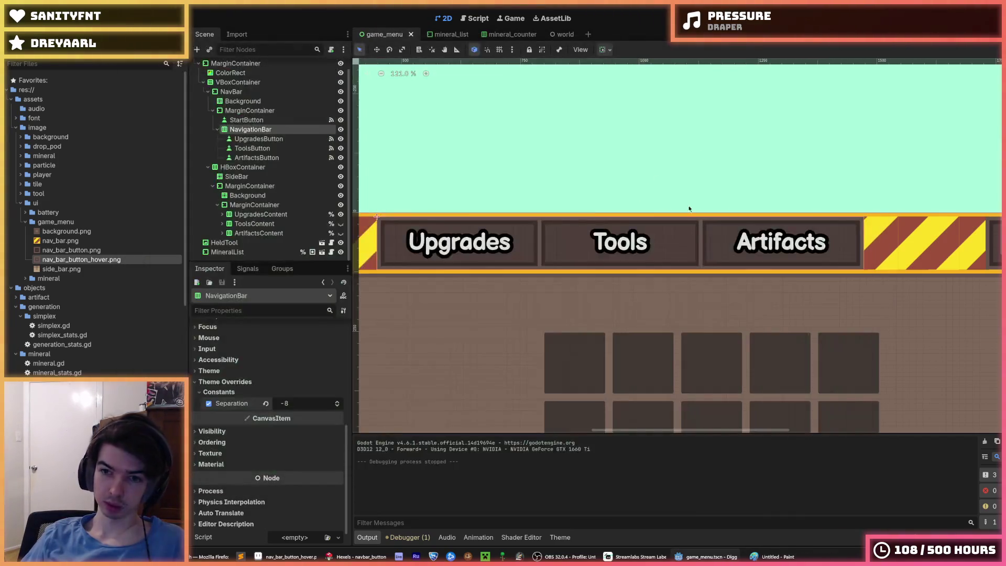
Select the nav bar's MarginContainer and set its right margin to 8
scroll(689, 209, right, 5)
click(815, 219)
click(750, 210)
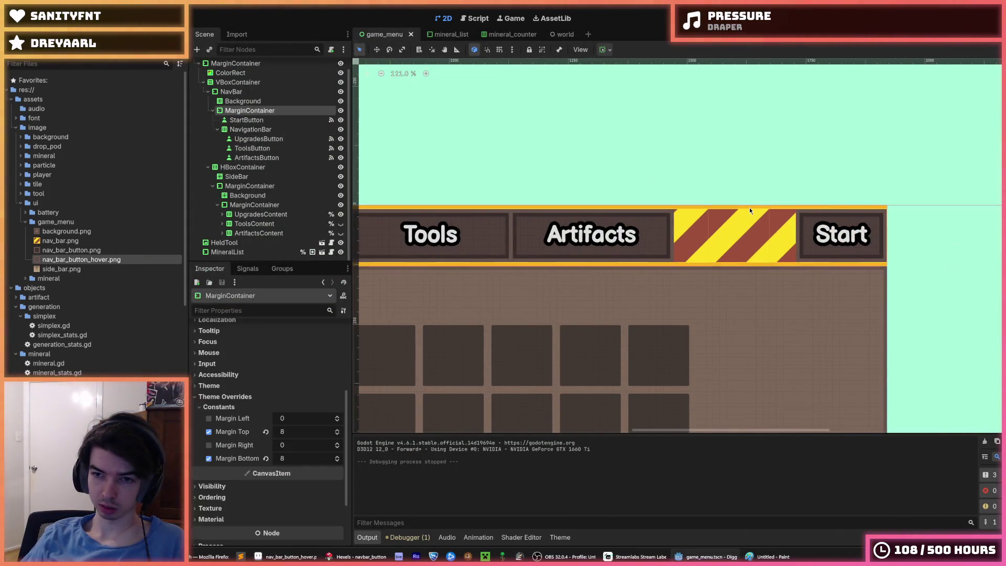
click(296, 445)
text(8)
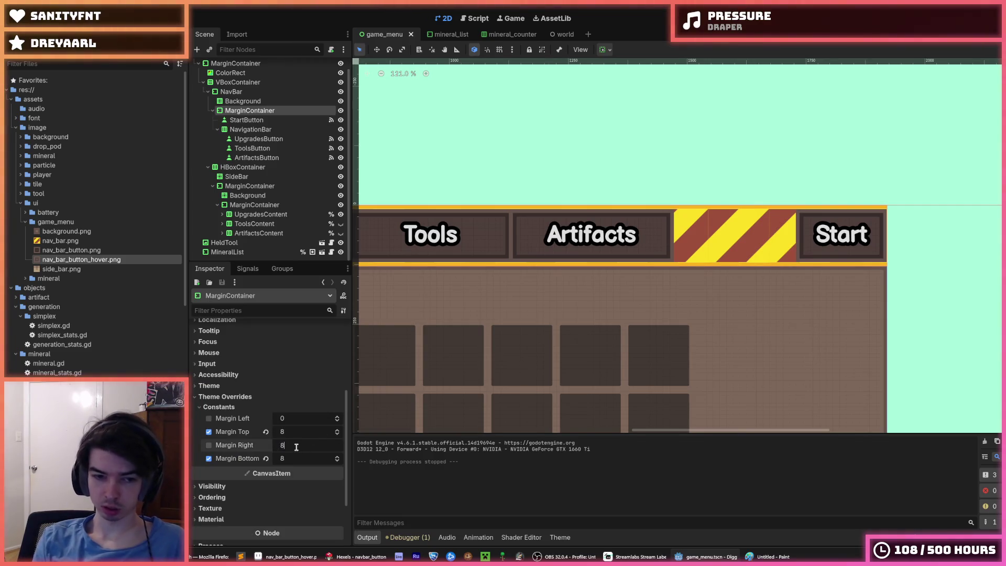
key(Return)
Check the MarginContainer's margin overrides are 8 on all sides, then switch to the pixel editor
scroll(522, 258, down, 5)
scroll(759, 267, right, 2)
scroll(618, 293, up, 4)
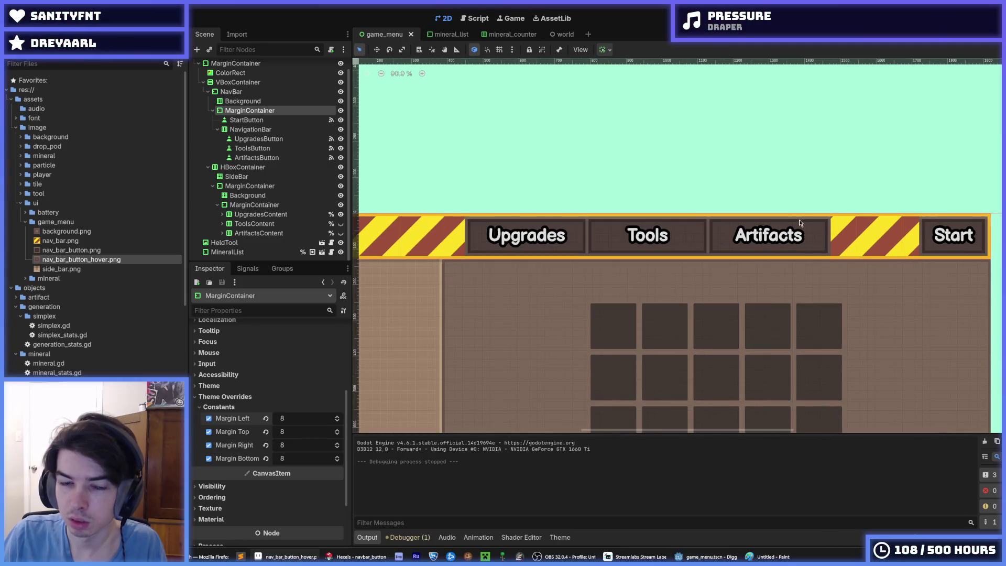
scroll(513, 250, up, 7)
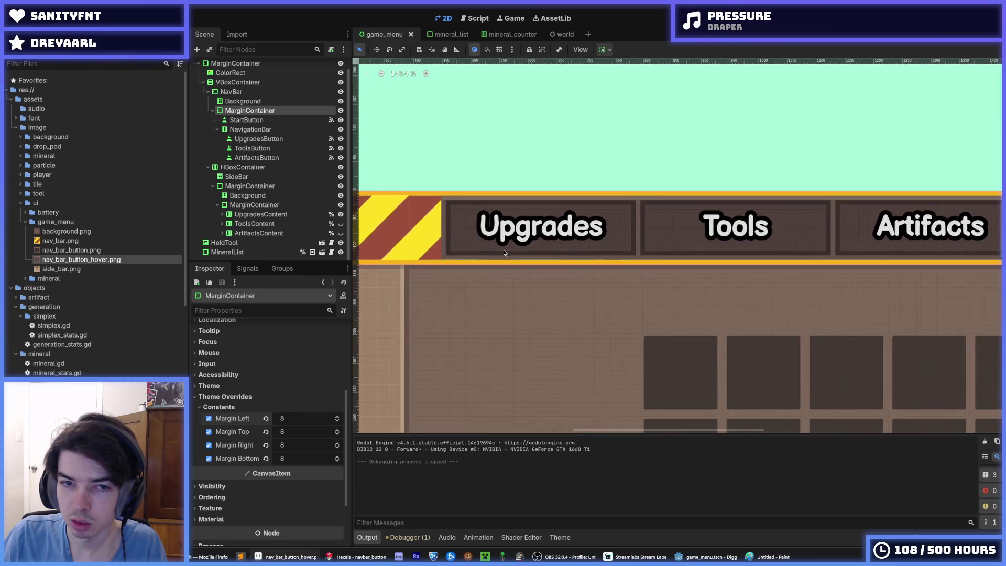
scroll(505, 253, up, 3)
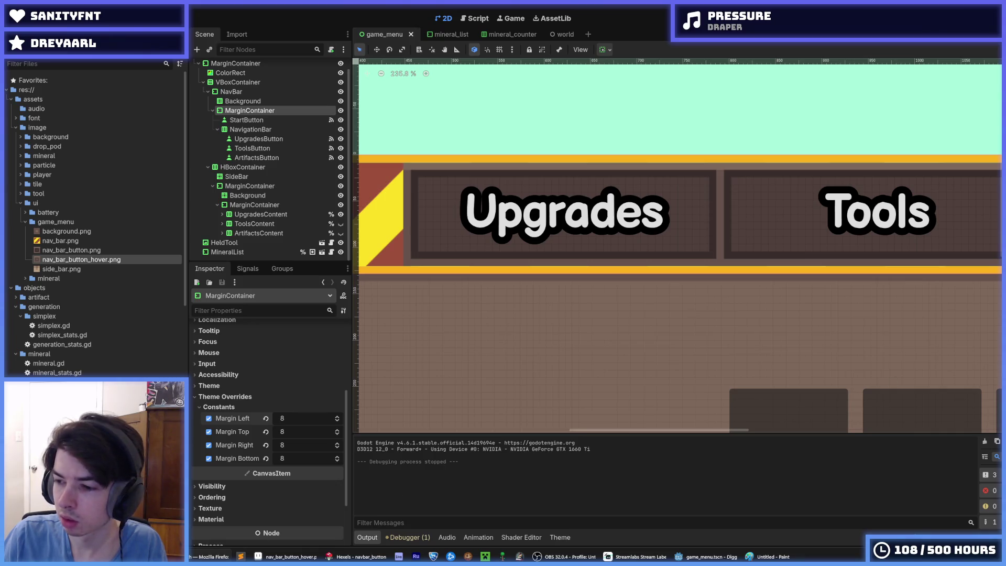
scroll(719, 275, down, 3)
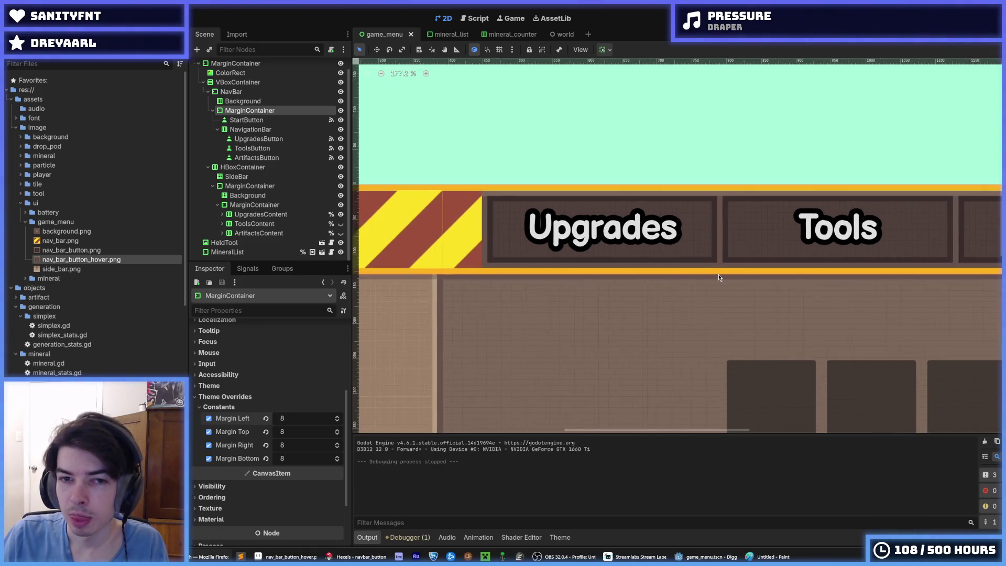
scroll(719, 275, up, 2)
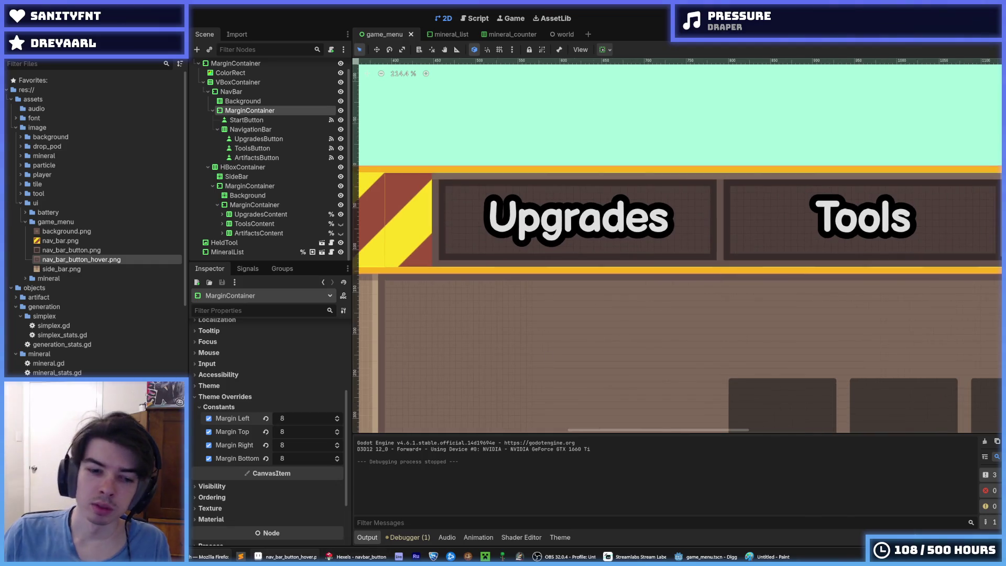
mouse_move(291, 557)
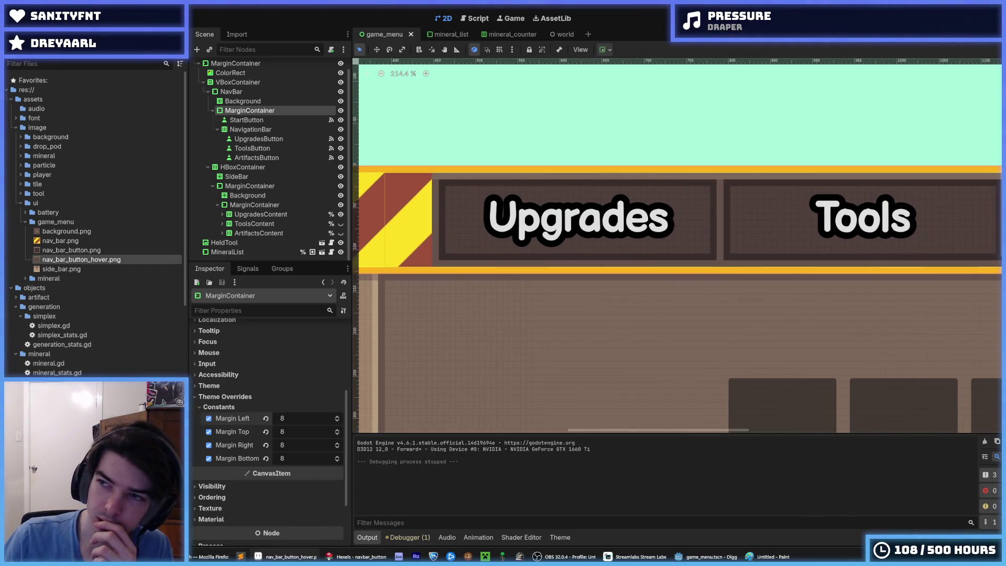
key(alt+Tab)
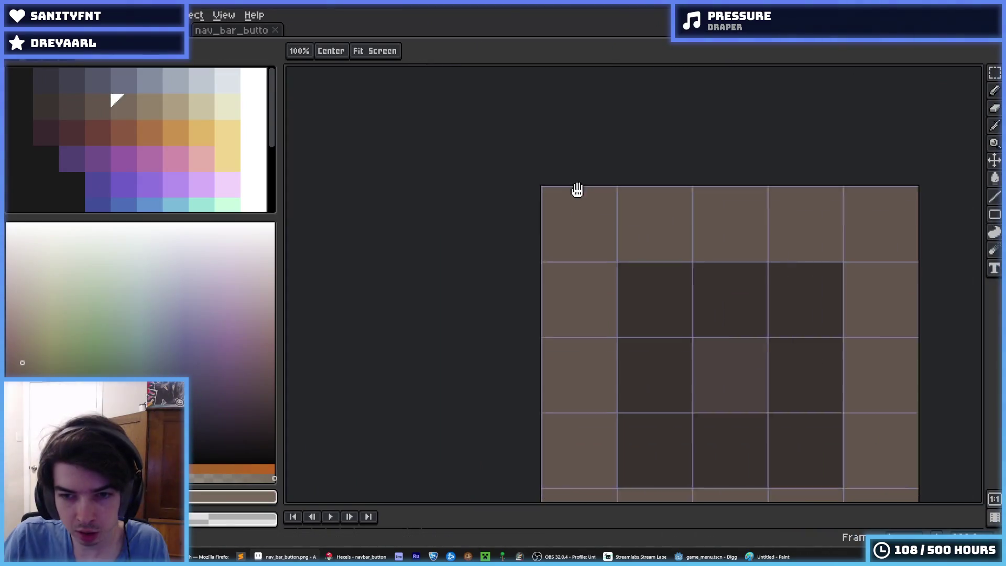
Look over the hover button image, then return to the plain nav_bar_button.png
drag(577, 190, 519, 218)
scroll(516, 214, down, 2)
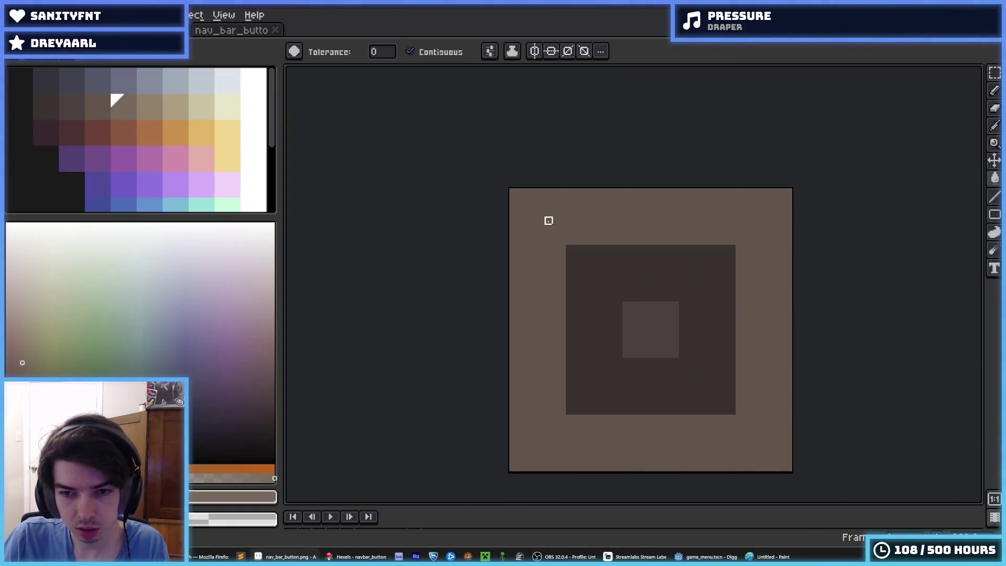
click(236, 32)
drag(580, 240, 514, 124)
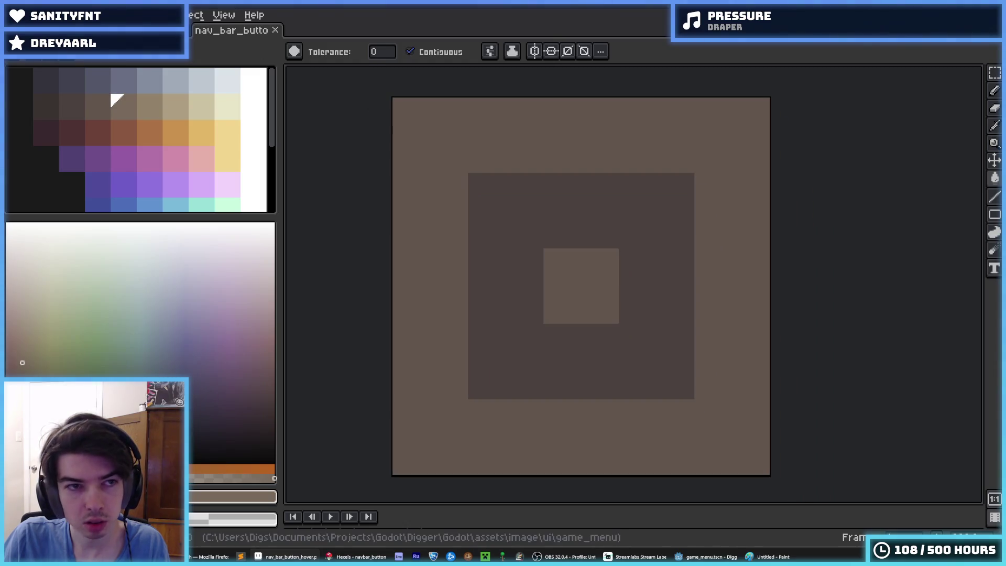
key(ctrl+Tab)
Draw diagonals and fill light grey triangles at the top-left and bottom-left corners
key(b)
drag(522, 223, 572, 173)
key(g)
click(529, 194)
key(b)
drag(522, 400, 570, 450)
key(g)
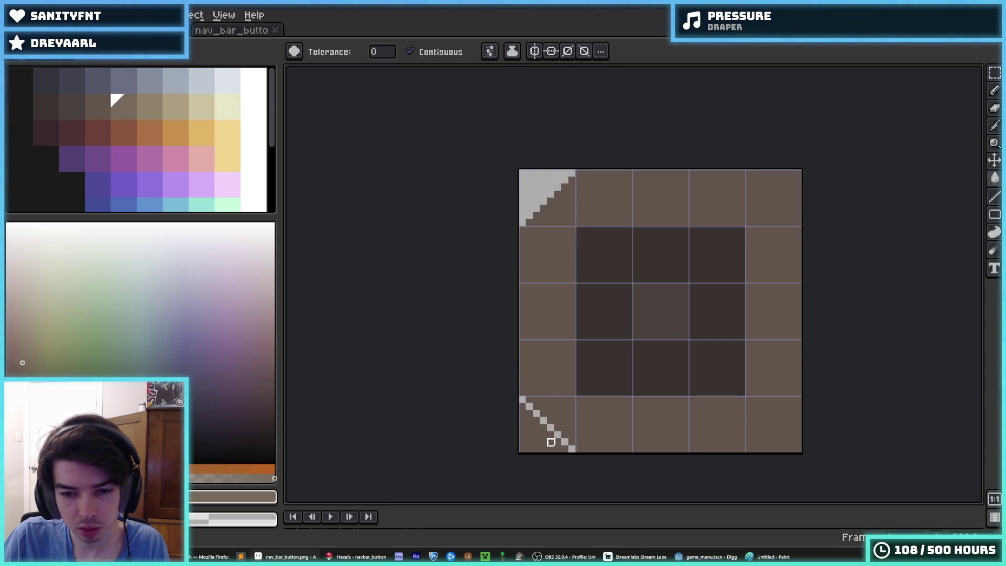
click(535, 443)
Add grey bottom-right and top-right corners, save the image, and return to Godot
key(b)
mouse_move(749, 449)
mouse_down()
mouse_move(784, 400)
mouse_move(800, 398)
mouse_up()
key(g)
click(789, 443)
key(b)
drag(797, 220, 748, 170)
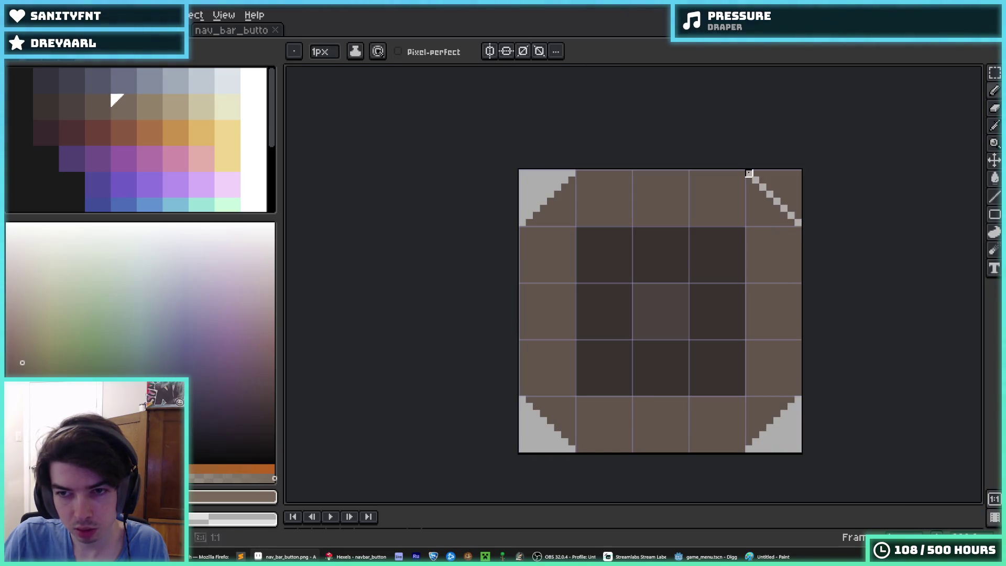
key(g)
click(775, 187)
key(ctrl+s)
key(alt+Tab)
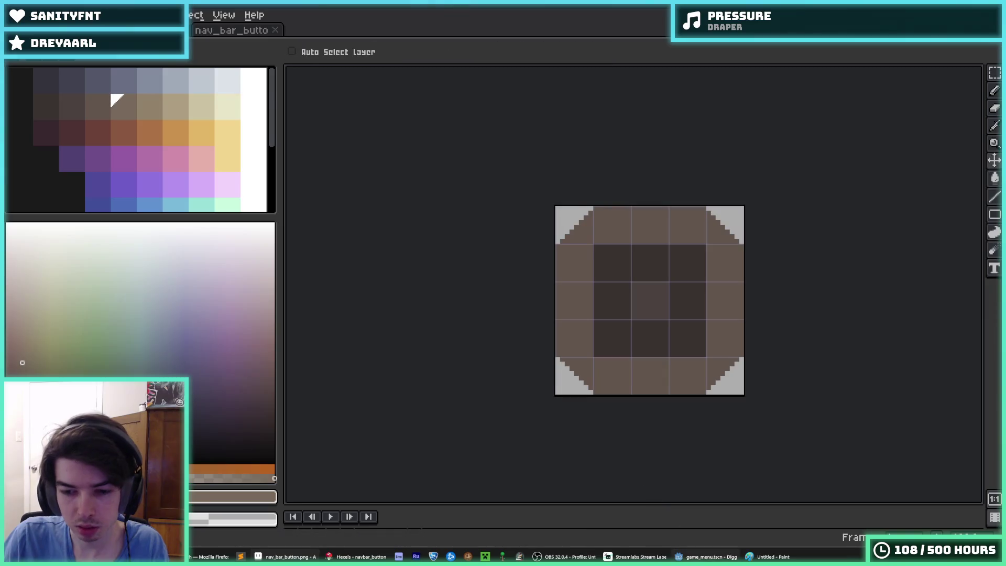
scroll(666, 133, down, 2)
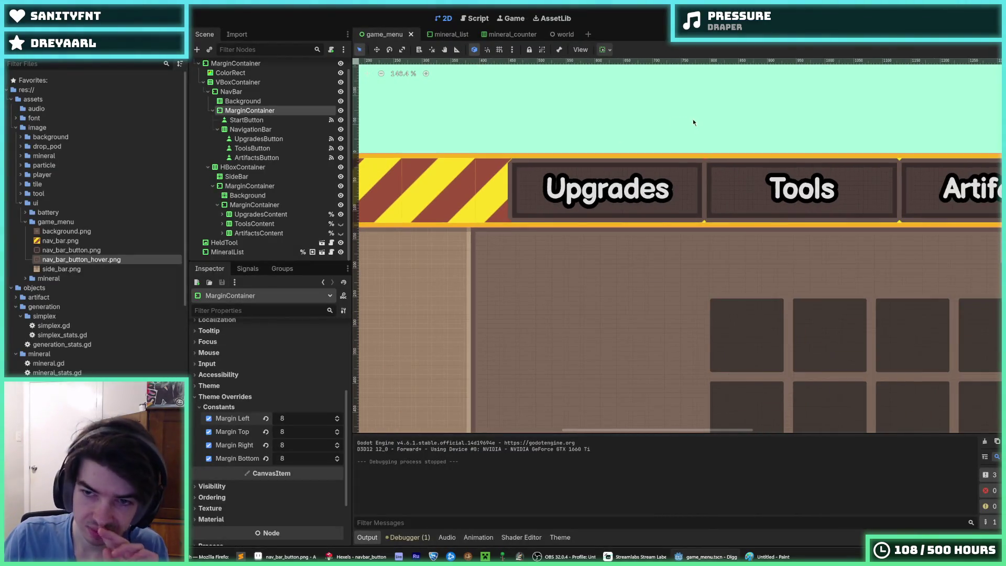
Test-run the menu, close the game, and undo one grey corner in the pixel editor
scroll(755, 131, down, 1)
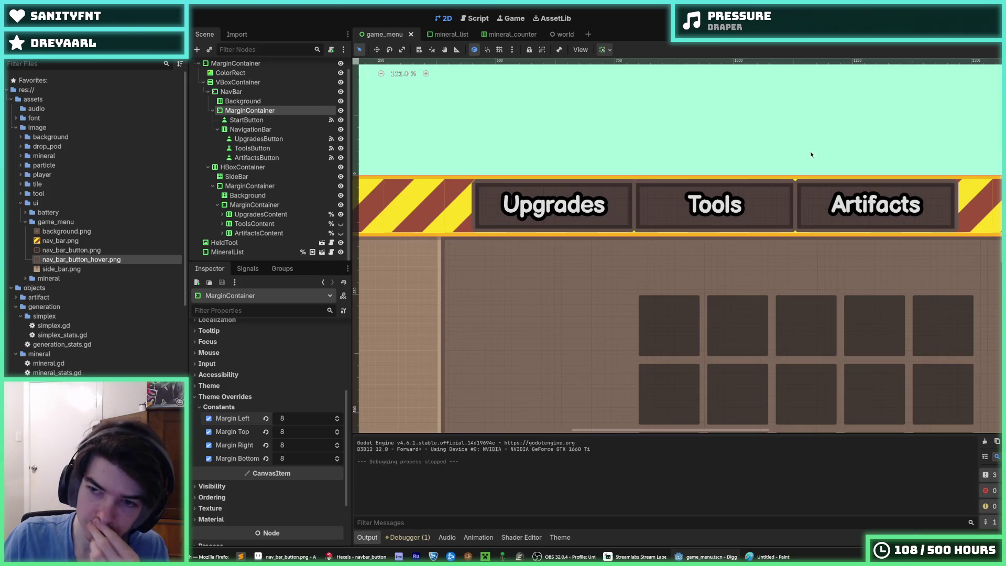
key(F5)
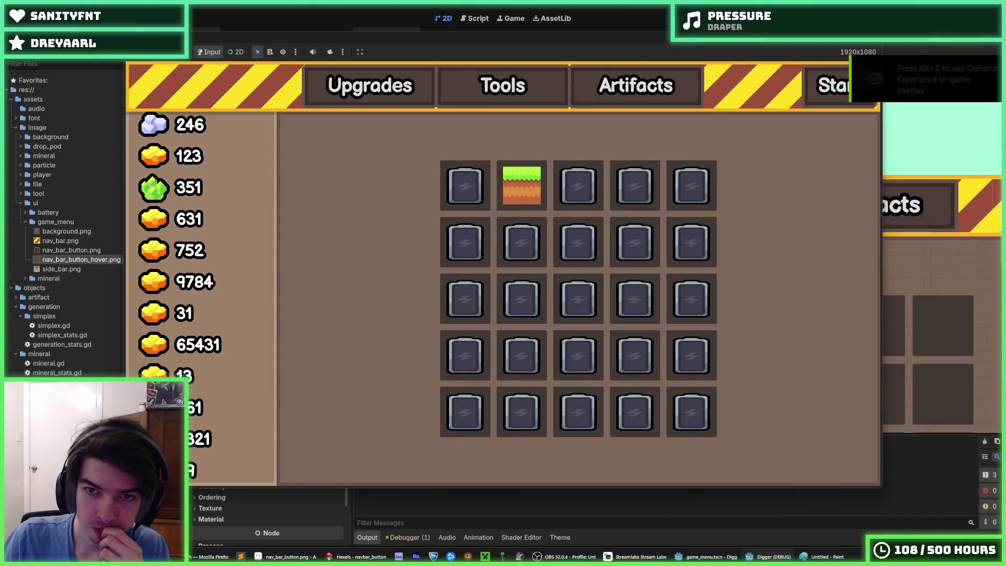
key(alt+F4)
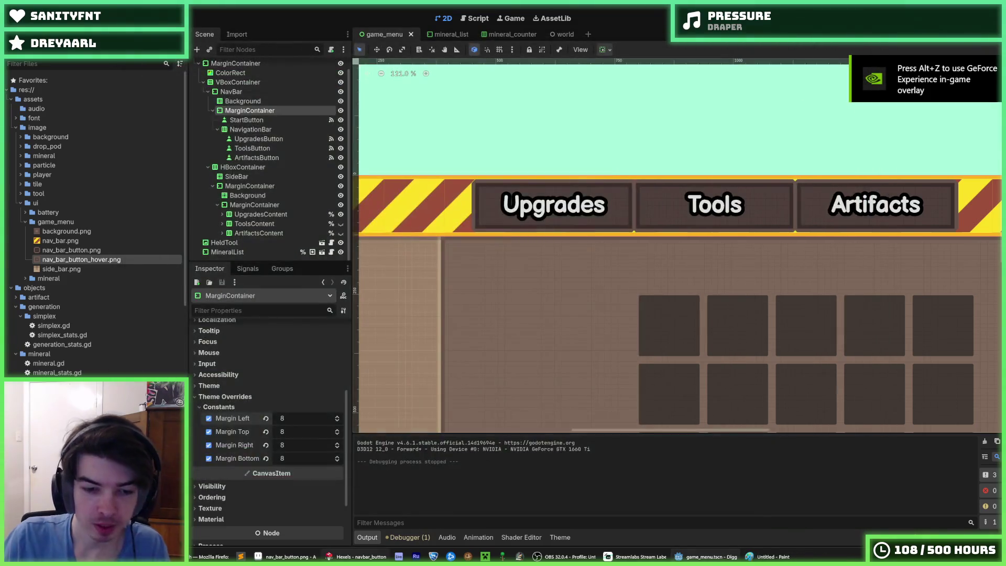
key(alt+Tab)
key(ctrl+z)
key(ctrl+z)
key(ctrl+z)
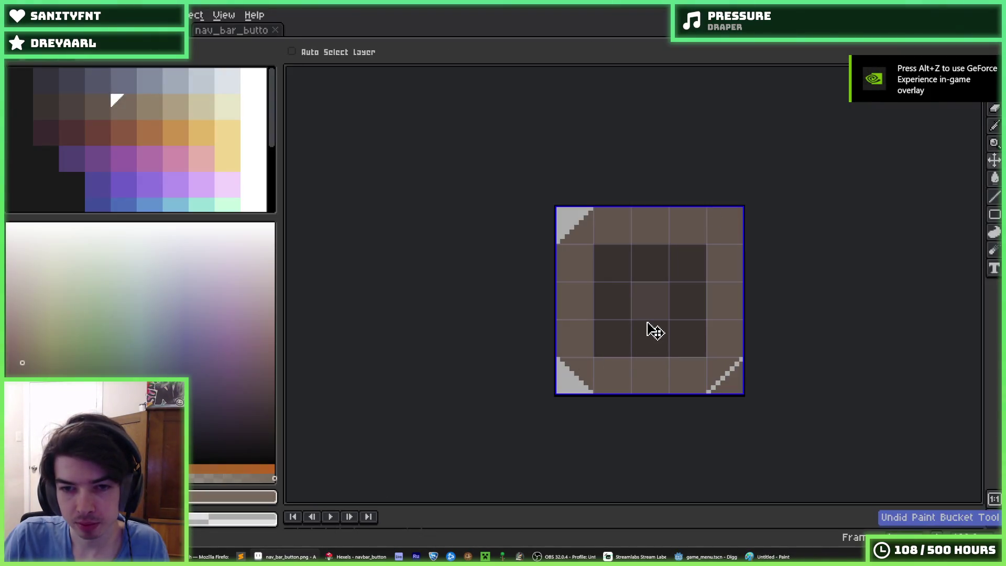
Undo the remaining grey corner and sample the border brown from the image
key(ctrl+z)
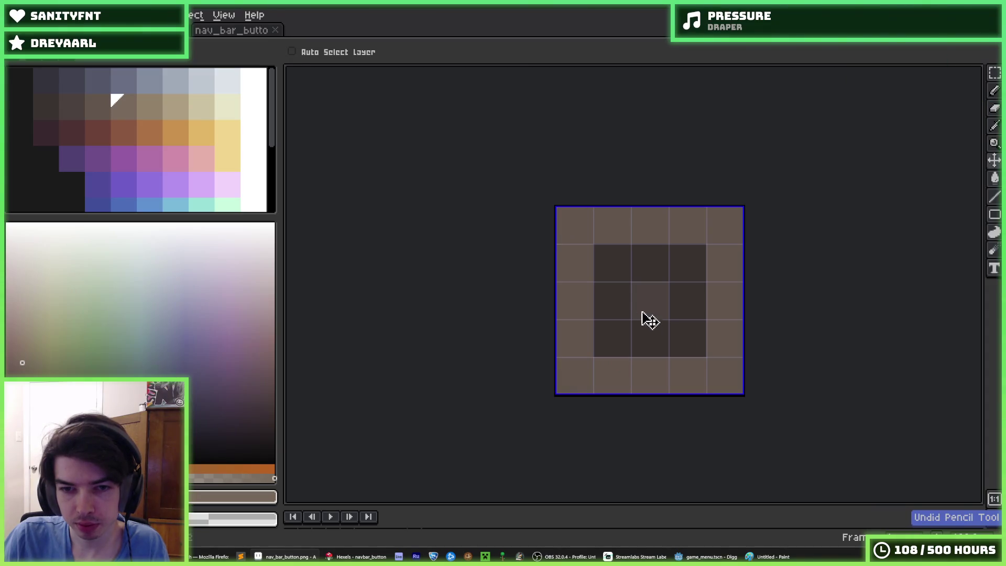
key(g)
scroll(623, 283, up, 1)
scroll(612, 298, up, 1)
alt+click(549, 258)
click(557, 265)
key(ctrl+z)
Cut the dark square's top-left and top-right corners diagonally, filled with border brown
key(b)
drag(558, 265, 619, 207)
key(g)
click(577, 217)
key(b)
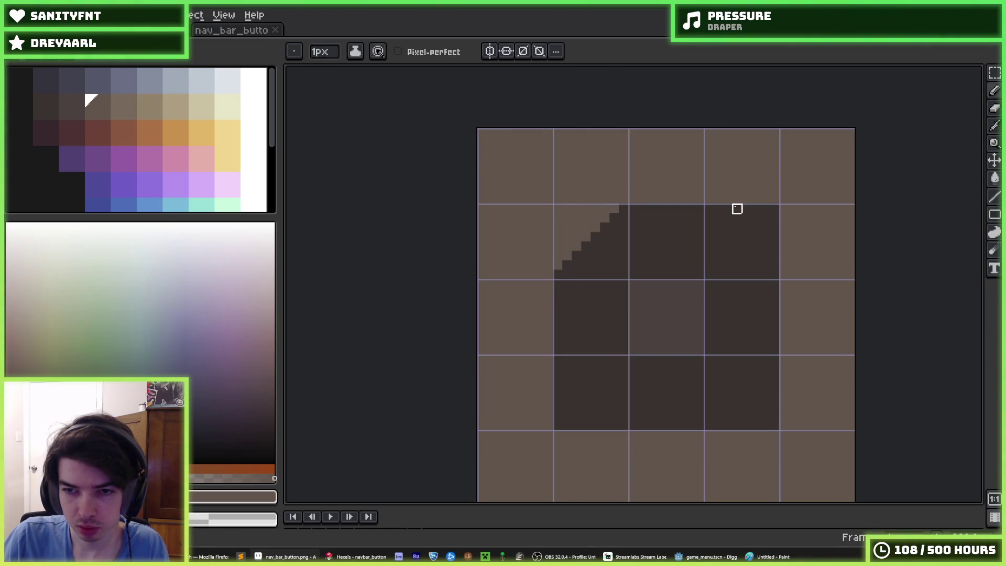
drag(718, 208, 778, 268)
key(g)
click(775, 245)
Cut the dark square's bottom-right corner diagonally, filled with border brown
key(b)
drag(775, 360, 710, 424)
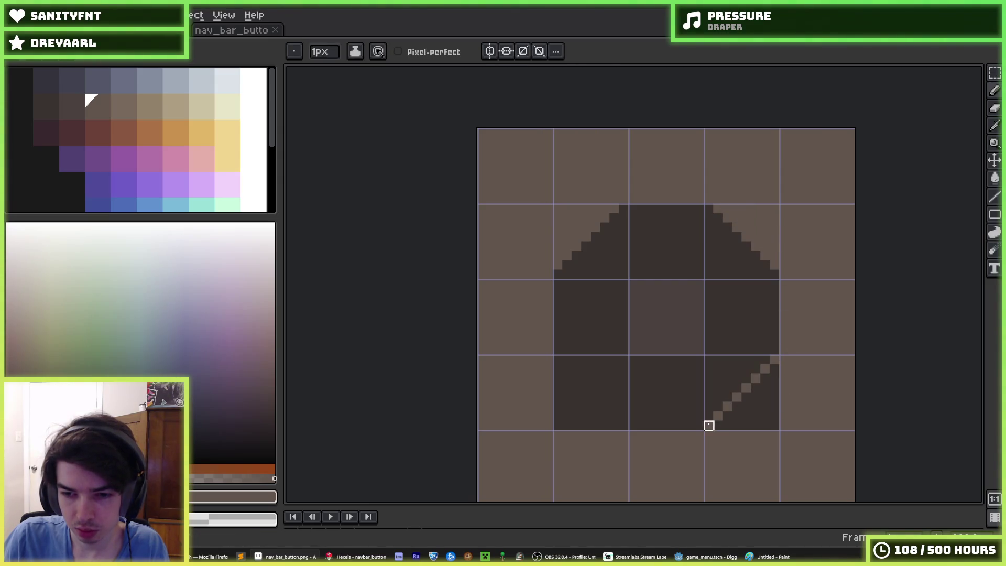
key(g)
click(747, 417)
key(b)
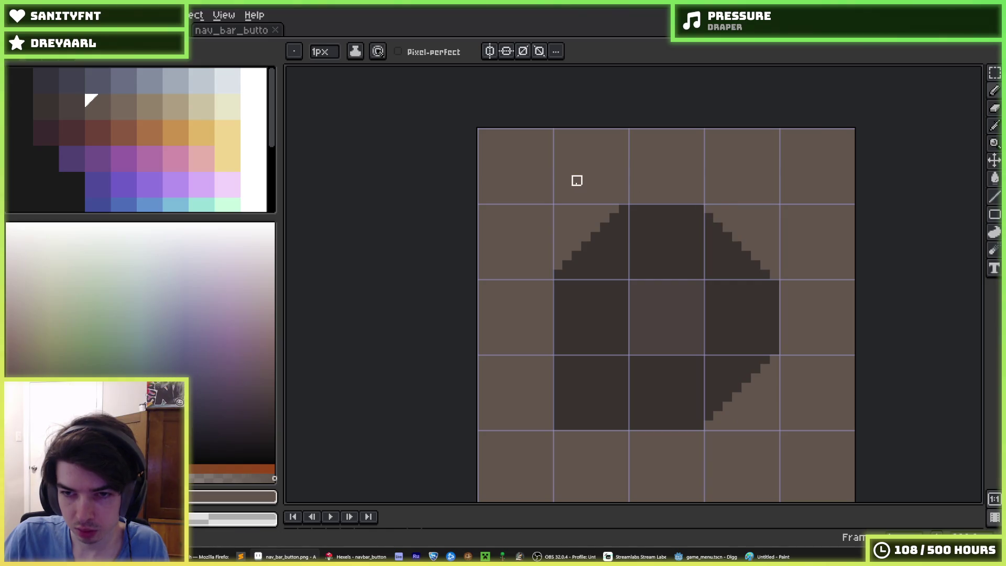
Redraw the upper-left diagonal one pixel inward, cut the bottom-left corner, and save
drag(624, 208, 557, 272)
drag(557, 360, 623, 425)
key(ctrl+z)
key(ctrl+y)
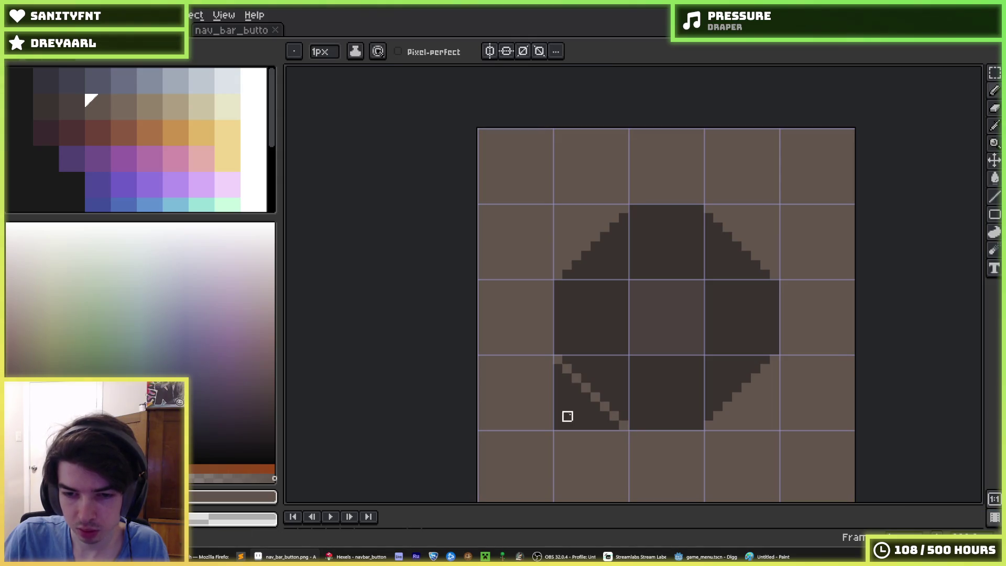
key(g)
click(566, 417)
key(m)
key(ctrl+s)
key(alt+Tab)
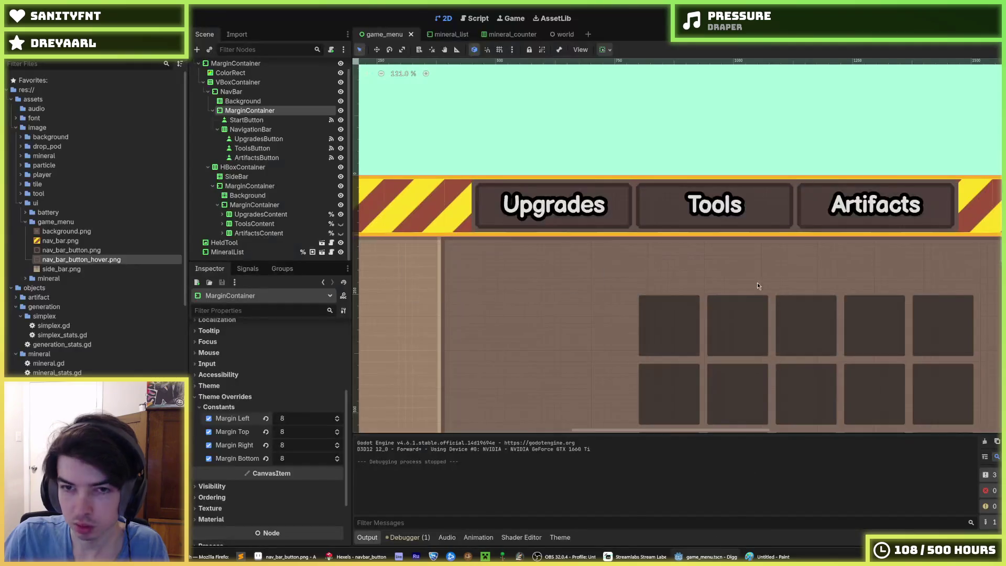
Test the menu with the reimported buttons, close the game, and return to Pixelorama
scroll(465, 209, down, 1)
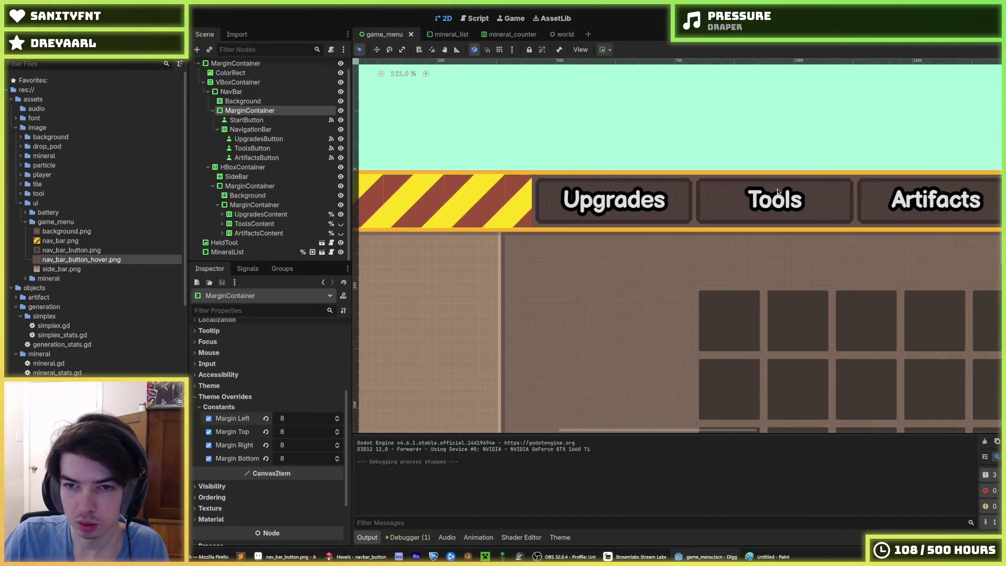
scroll(702, 196, down, 1)
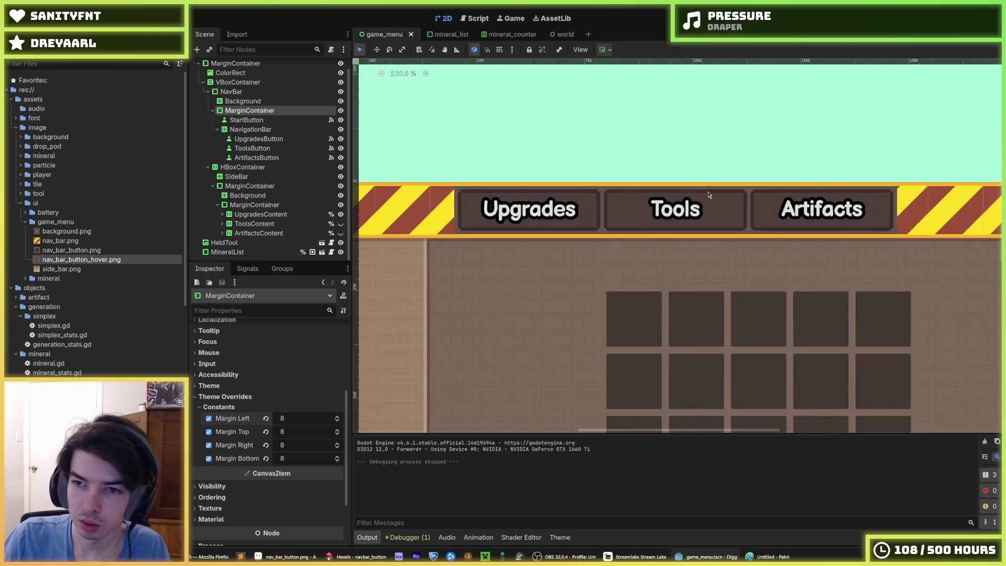
key(F5)
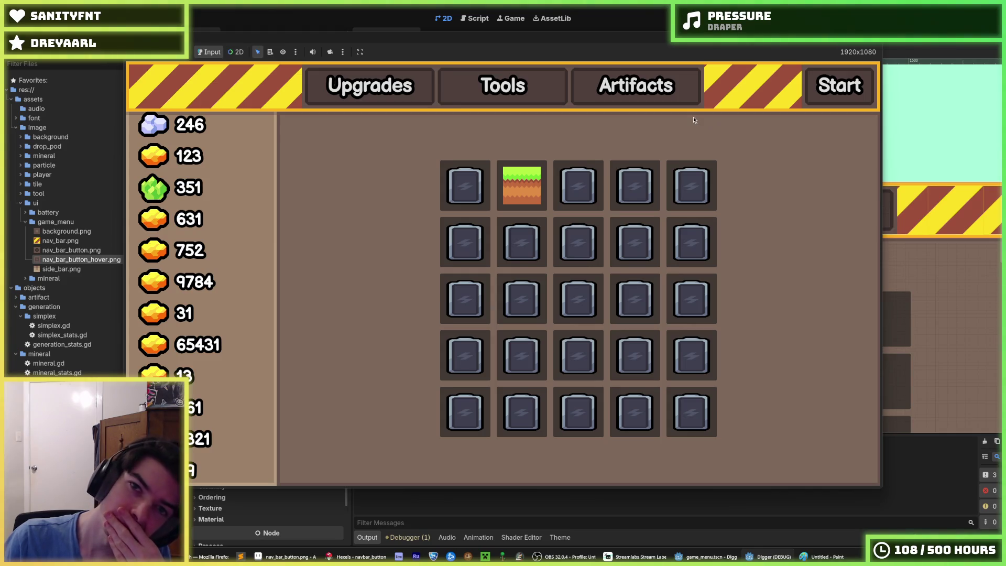
key(alt+F4)
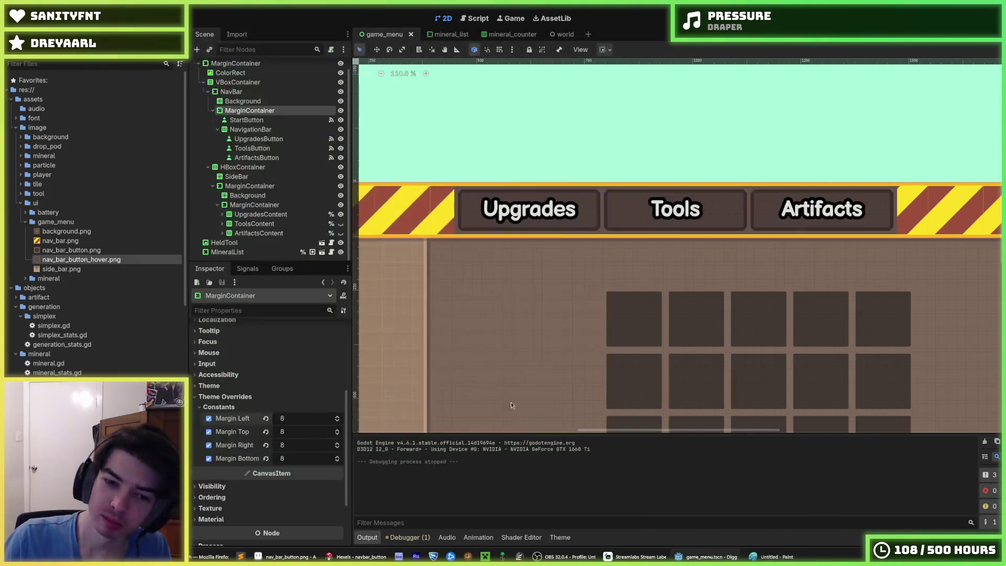
click(287, 556)
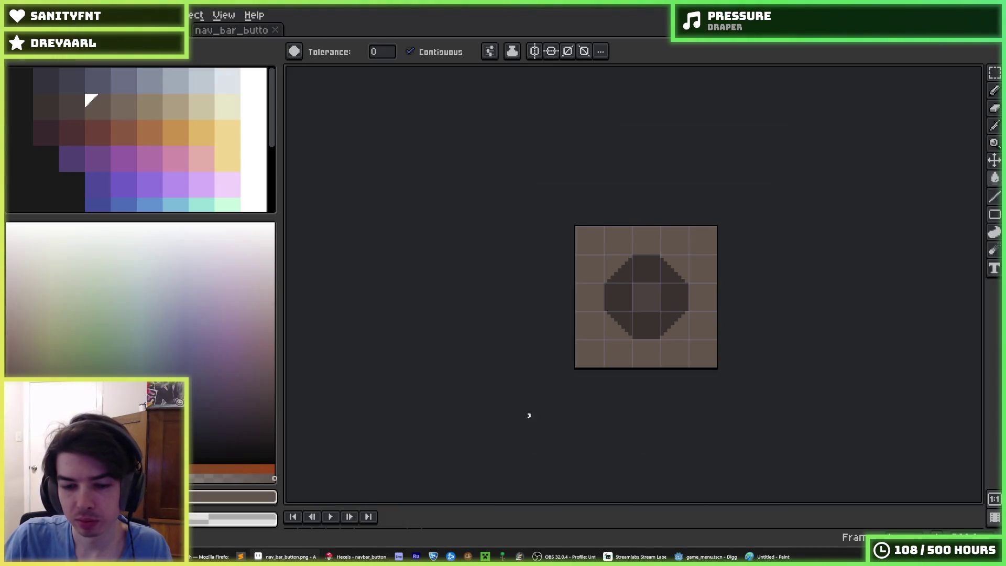
Glance at the navbar_button tile in Hexels, then return to Godot's game_menu.tscn
click(356, 557)
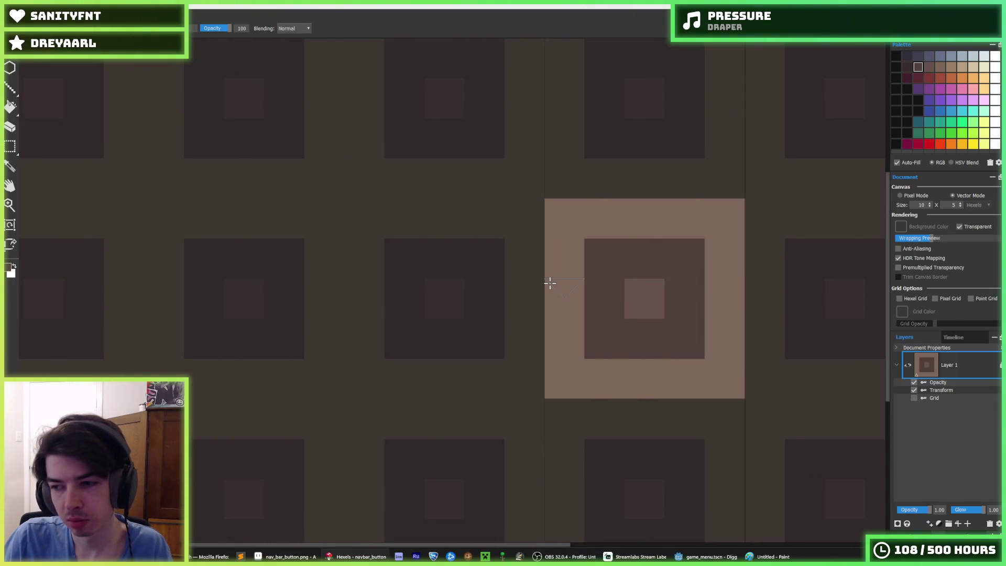
scroll(683, 298, down, 3)
scroll(692, 310, up, 2)
click(698, 556)
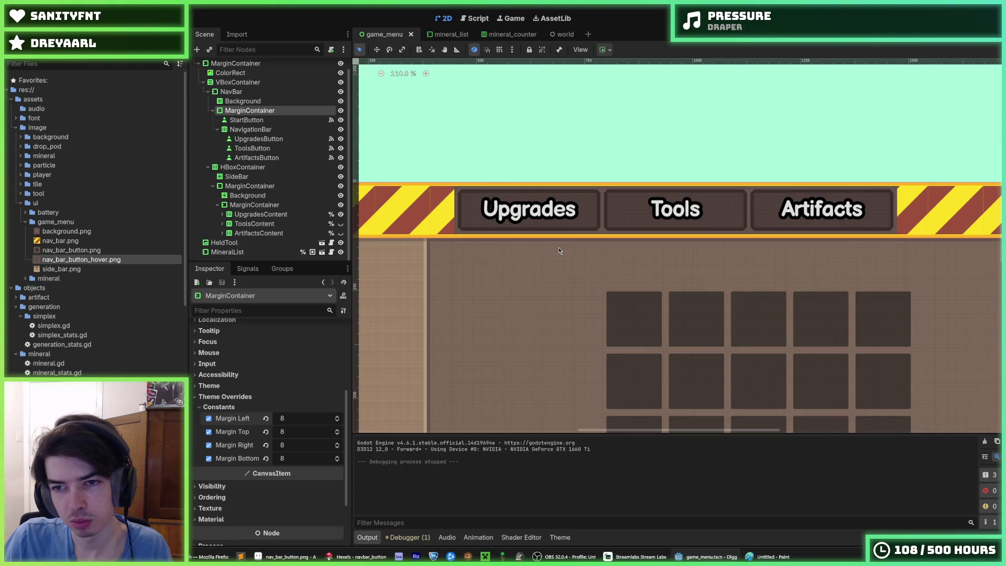
Zoom in and out on the Upgrades, Tools, Artifacts and Start nav buttons to inspect their clipped-corner texture
scroll(577, 249, down, 1)
scroll(656, 246, up, 5)
scroll(643, 235, down, 4)
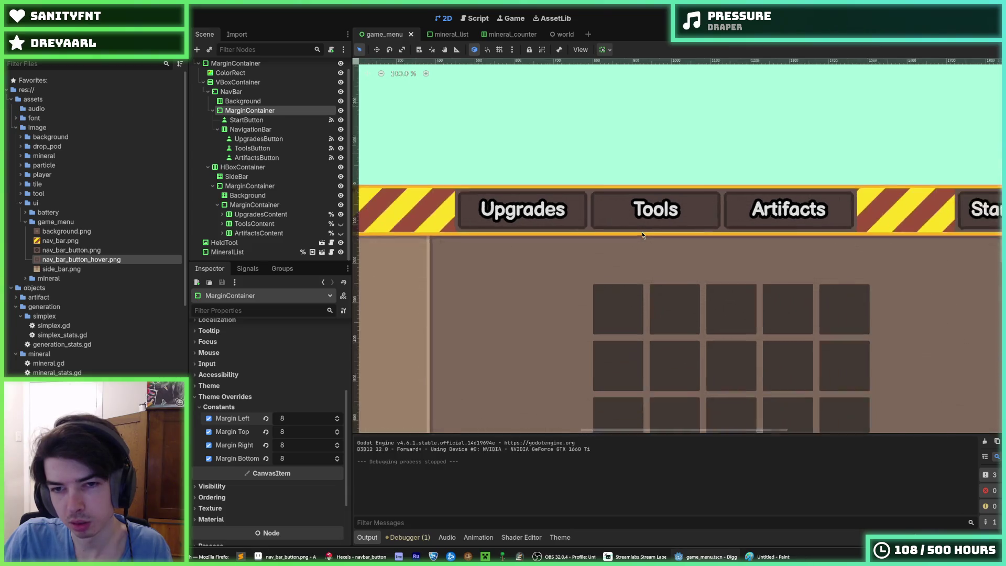
scroll(643, 235, up, 5)
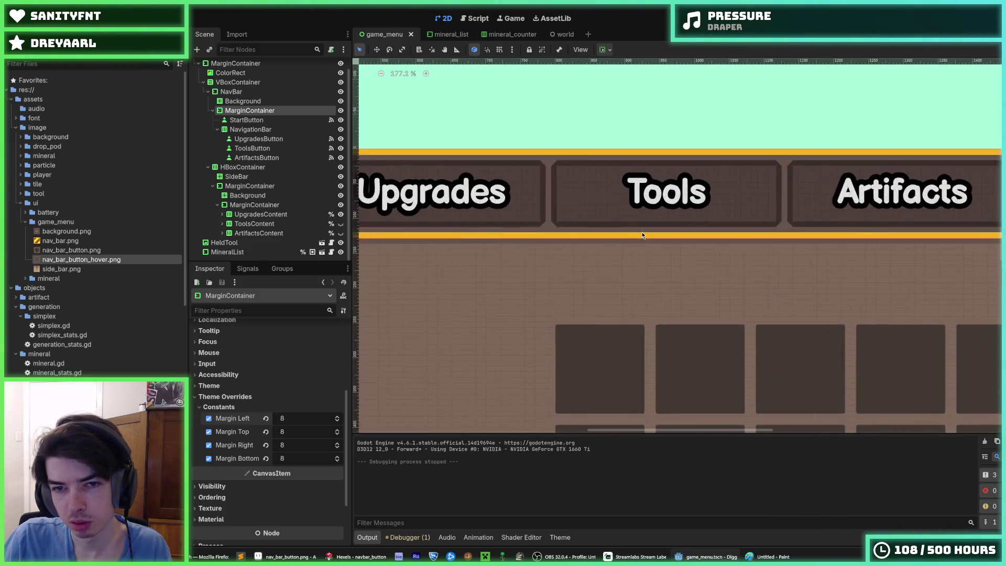
scroll(523, 238, up, 5)
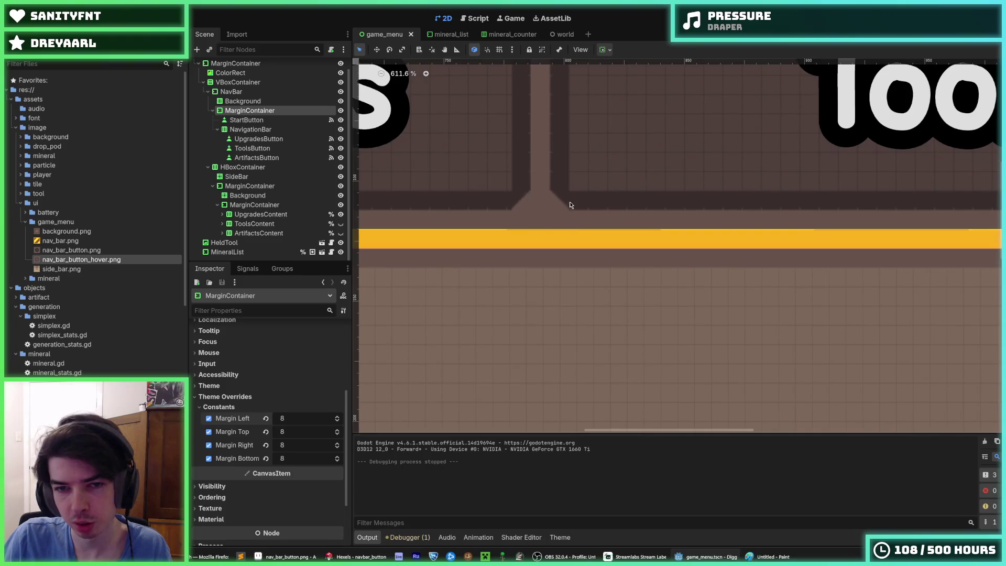
scroll(557, 212, down, 5)
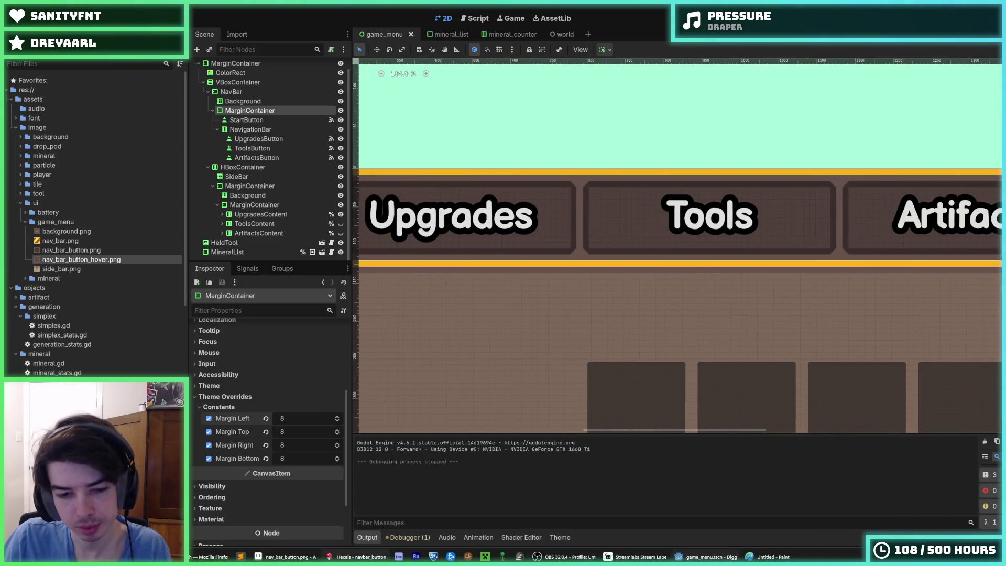
key(alt+Tab)
key(alt+Tab)
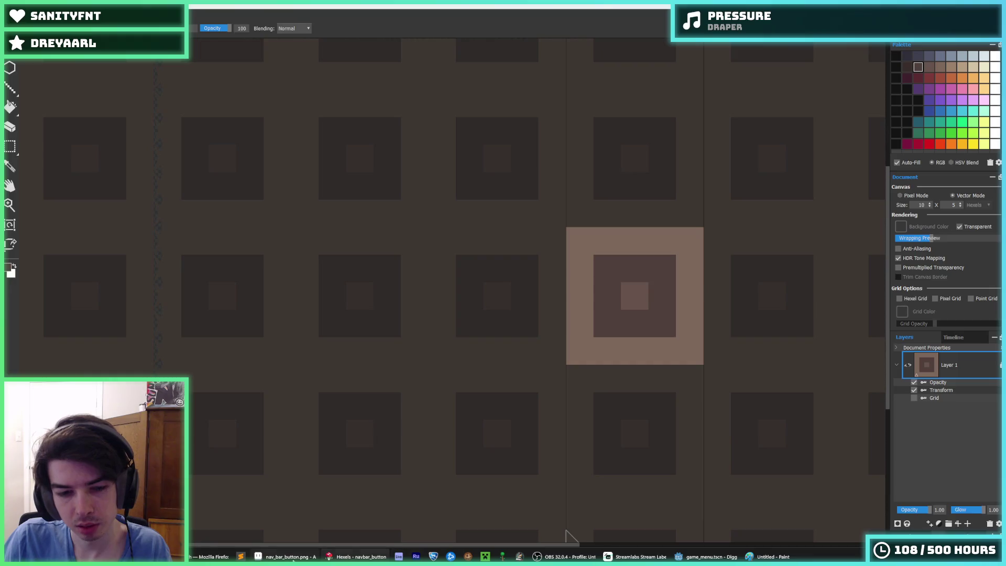
Undo the fill and corner strokes so the button's dark centre is square again, then open nav_bar_button_hover
key(ctrl+z)
key(ctrl+z)
key(ctrl+z)
key(ctrl+z)
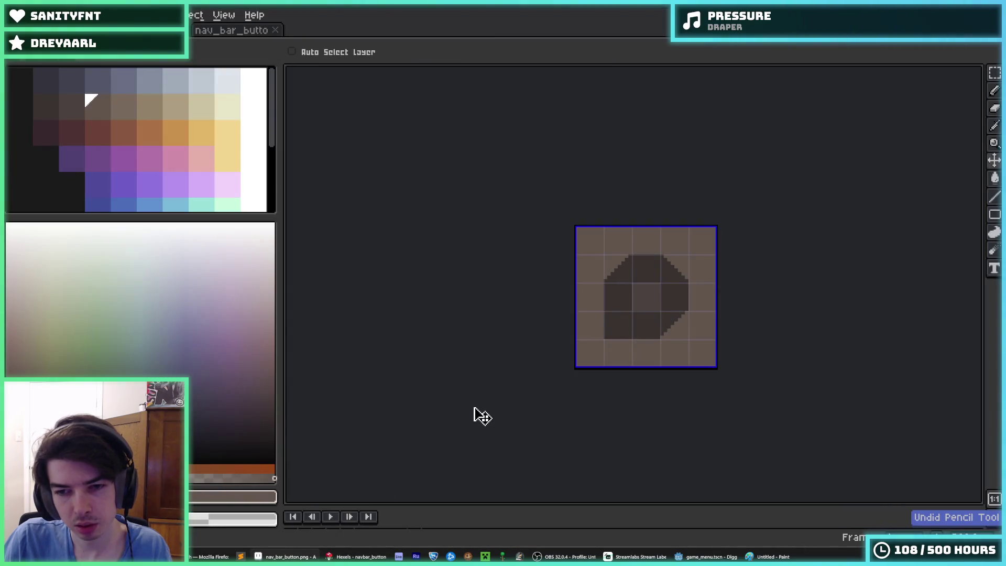
key(ctrl+z)
key(ctrl+z)
key(ctrl+z)
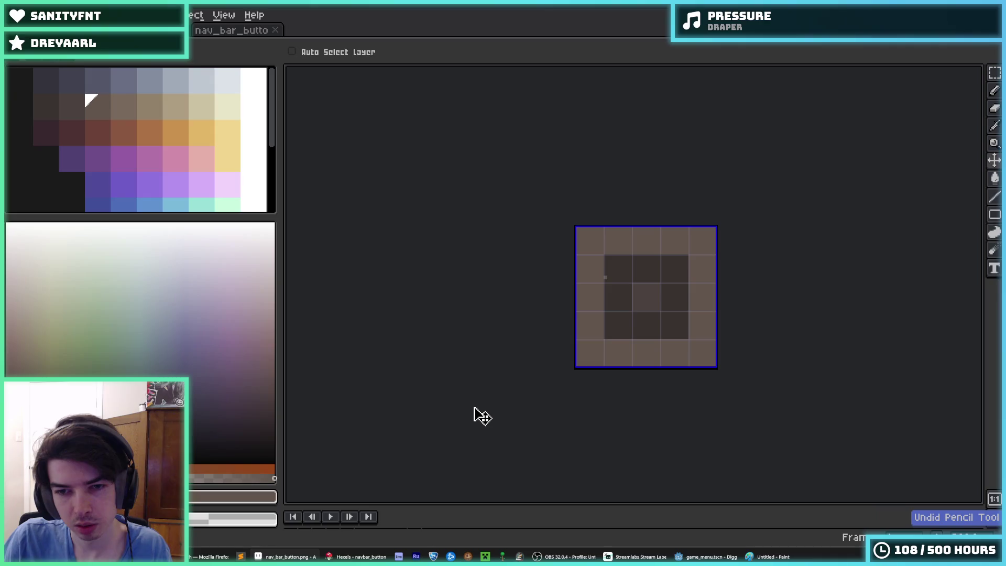
click(208, 30)
key(g)
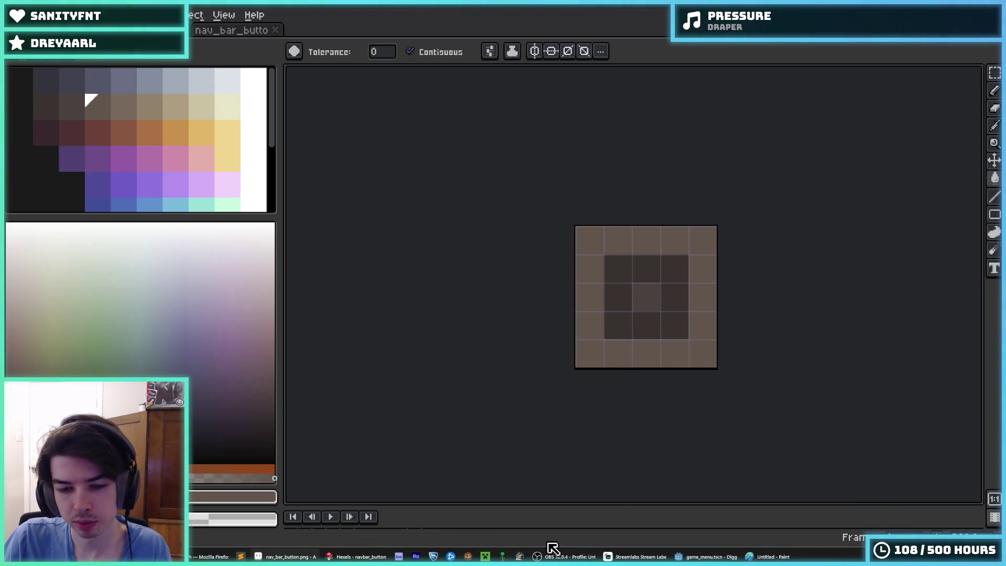
click(720, 558)
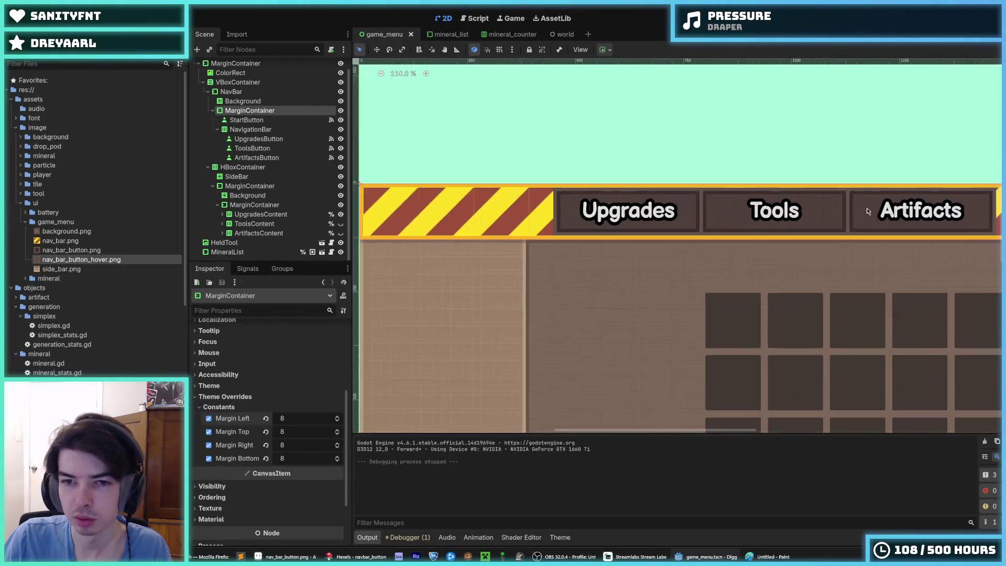
Run the project, check the Tools page in the running game, then stop it
scroll(734, 194, down, 2)
click(695, 209)
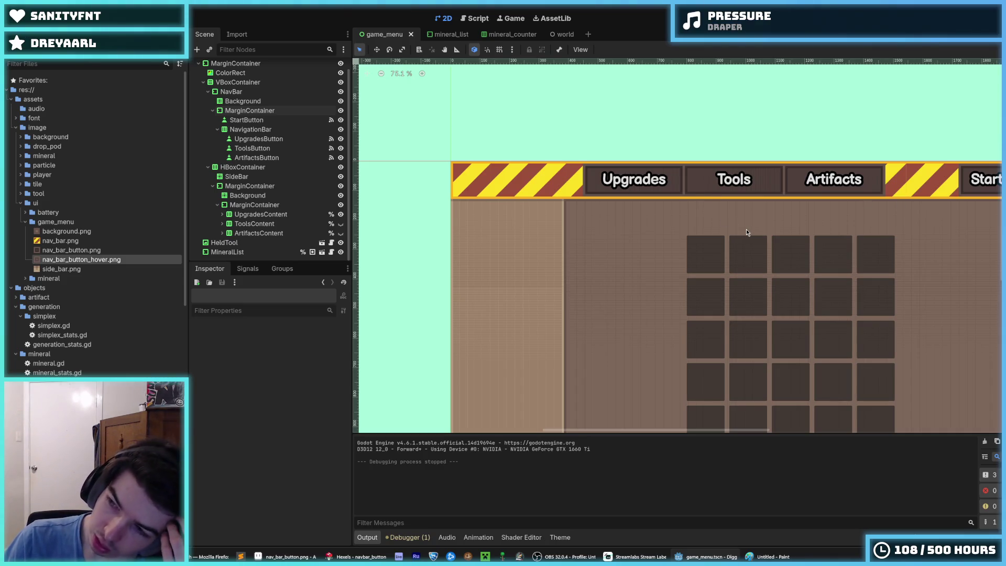
mouse_move(697, 245)
mouse_down()
mouse_move(573, 213)
mouse_move(702, 122)
mouse_move(785, 119)
mouse_up()
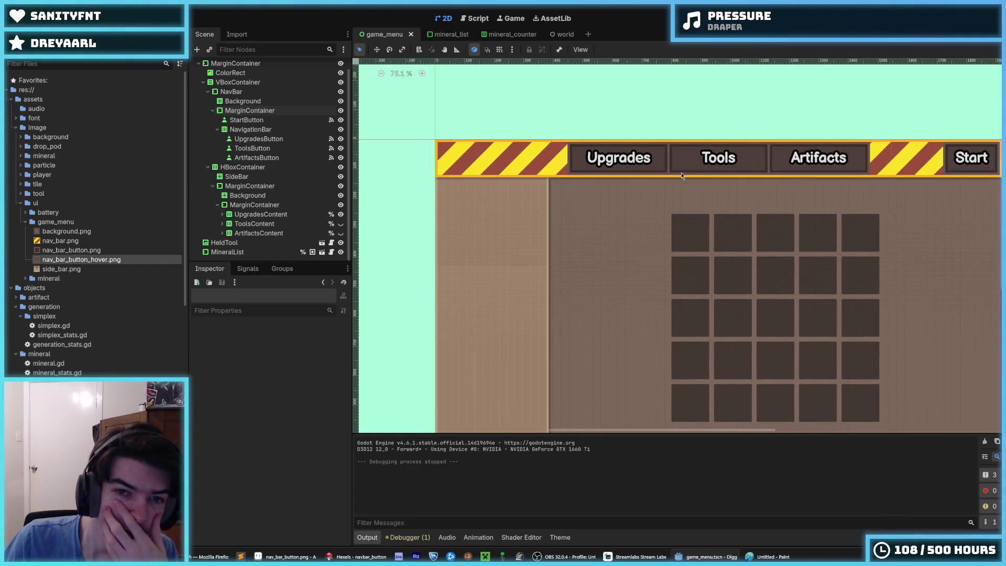
scroll(602, 177, down, 6)
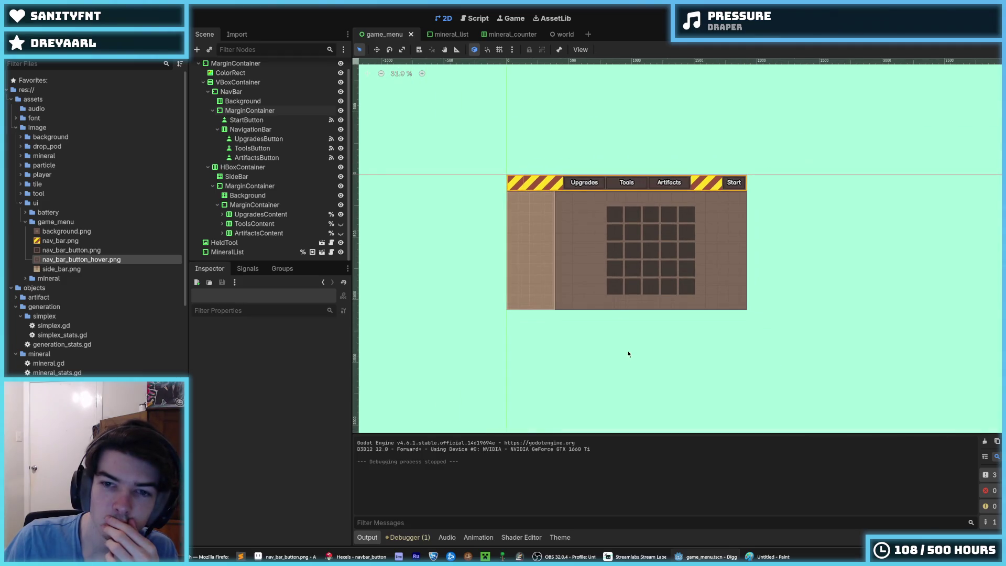
scroll(577, 247, up, 5)
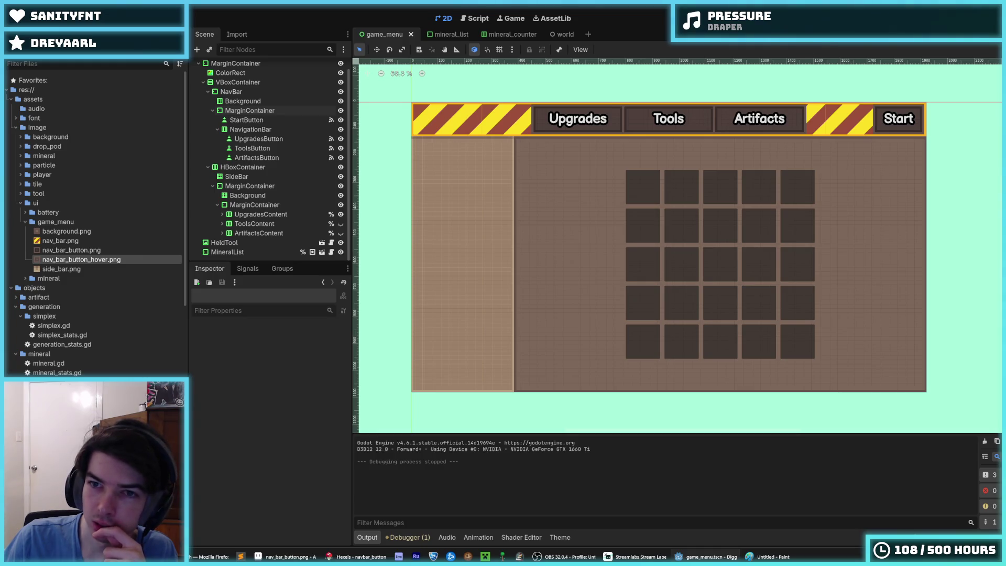
key(F5)
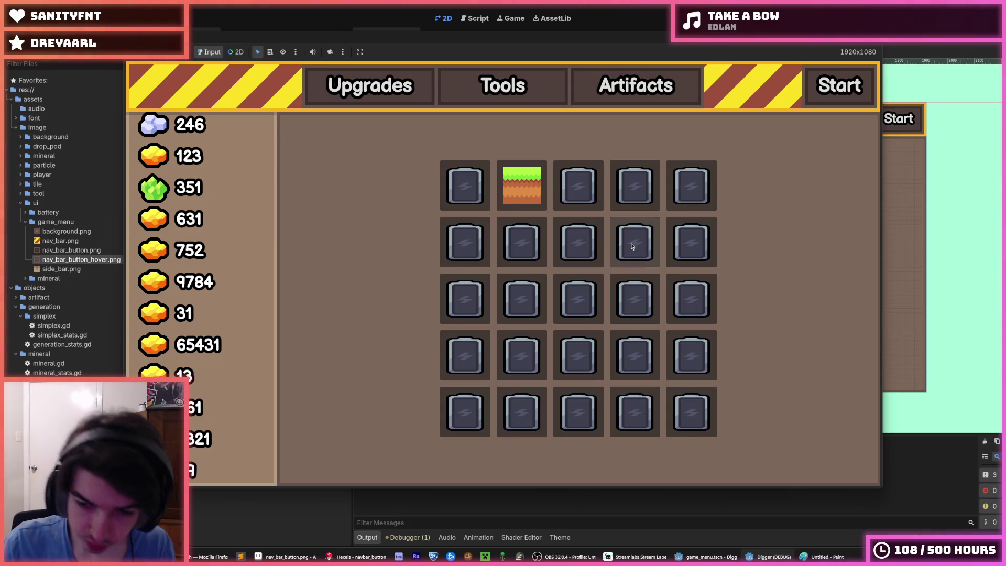
click(608, 86)
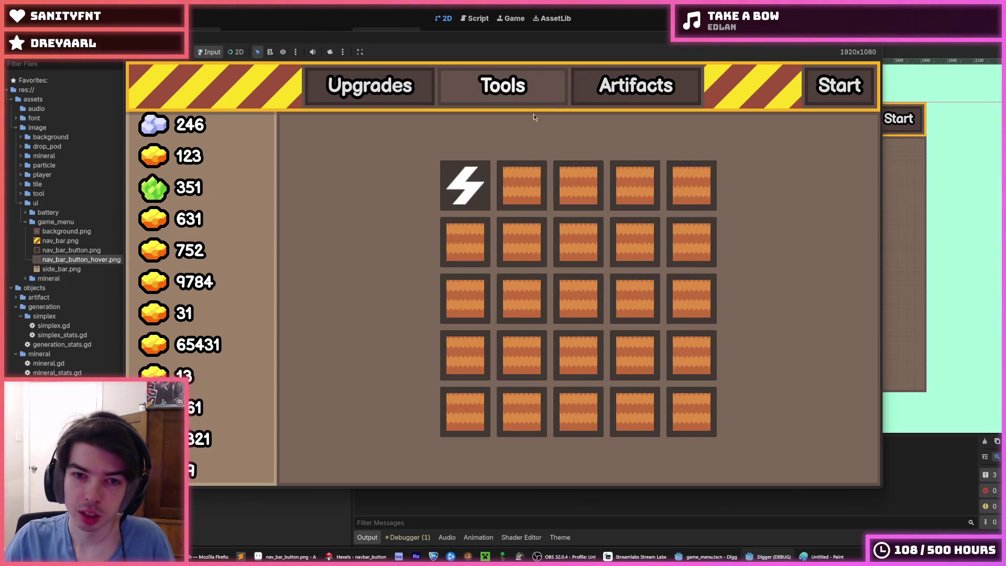
key(F8)
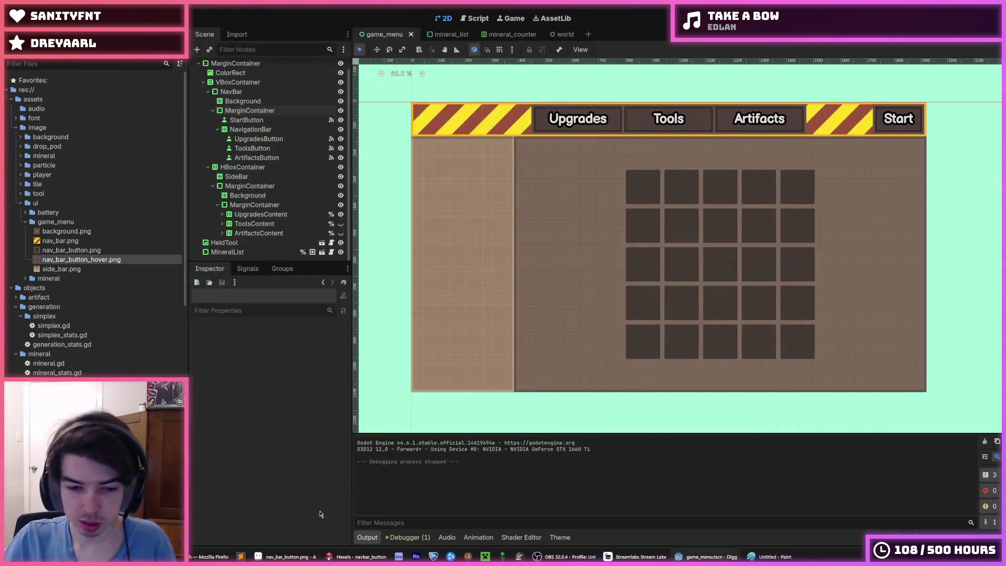
click(357, 557)
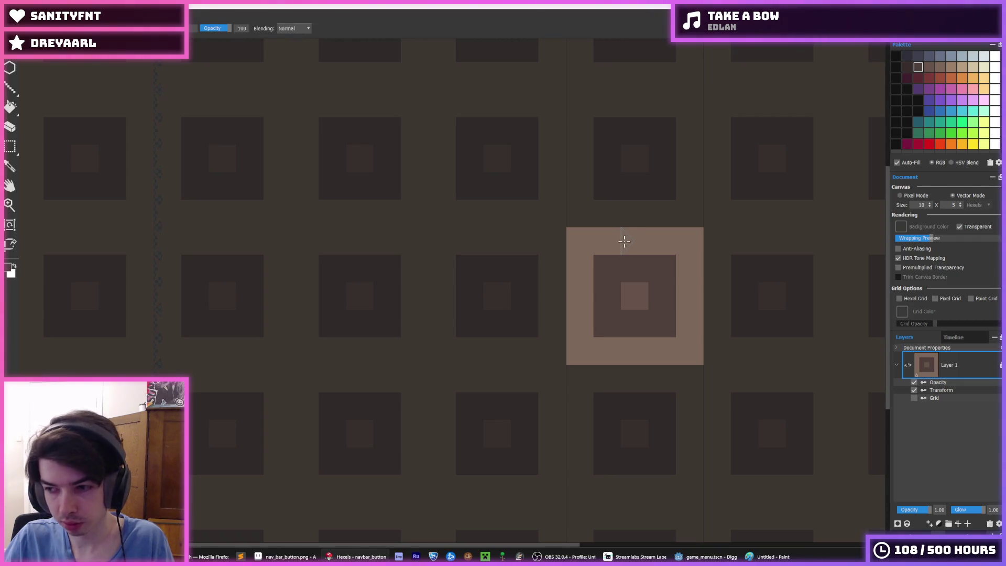
Save the tile under the new name artifact_slot
key(f)
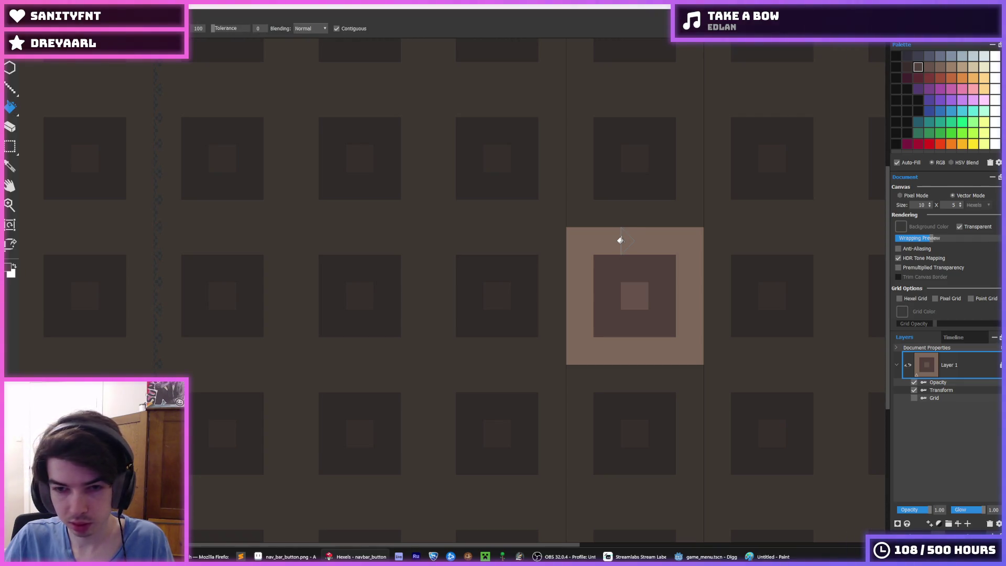
key(ctrl+shift+s)
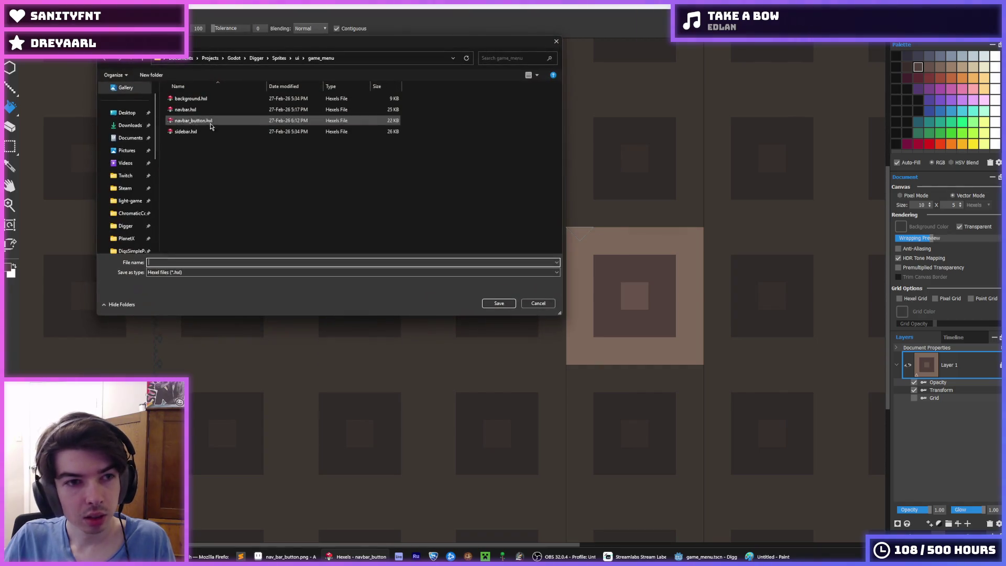
click(178, 263)
text(slot)
text(artifact)
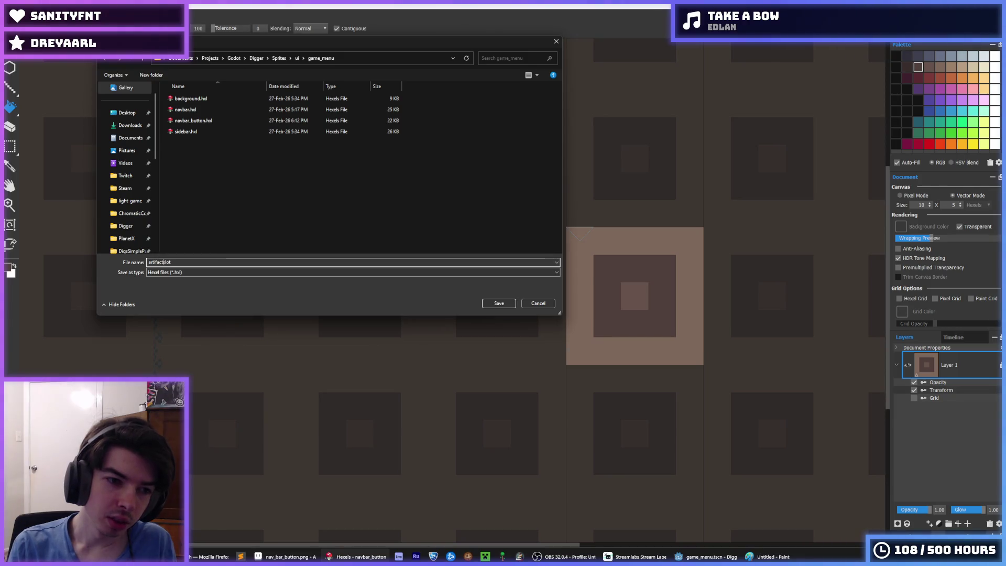
key(Return)
Fill the dark inner ring with the centre square's colour so the inner square is solid
click(634, 216)
key(ctrl+z)
key(alt)
click(633, 291)
click(622, 268)
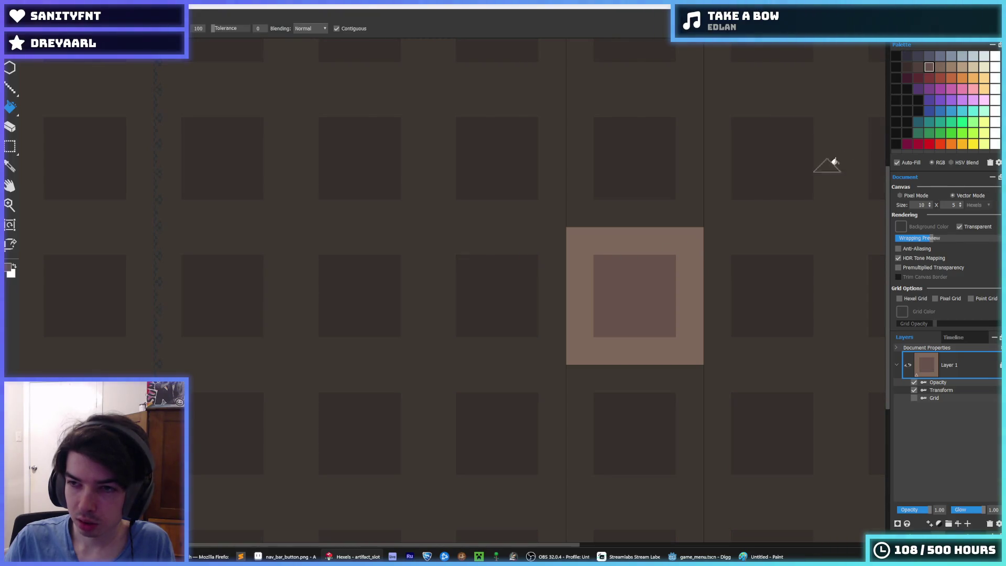
Fill the outer ring dark and make the centre square match its surrounding colour
key(ctrl+z)
click(638, 246)
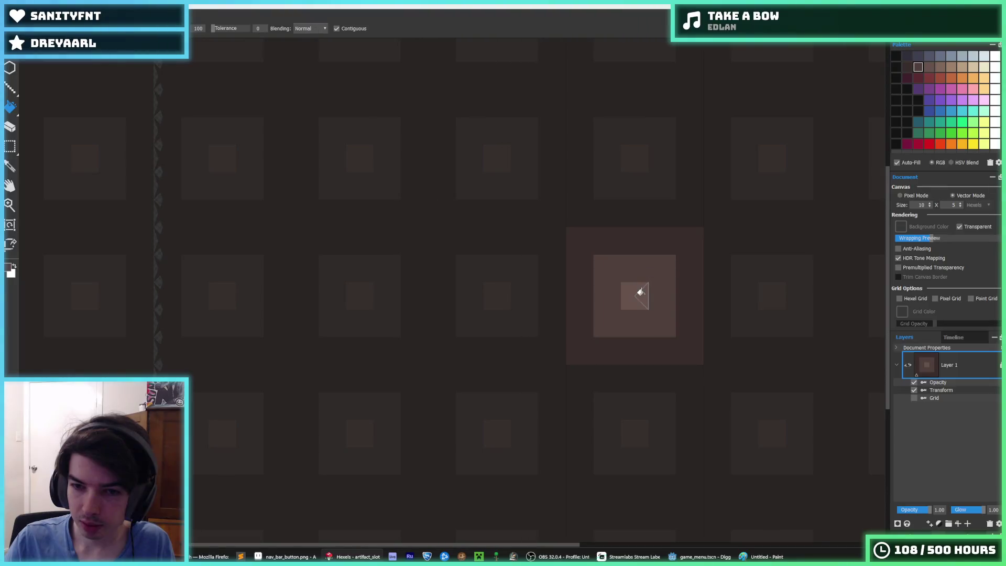
click(641, 292)
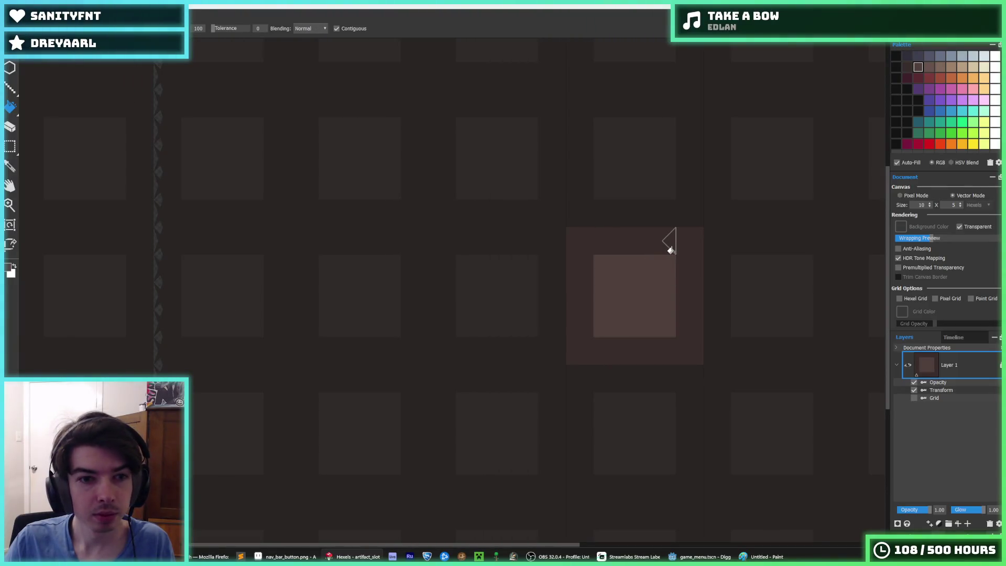
drag(671, 250, 507, 224)
scroll(485, 260, down, 1)
scroll(473, 268, up, 2)
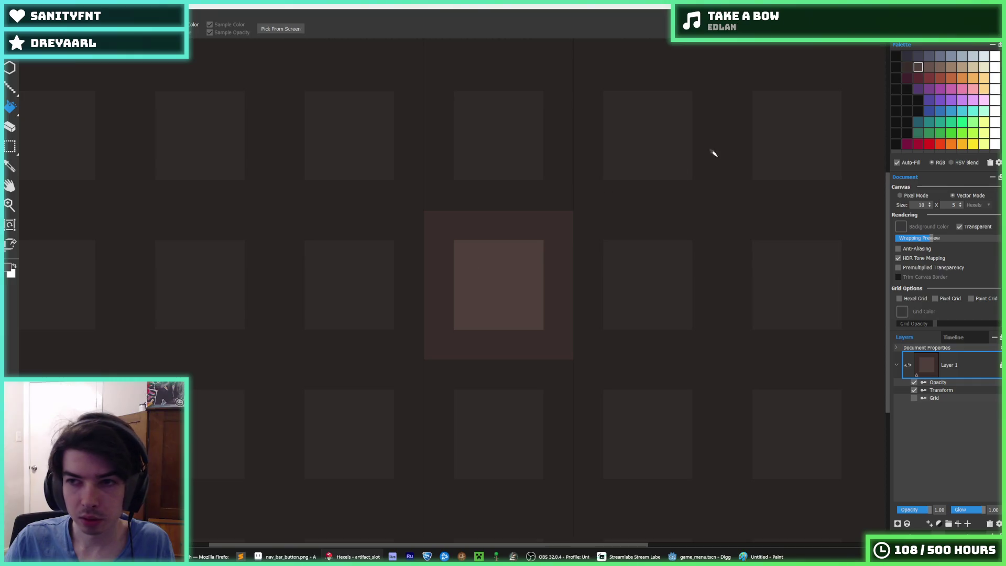
key(alt)
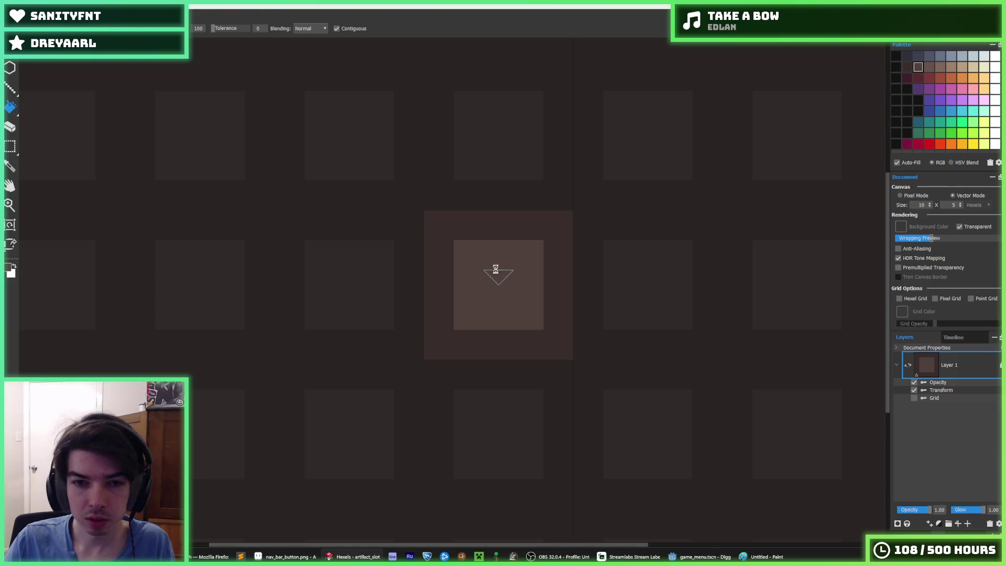
Start exporting the tile as a PNG into game_menu, replacing the old file name
key(ctrl+e)
double_click(195, 262)
text(artifact)
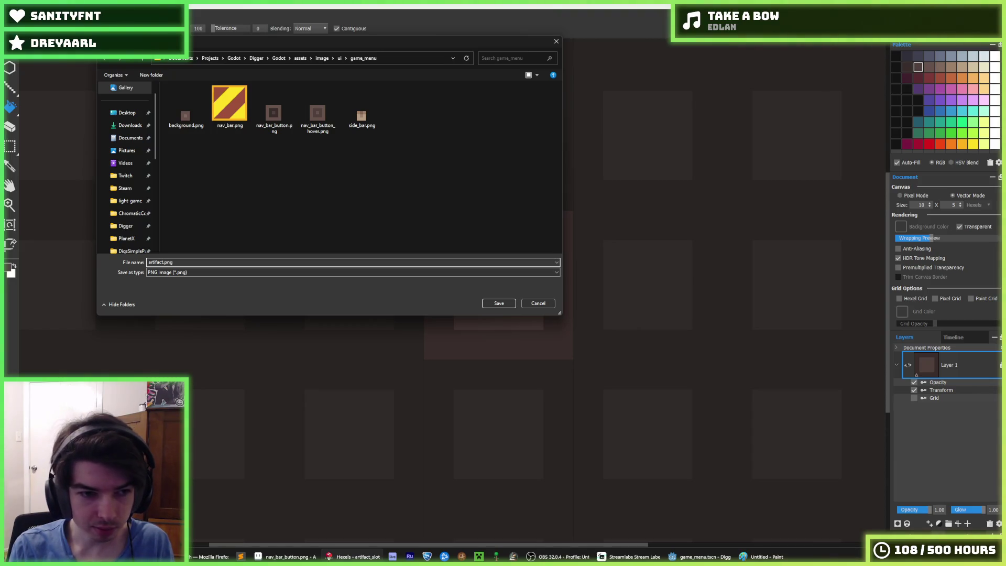
text(lot)
Confirm the artifact_slot.png name and 40×40 export settings, then go back to Godot
key(Return)
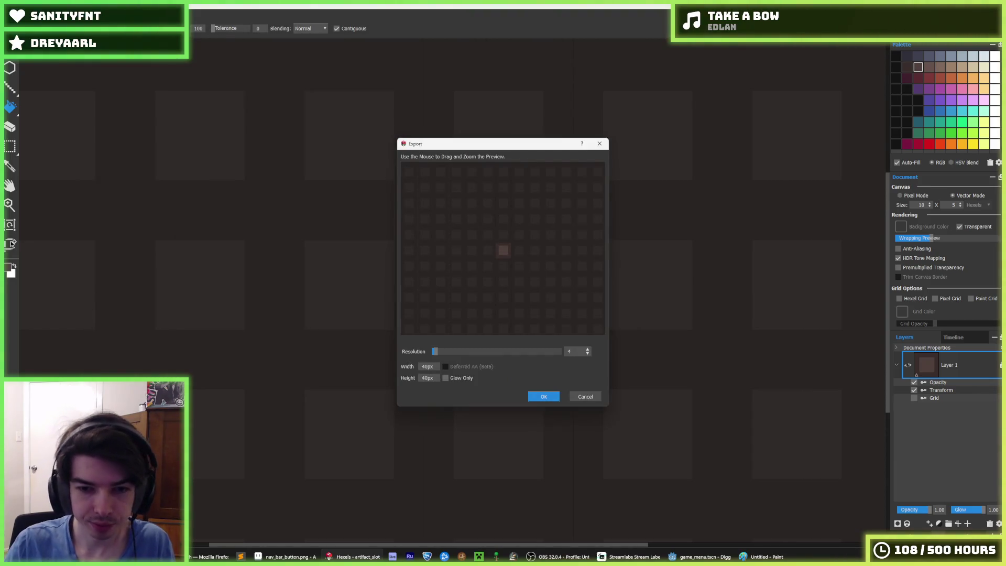
click(547, 401)
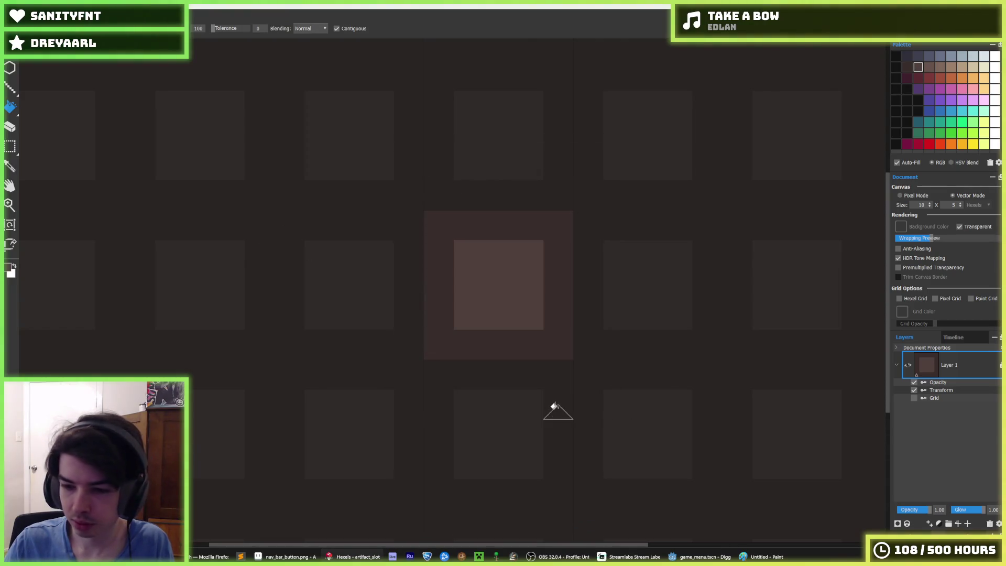
click(675, 556)
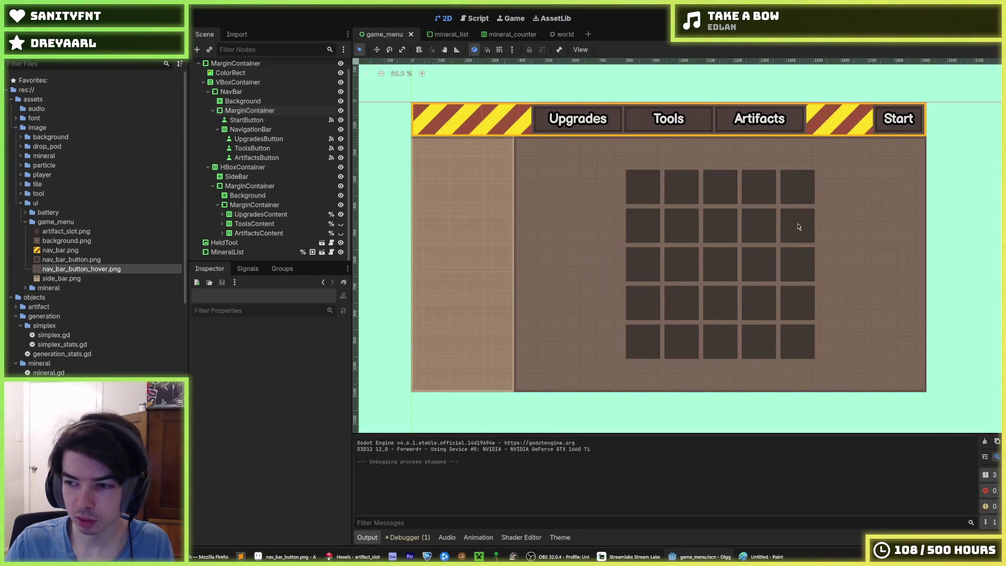
Frame the game menu in the 2D view and run the project to test it
scroll(807, 214, down, 1)
scroll(781, 223, up, 1)
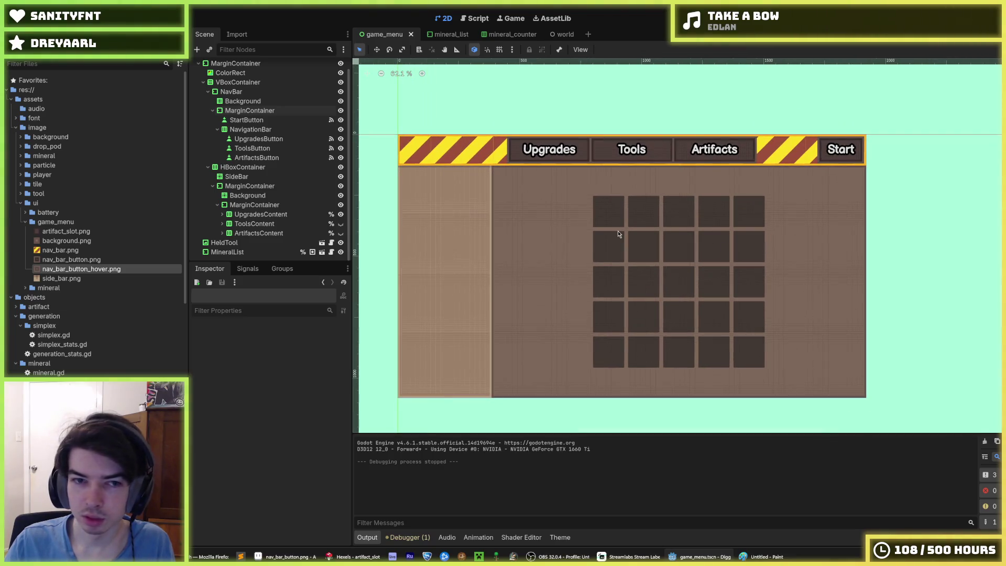
scroll(615, 233, up, 1)
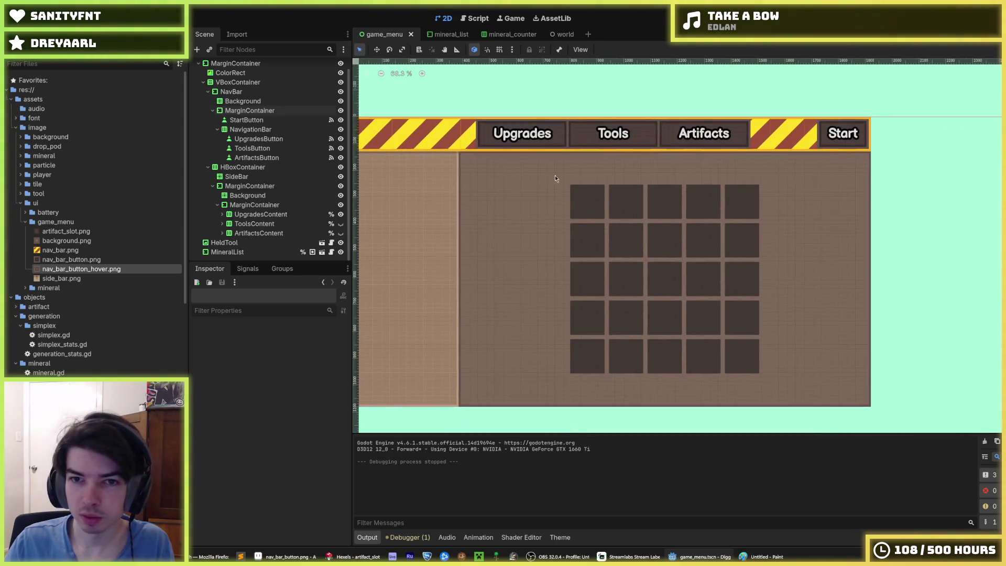
drag(557, 179, 593, 163)
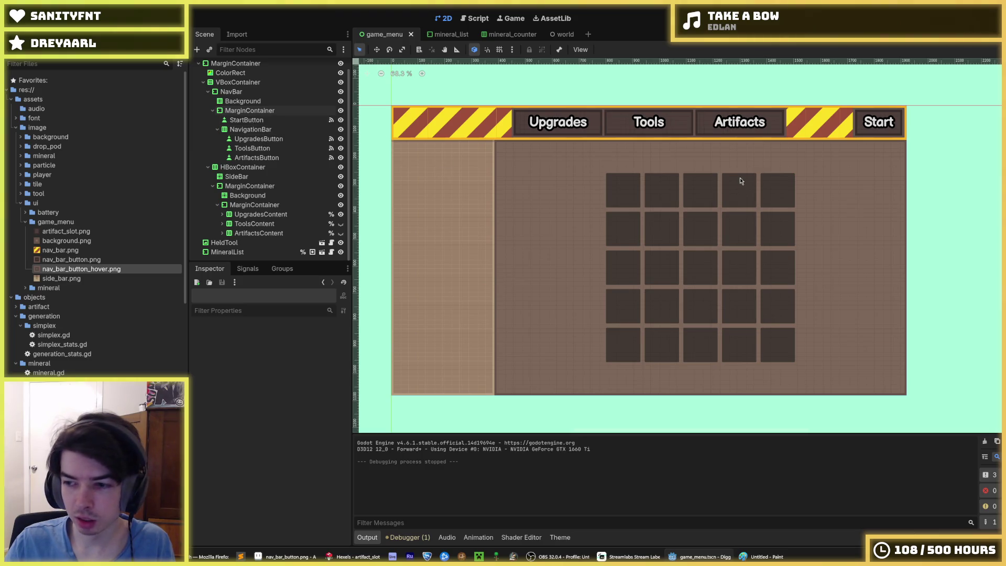
scroll(818, 146, up, 1)
scroll(874, 122, down, 2)
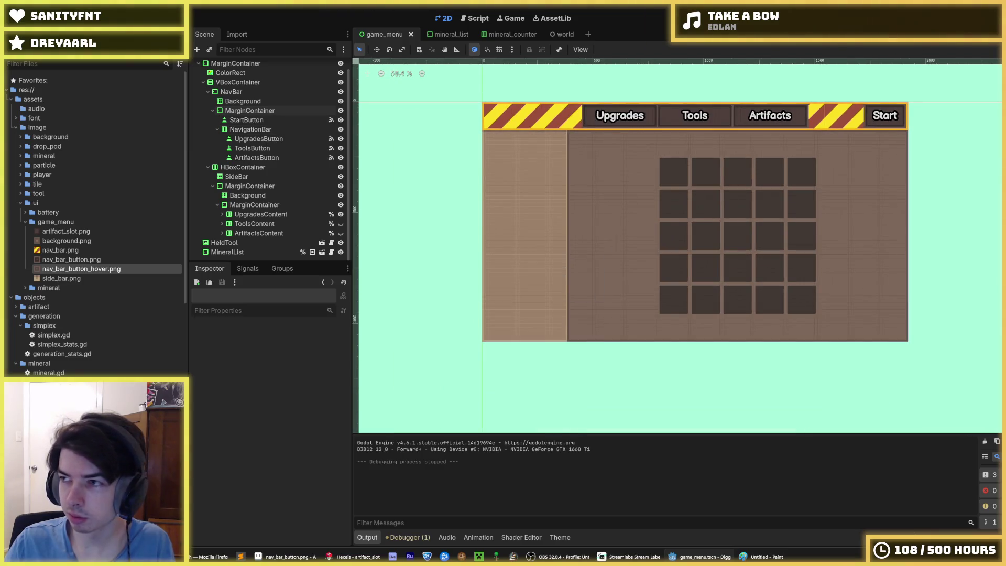
click(824, 30)
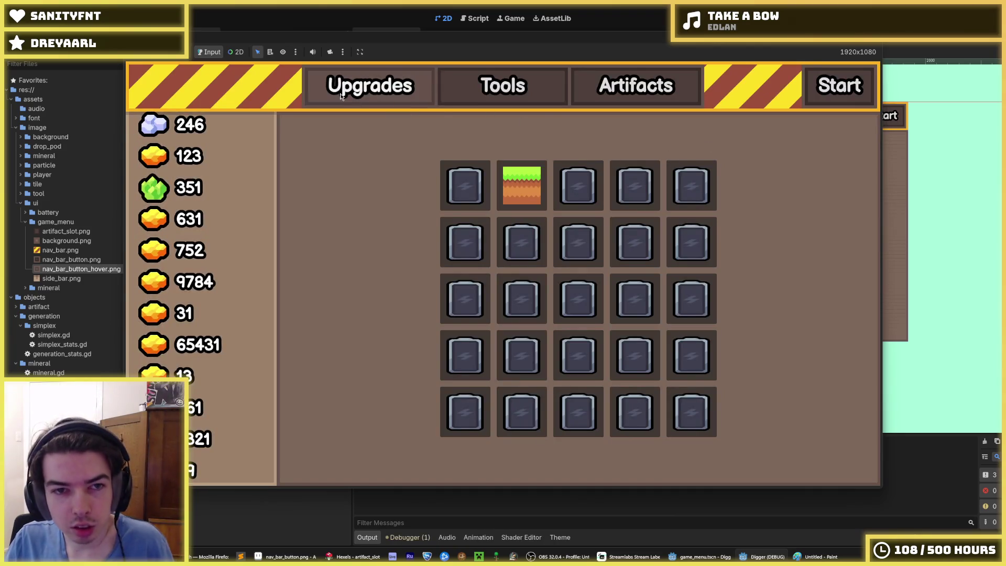
Switch between the Upgrades, Tools and Artifacts views in the running game, then close it
click(490, 93)
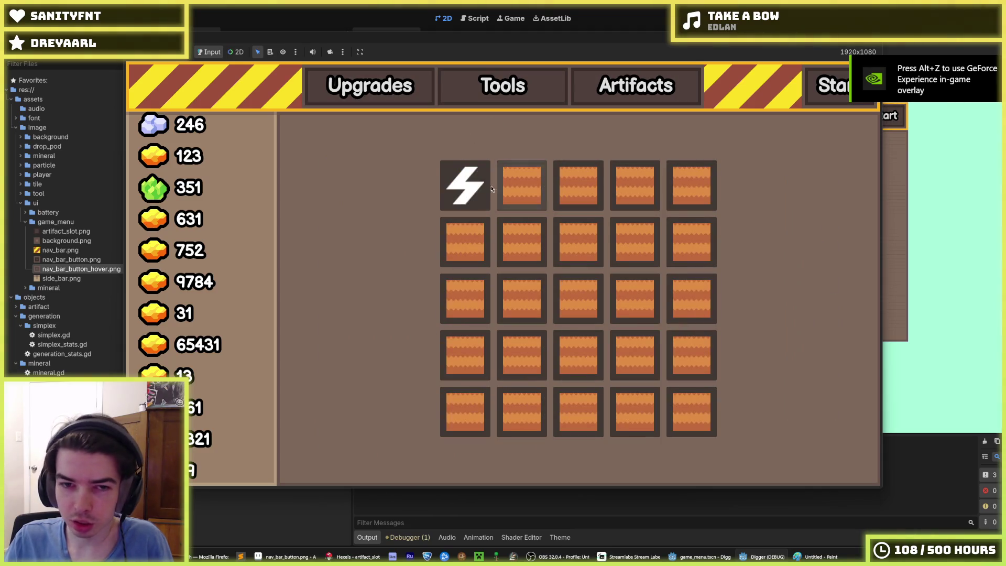
click(627, 92)
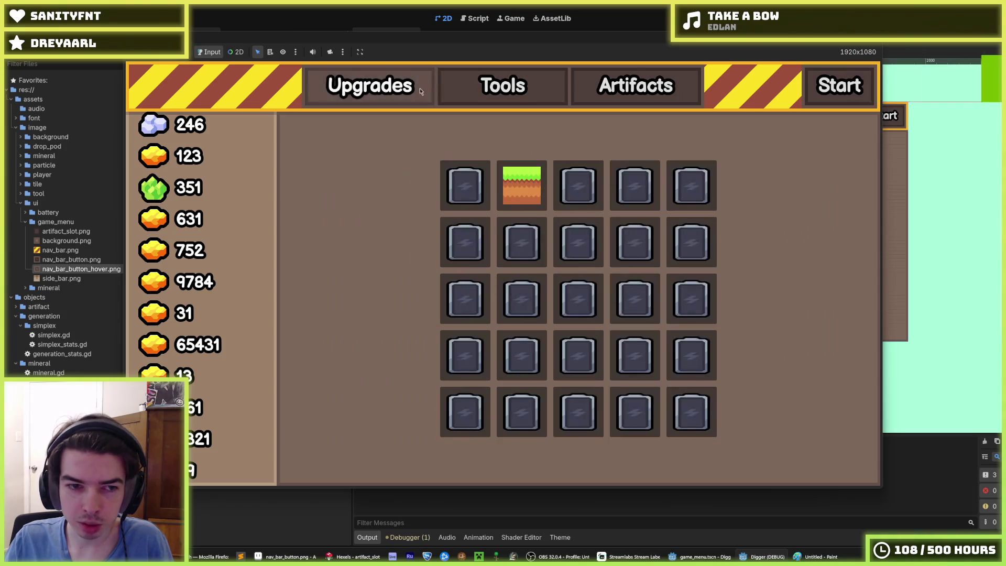
click(621, 102)
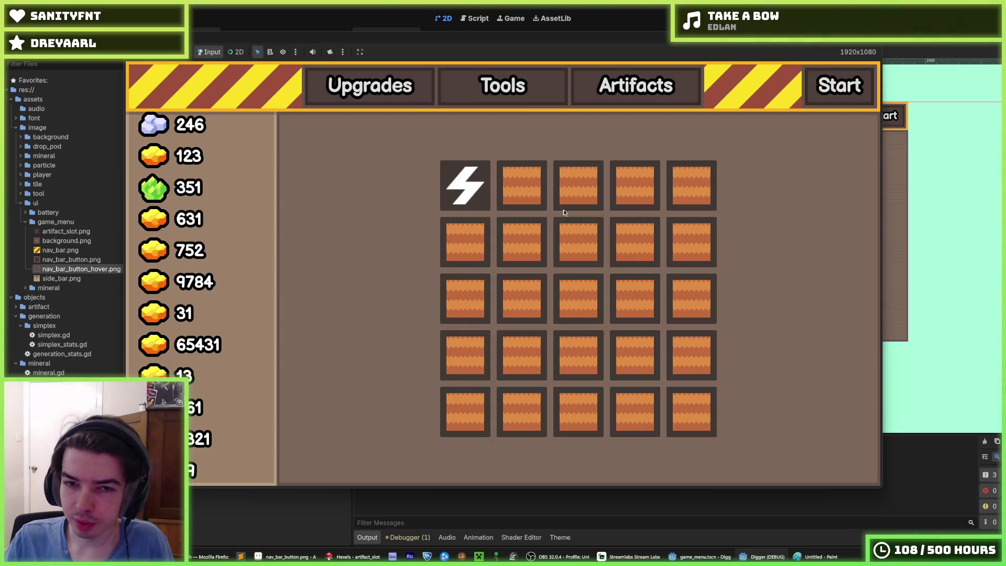
click(502, 88)
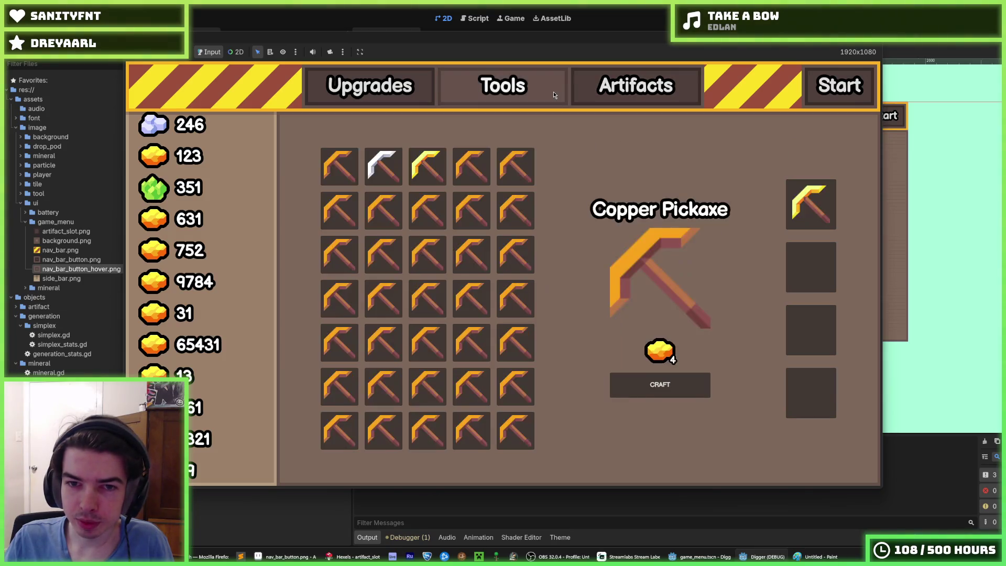
click(630, 90)
click(533, 96)
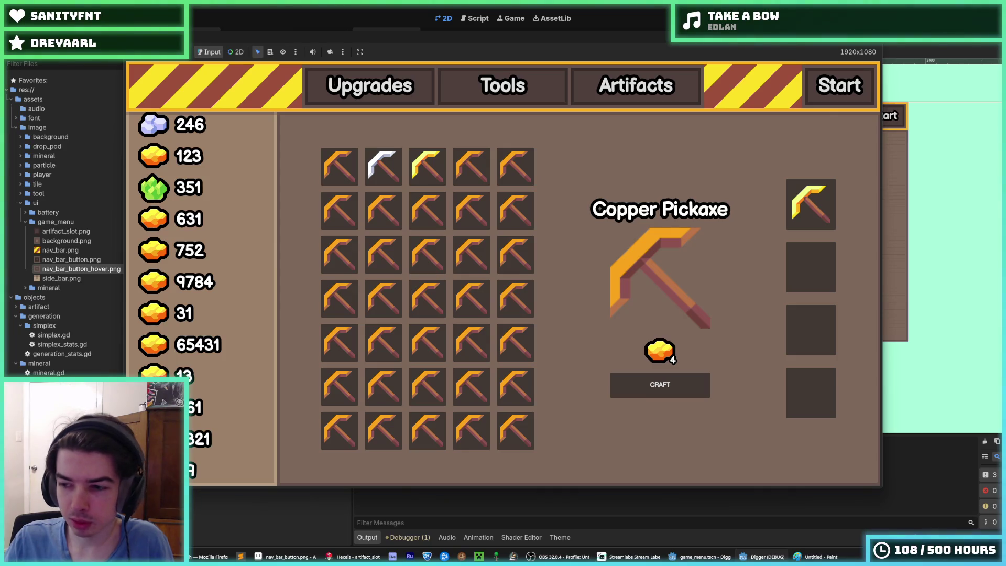
click(637, 87)
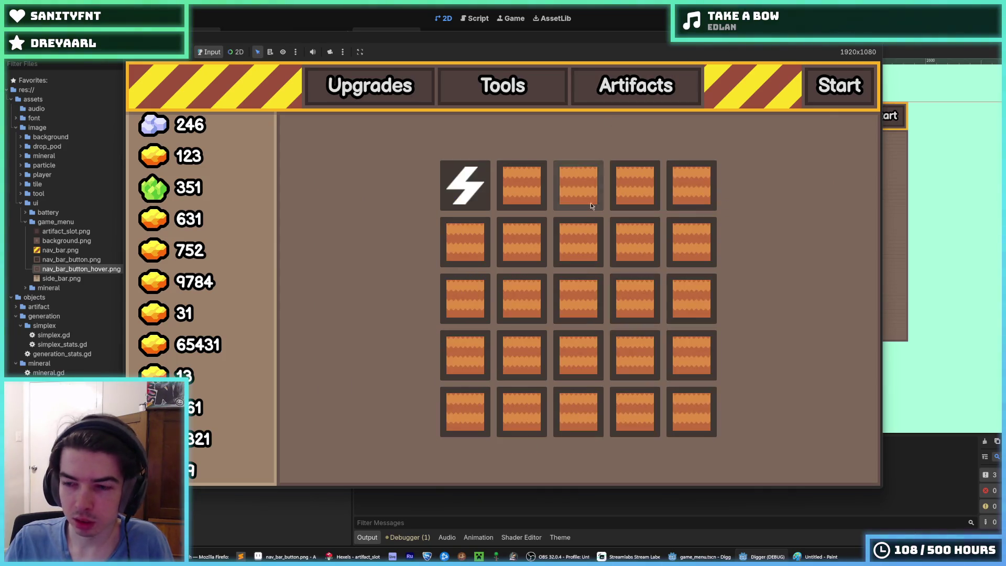
key(alt+F4)
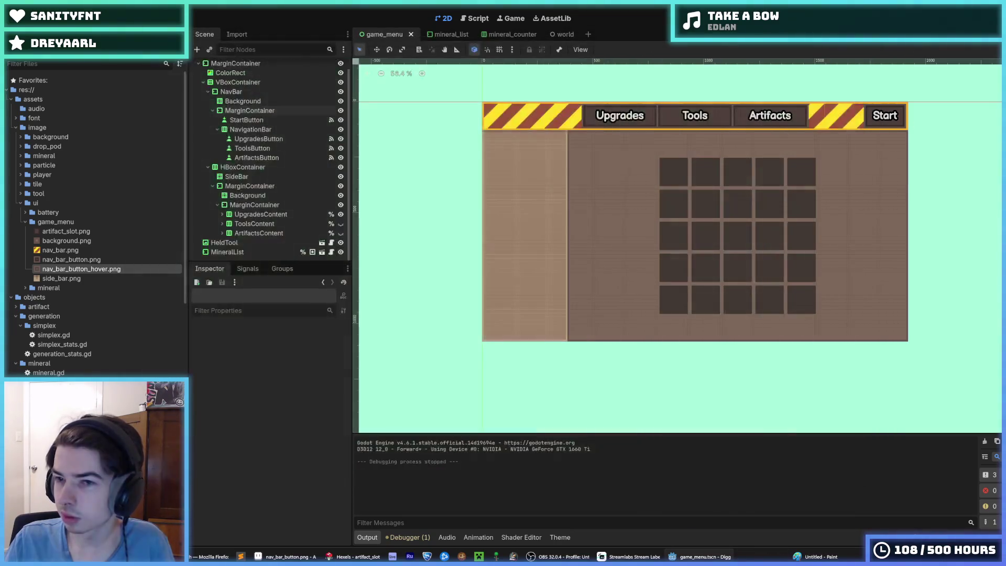
Save the game_menu scene
key(ctrl+s)
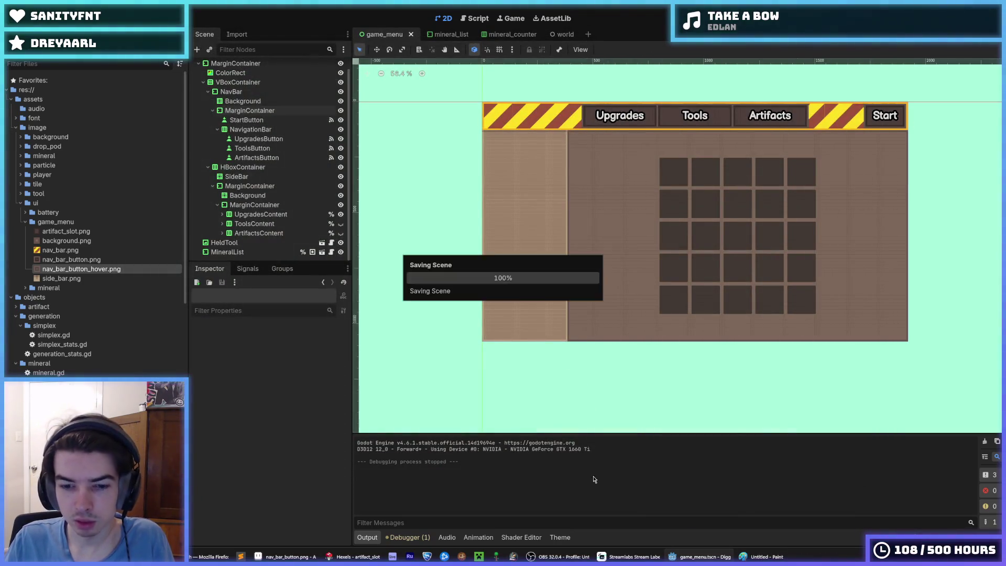
mouse_move(567, 560)
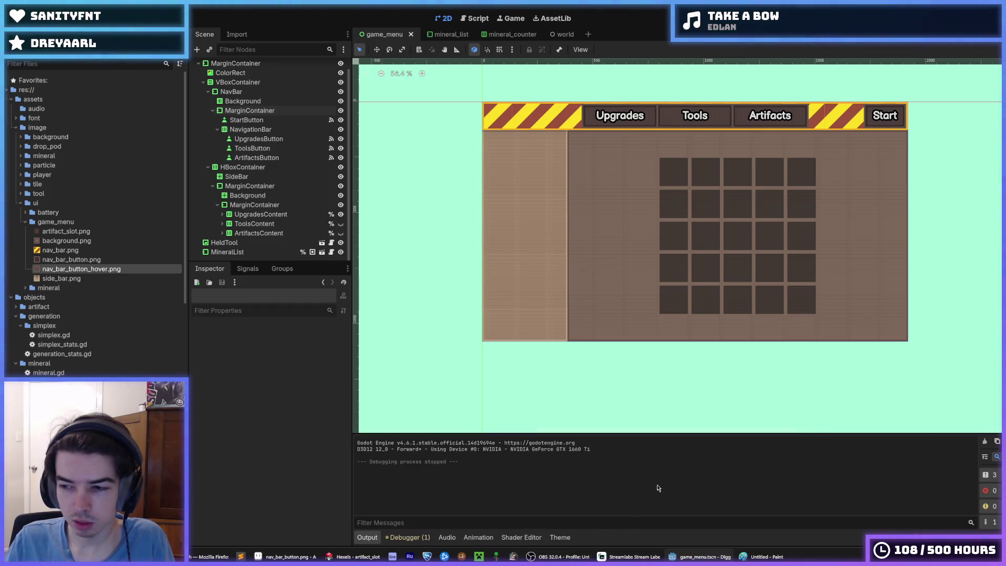
key(ctrl+s)
Check the artifact_slot art in Hexels, then select UpgradesContent and open theme.tres in the theme editor
mouse_move(558, 557)
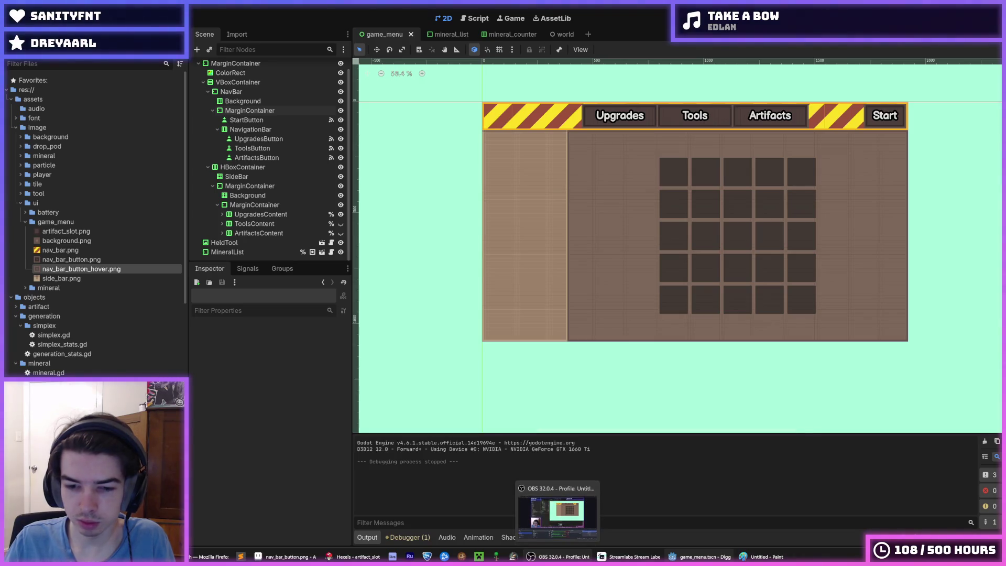
mouse_move(765, 557)
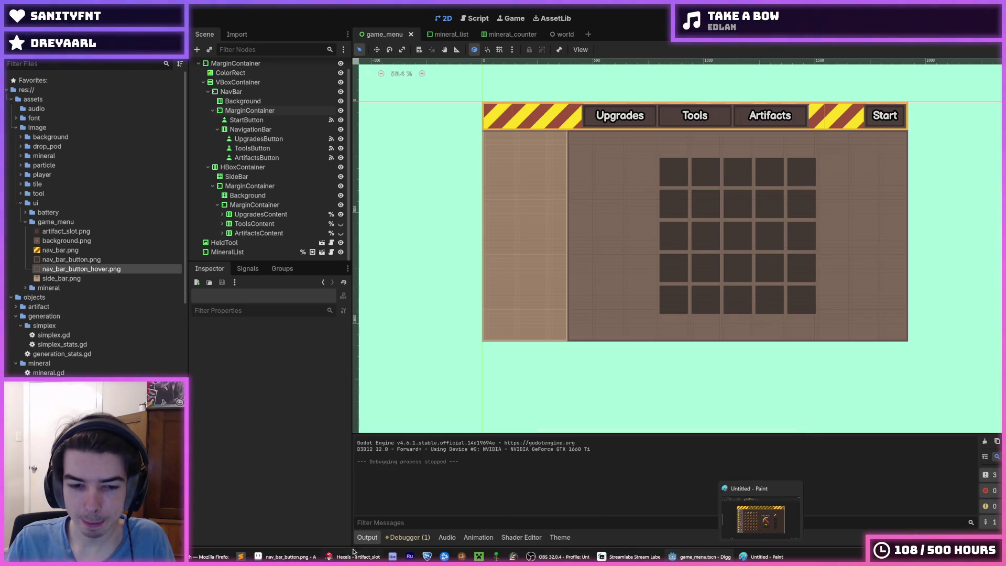
click(354, 555)
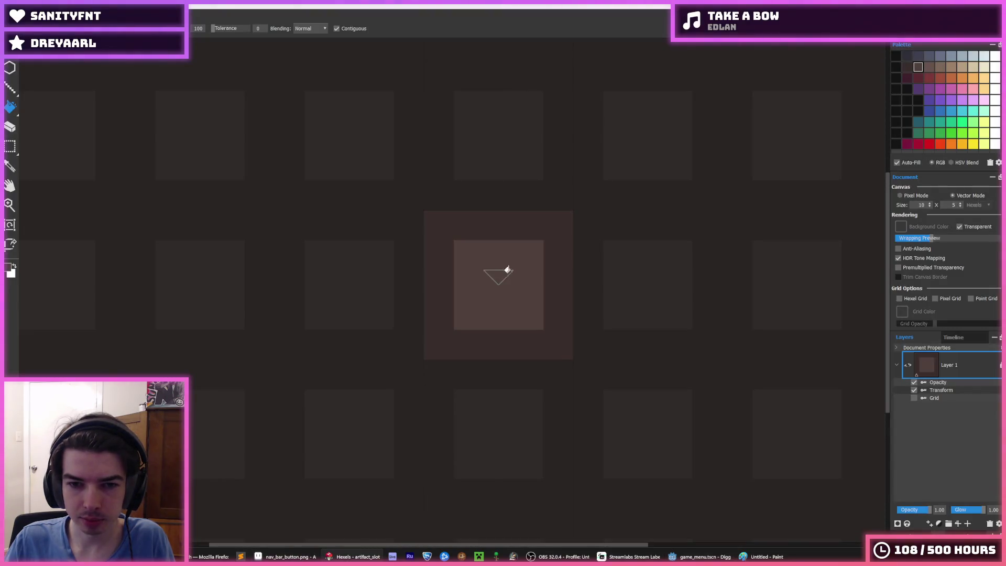
click(700, 557)
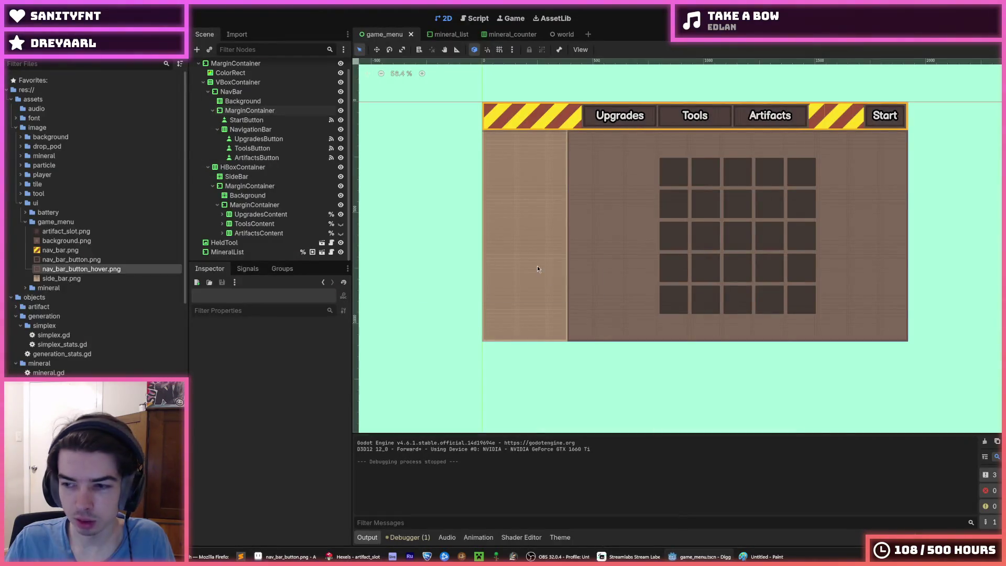
click(92, 269)
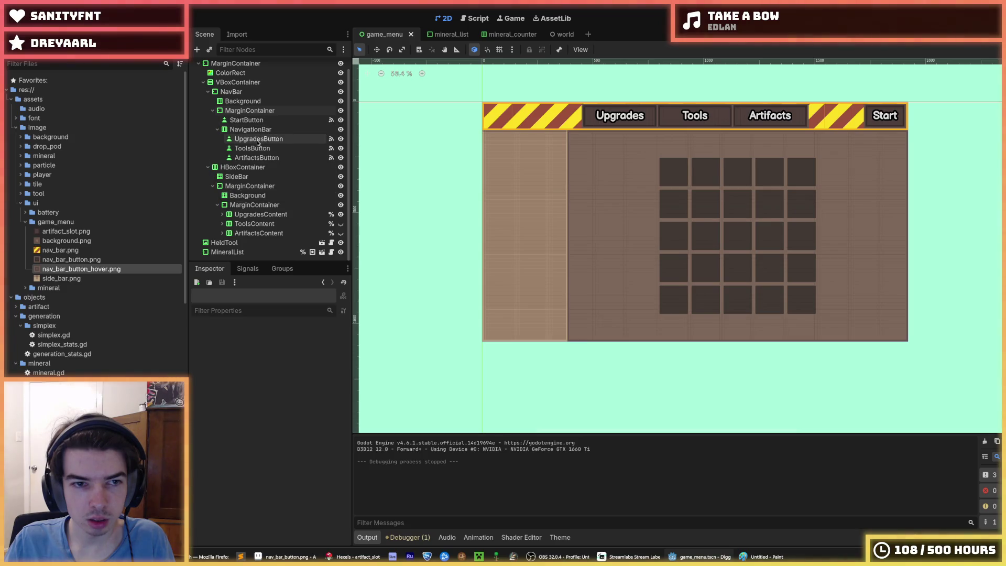
click(259, 214)
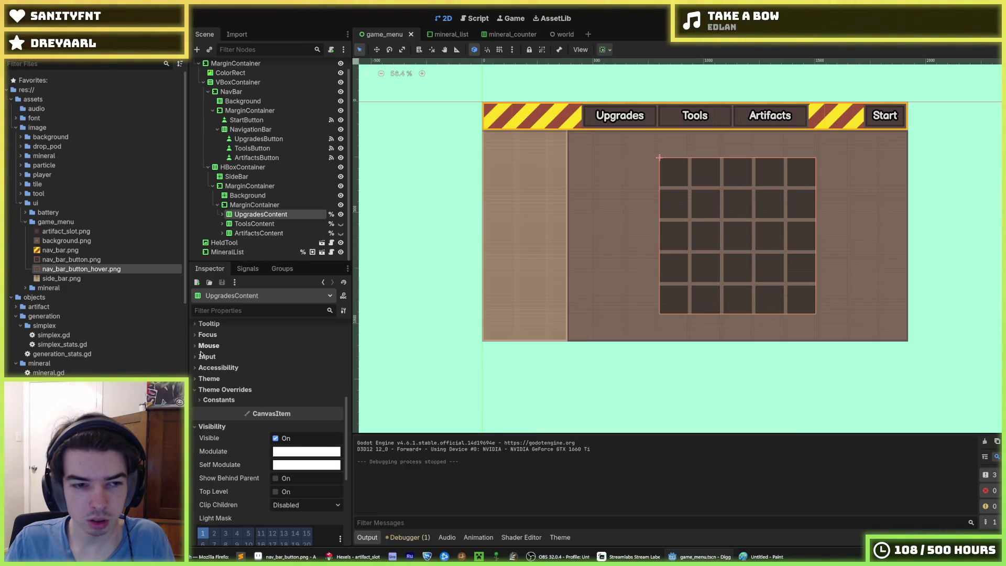
click(559, 537)
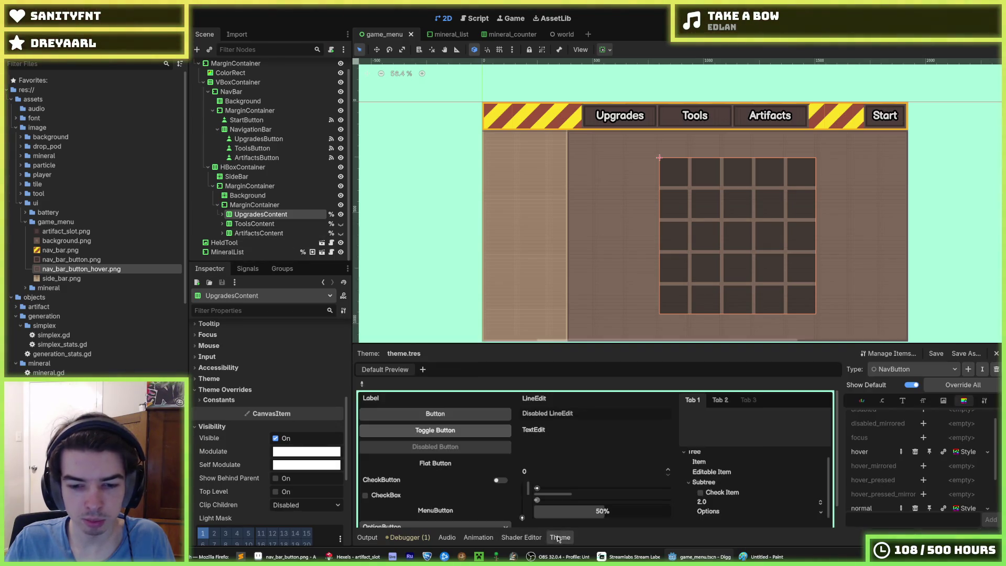
Add a new ArtifactSlot type to the theme.tres theme
click(967, 373)
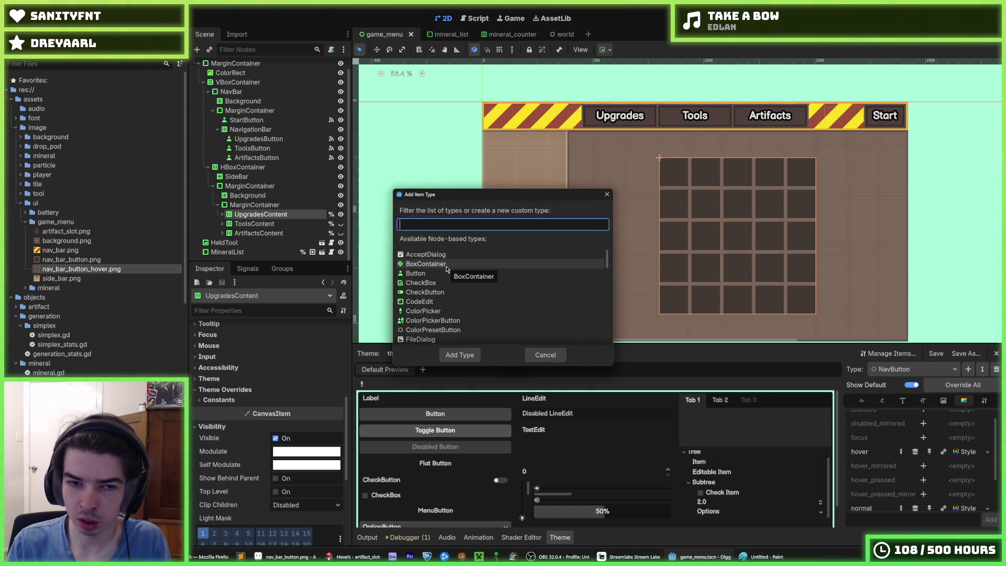
text(ArtifactSlot)
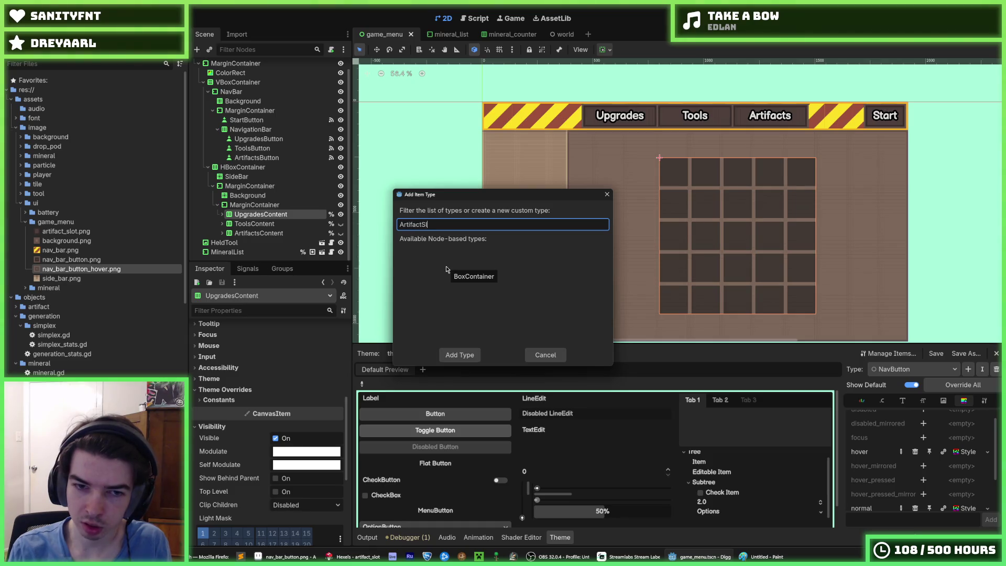
key(Return)
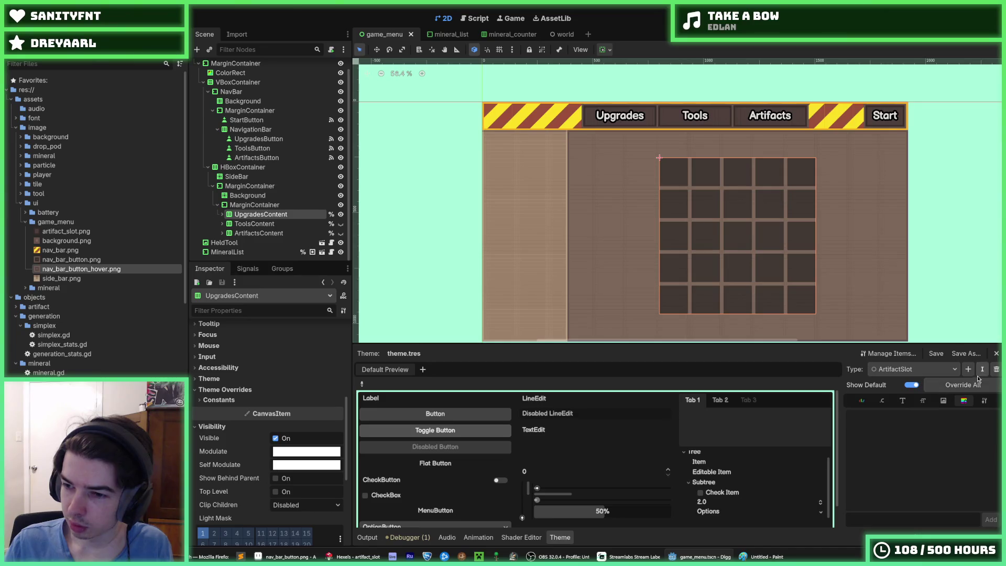
Make ArtifactSlot a type variation and choose its base type
click(984, 400)
text(Button)
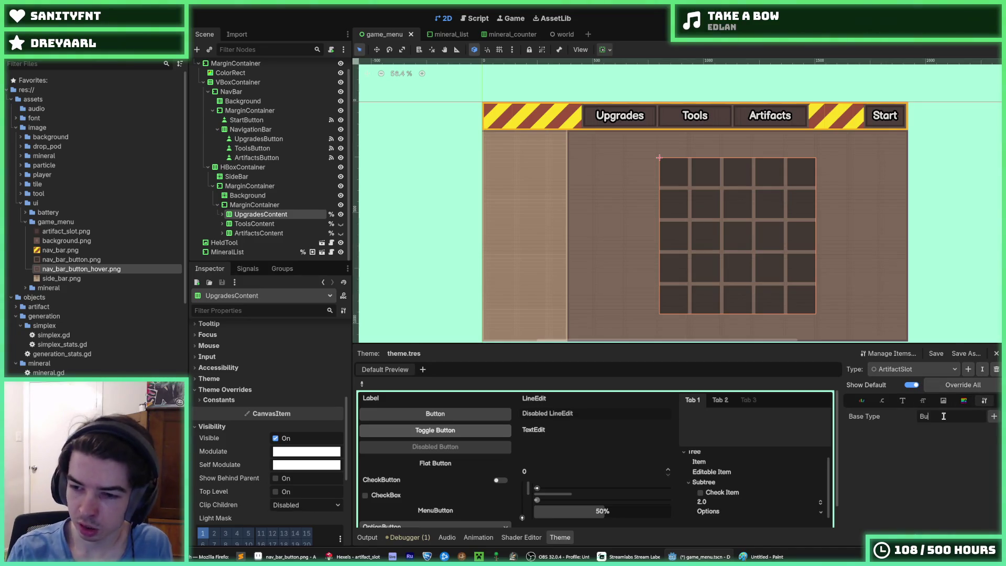
click(994, 417)
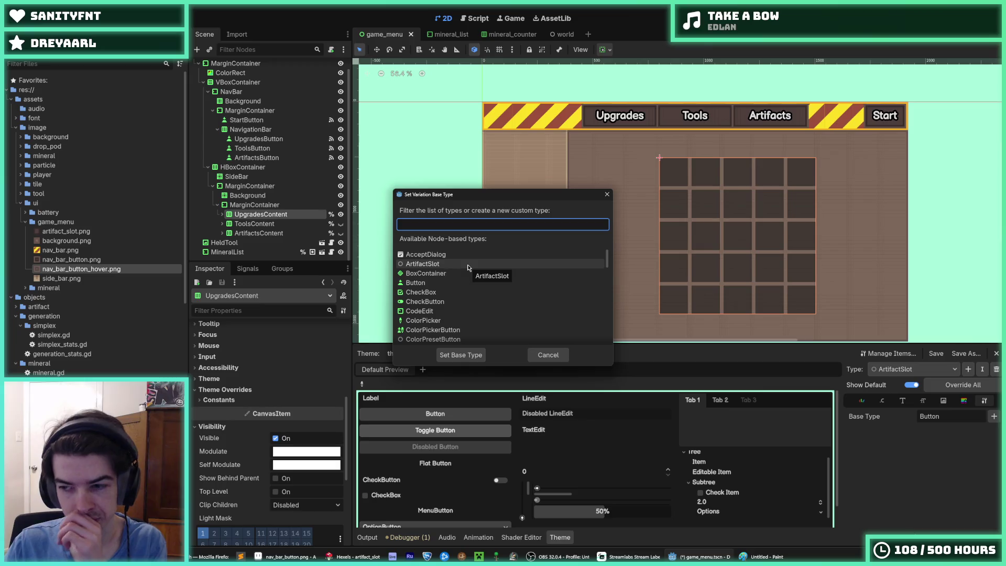
click(423, 263)
click(461, 355)
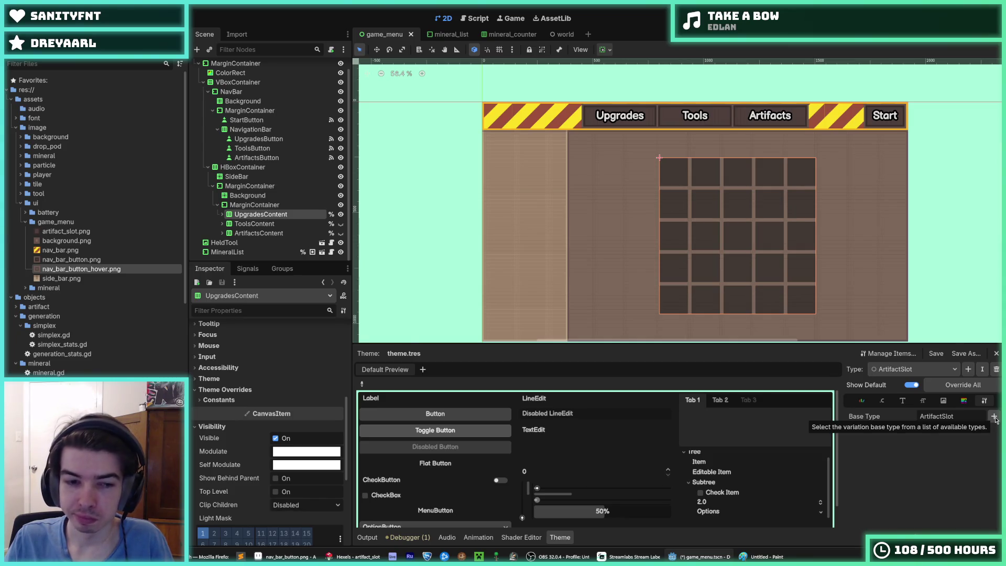
click(223, 233)
Expand ArtifactList and rename the first artifact button to ArtifactButton1
click(246, 233)
click(226, 233)
scroll(236, 233, down, 4)
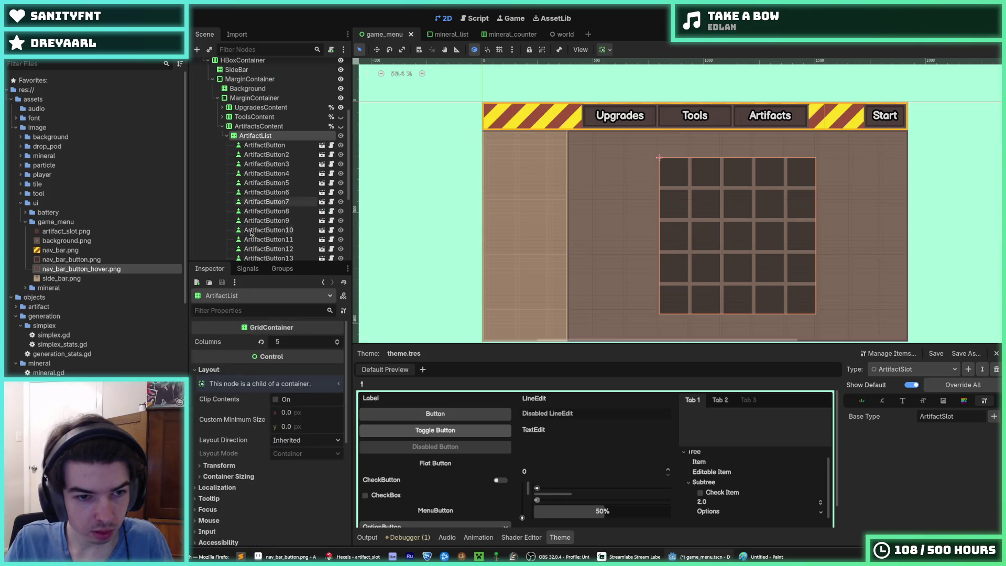
click(267, 146)
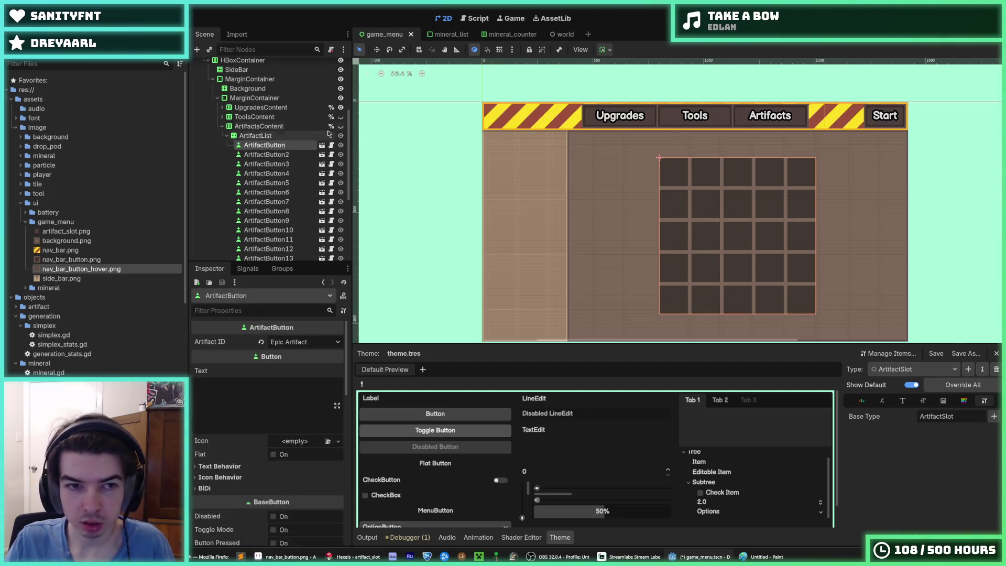
key(F2)
key(End)
text(1)
key(Return)
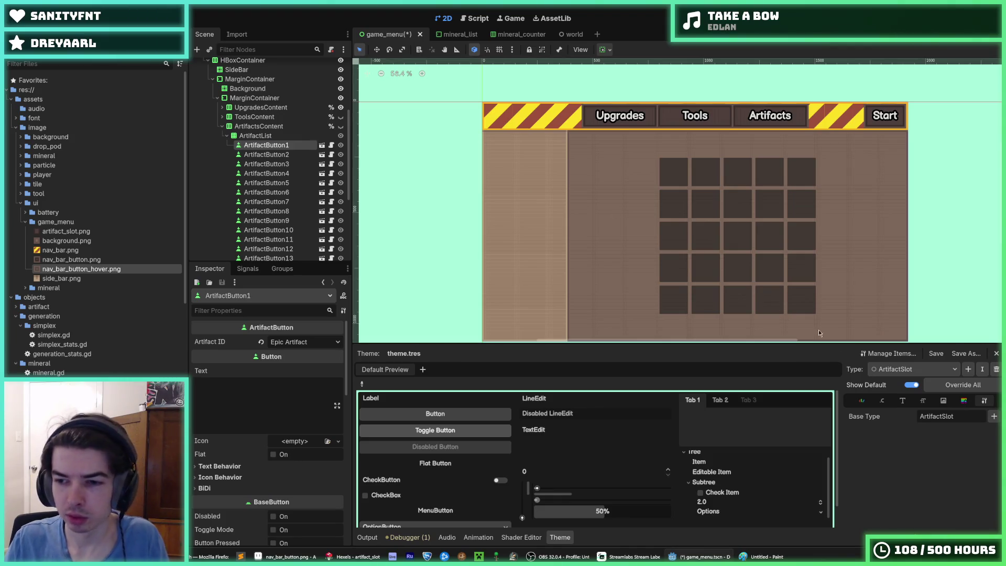
Start retyping the variation's base type with 'B' and save the game_menu scene
drag(970, 417, 877, 415)
text(Button)
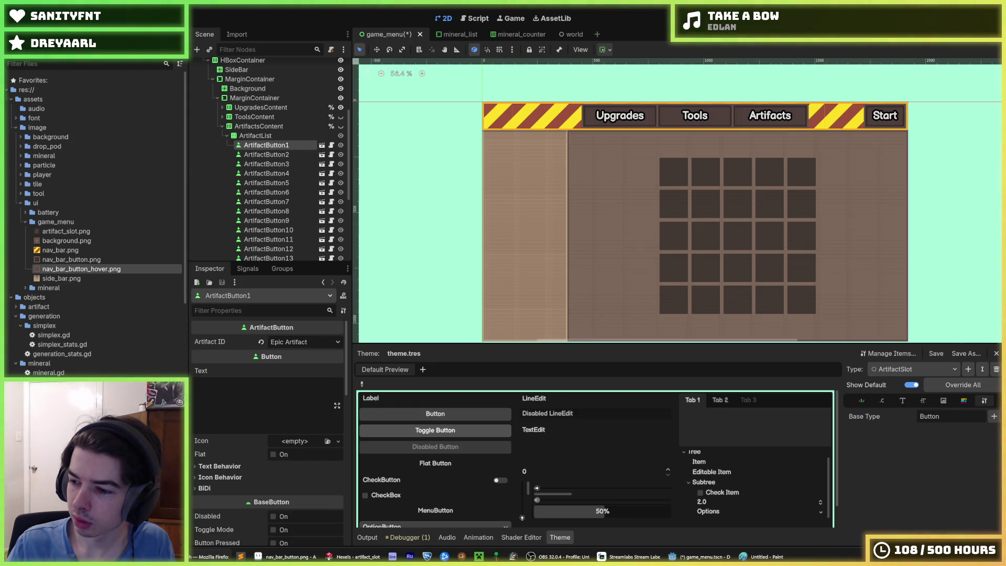
key(ctrl+s)
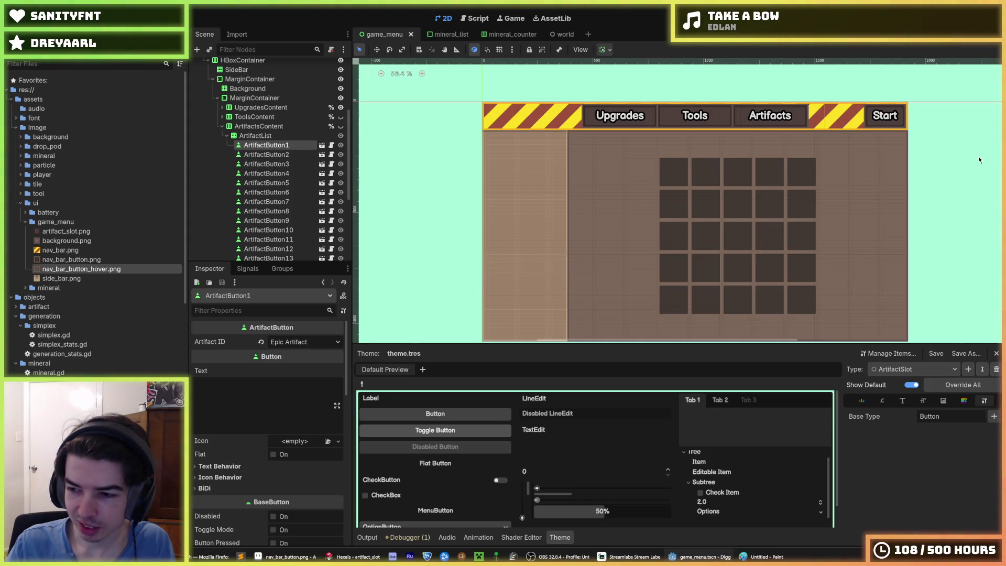
key(ctrl+s)
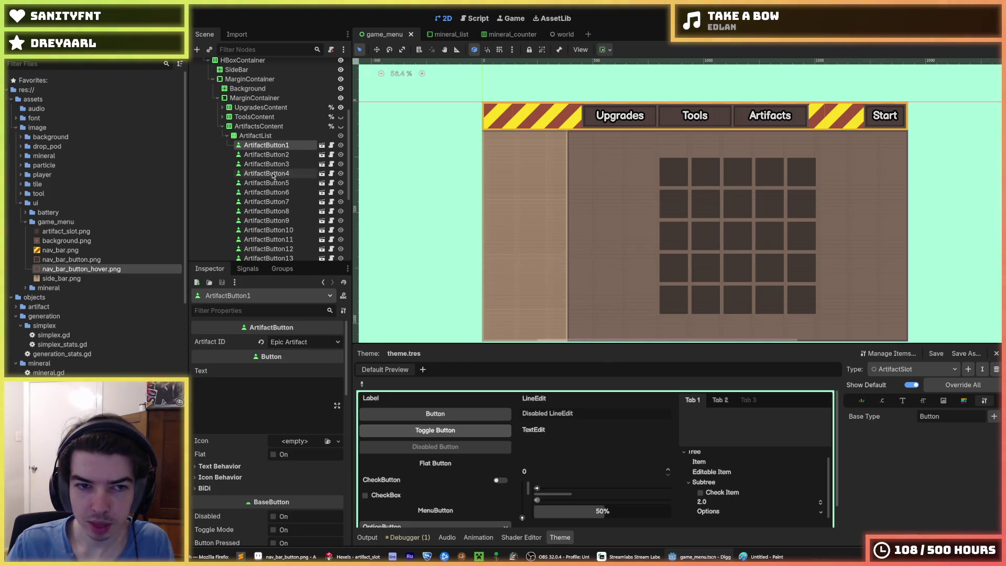
Check which artifact ArtifactButton2 holds, save, and go back to ArtifactButton1
click(275, 156)
key(Up)
key(ctrl+s)
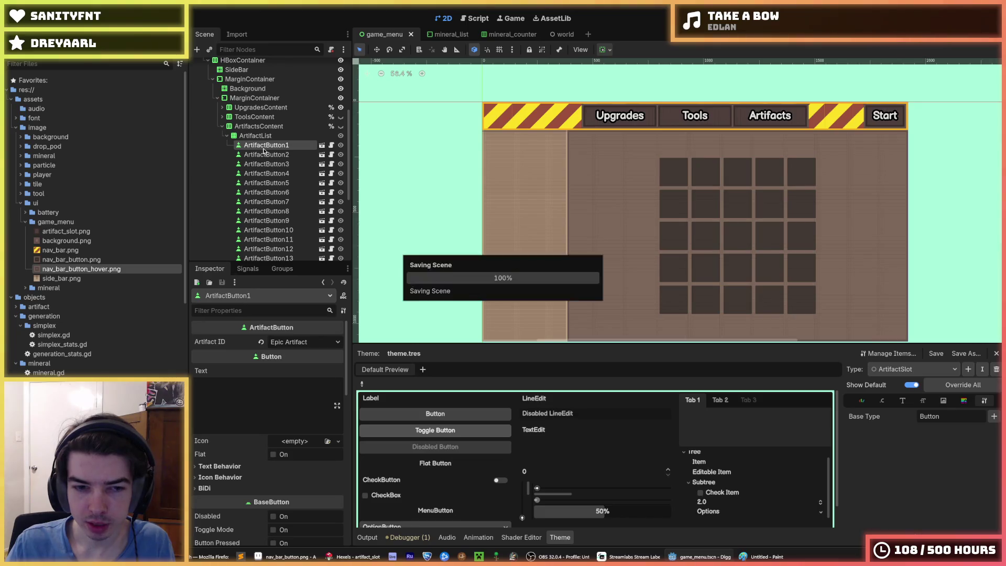
key(ctrl+s)
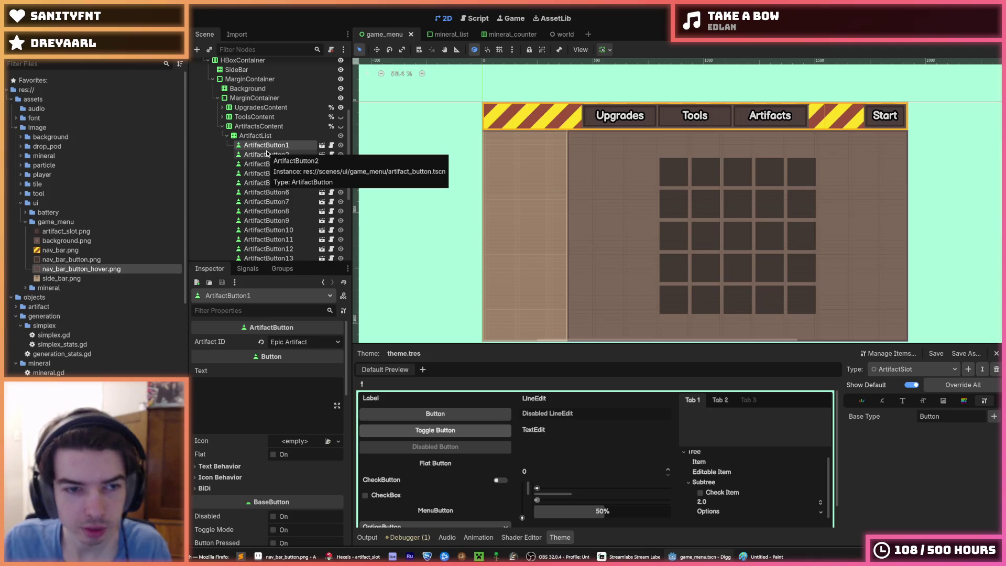
click(267, 154)
click(274, 147)
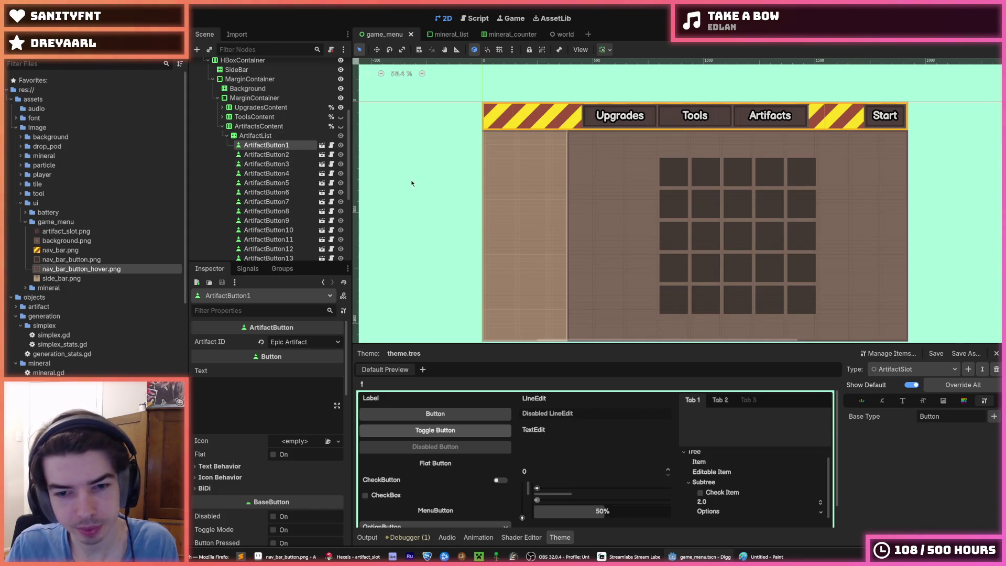
Leave the ArtifactSlot base type unchanged and bring up its StyleBox items
click(994, 417)
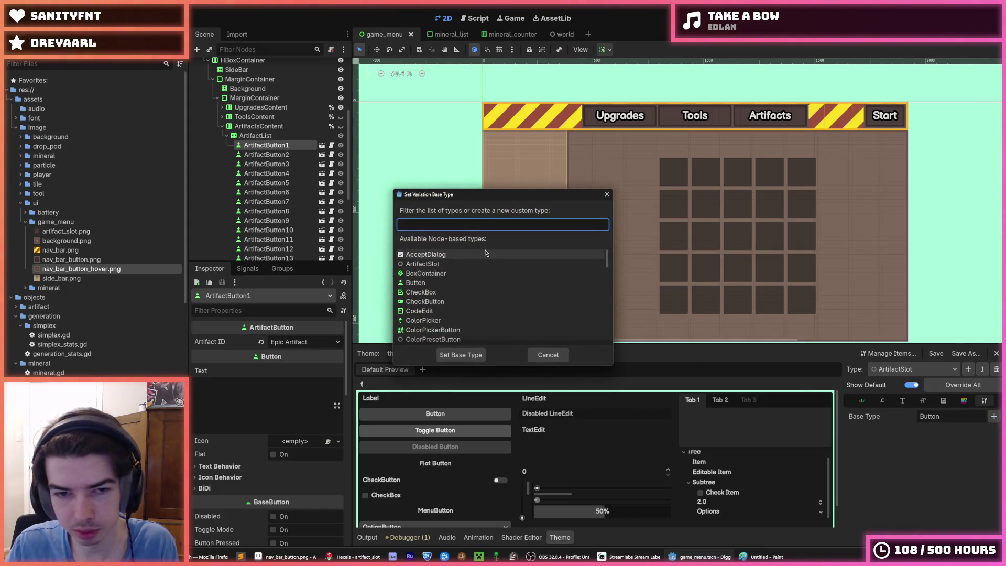
text(but)
key(Escape)
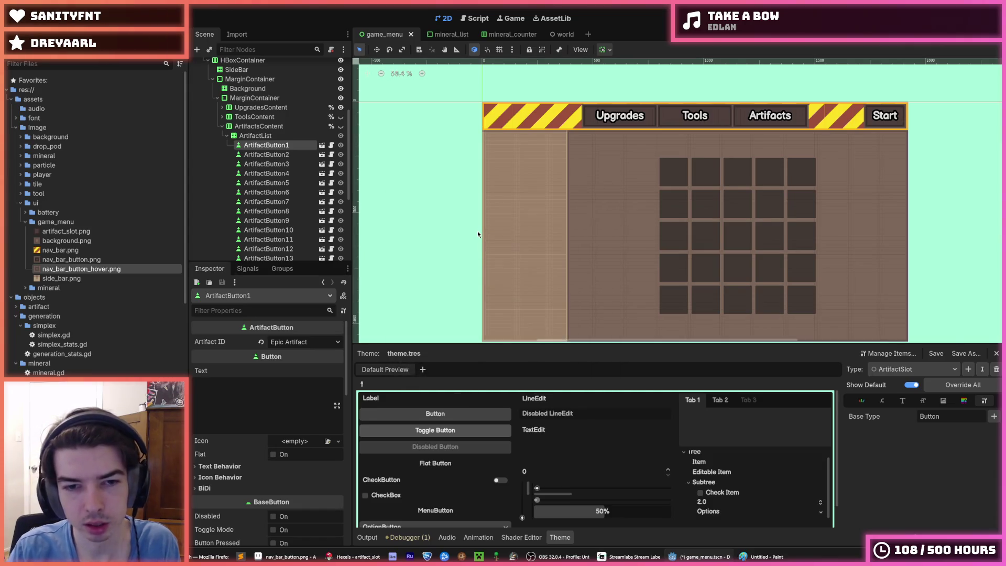
click(881, 401)
click(964, 402)
scroll(927, 473, down, 2)
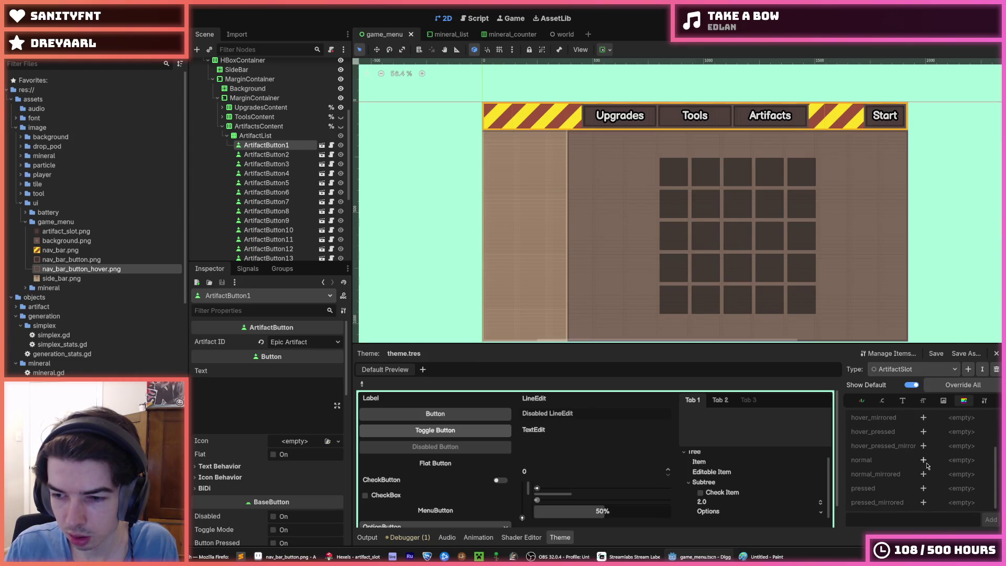
Add a normal style override holding a new StyleBoxTexture and open it for editing
click(923, 460)
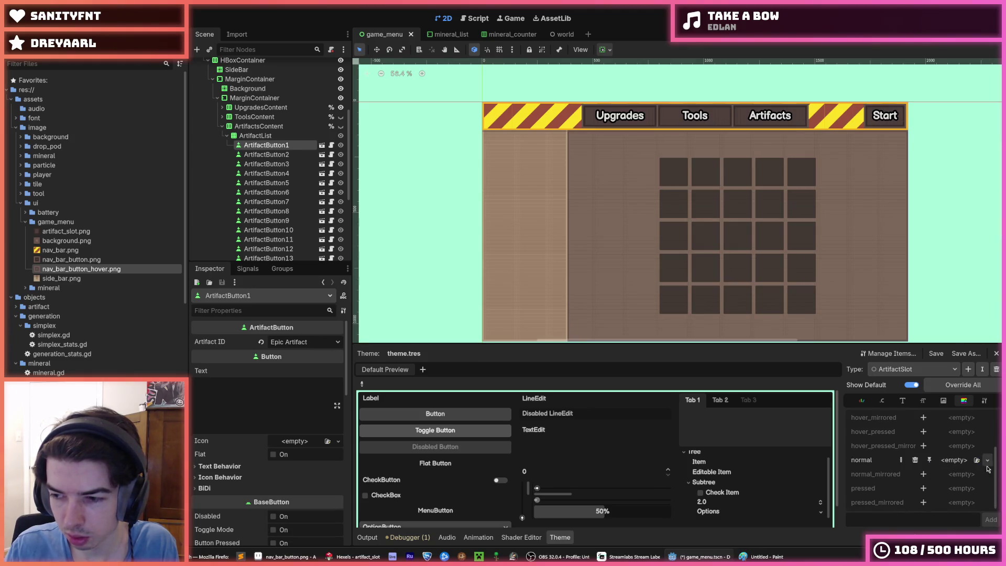
click(987, 461)
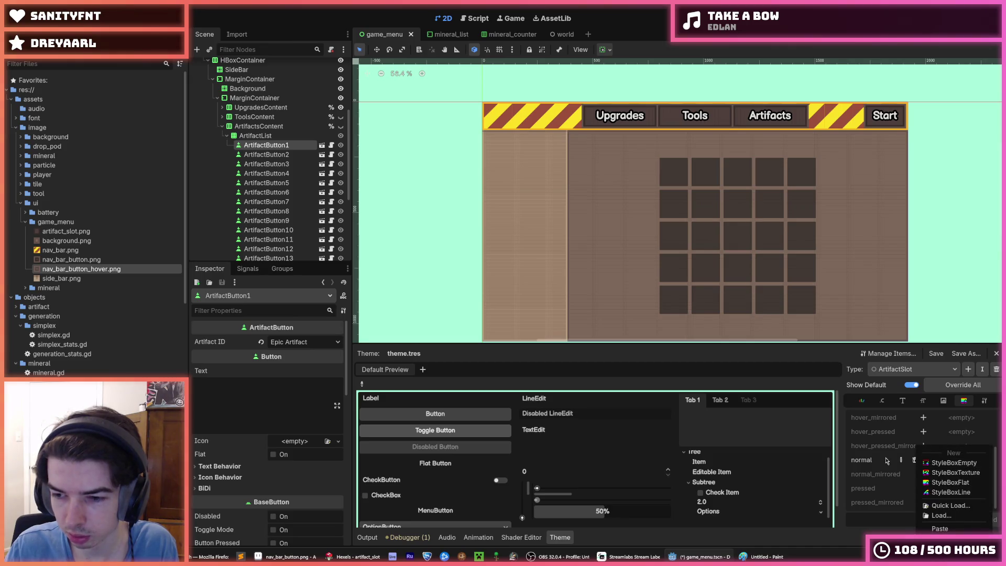
key(Escape)
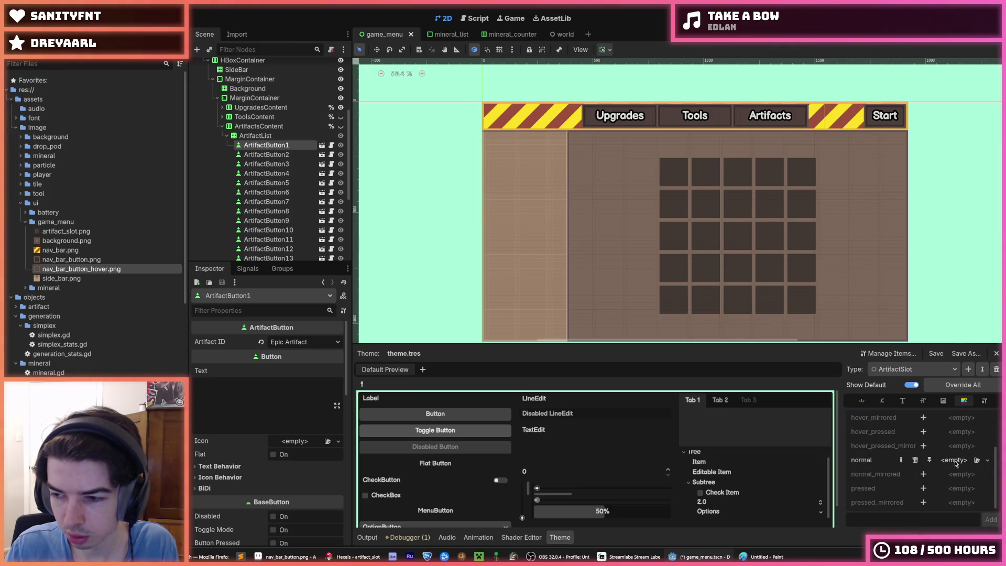
click(955, 461)
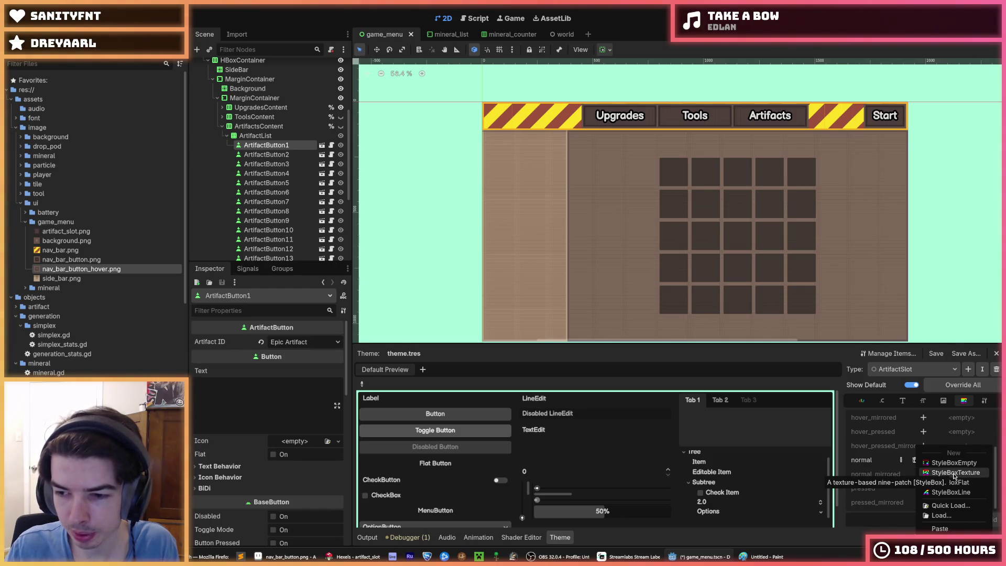
click(954, 473)
click(959, 460)
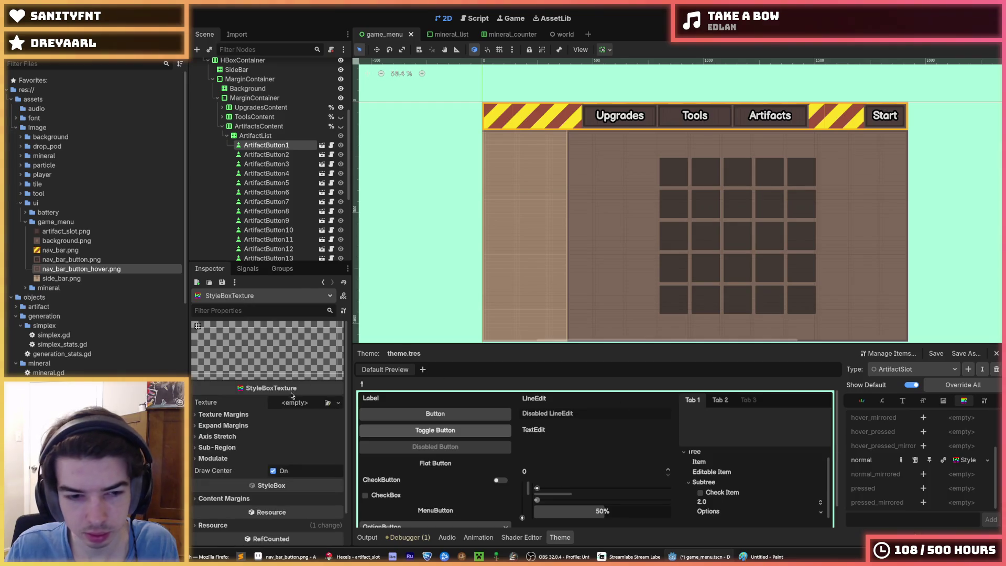
Assign artifact_slot.png as the StyleBoxTexture's texture and save
click(67, 233)
drag(67, 232, 311, 399)
key(ctrl+s)
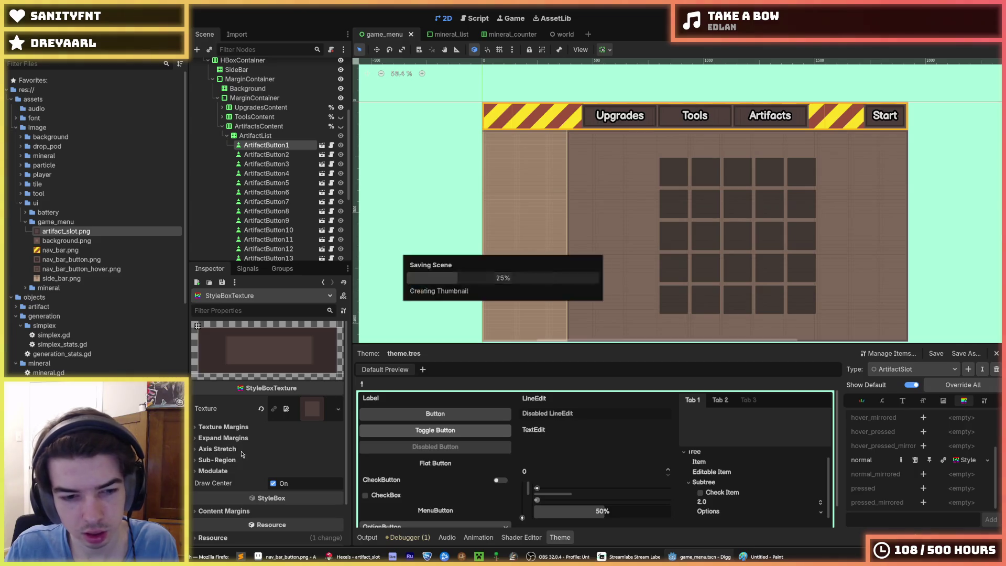
Set the texture margins to 8 px on every side and save the scene
click(215, 428)
double_click(215, 429)
click(215, 429)
click(215, 429)
click(303, 440)
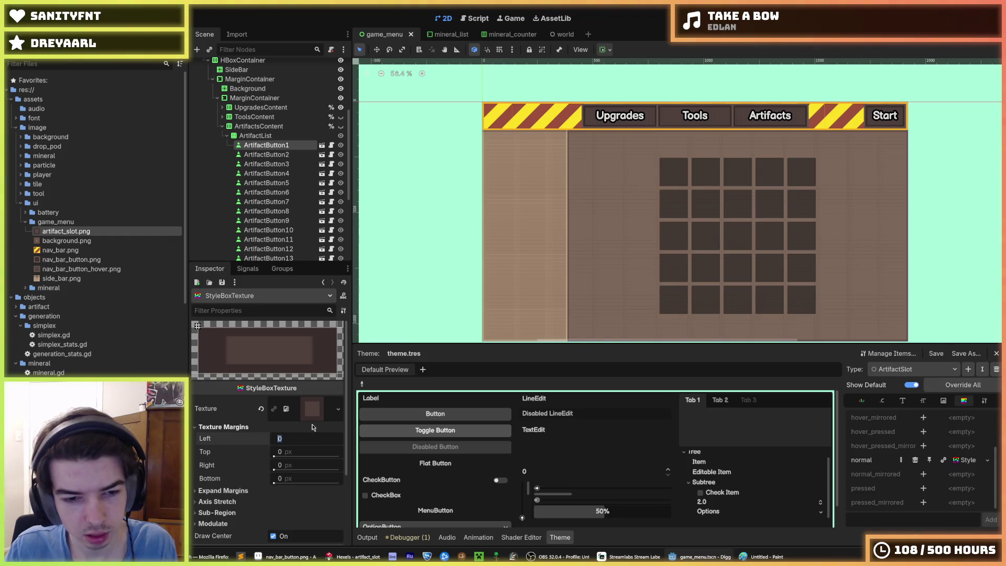
text(8)
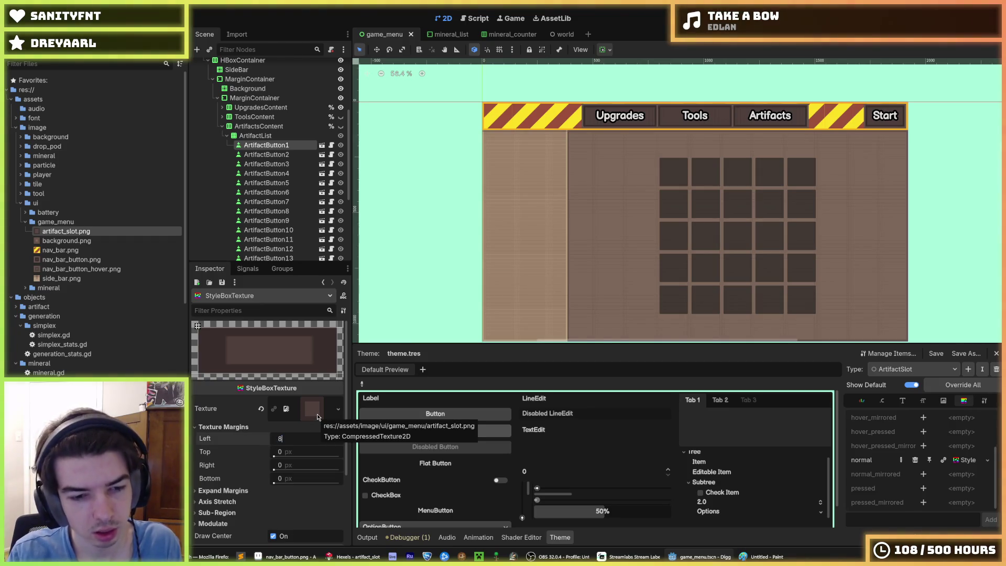
key(Tab)
text(8)
key(Tab)
text(8)
key(Tab)
text(8)
key(Return)
key(ctrl+s)
Return to the ArtifactButton1 node in the Scene dock
scroll(680, 175, right, 3)
scroll(596, 203, down, 1)
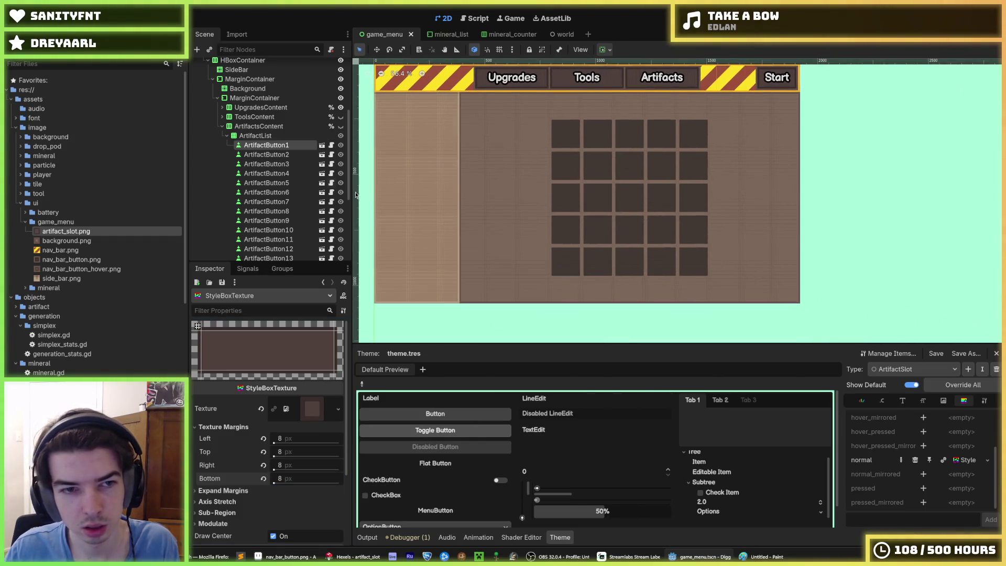
click(266, 146)
Select ArtifactButton1–25, set their Theme Type Variation to ArtifactSlot, and save
scroll(289, 224, down, 5)
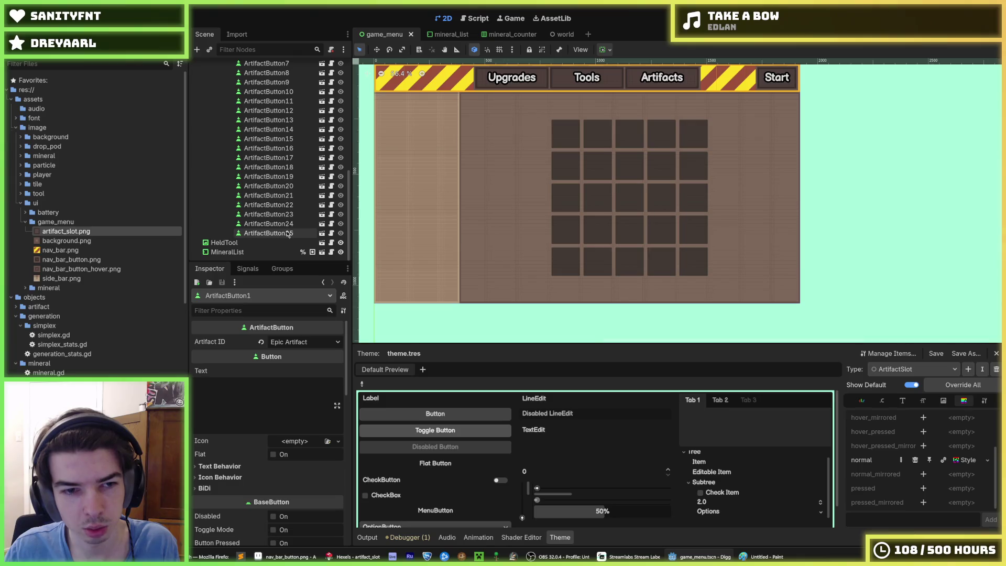
shift+click(268, 232)
scroll(250, 466, down, 5)
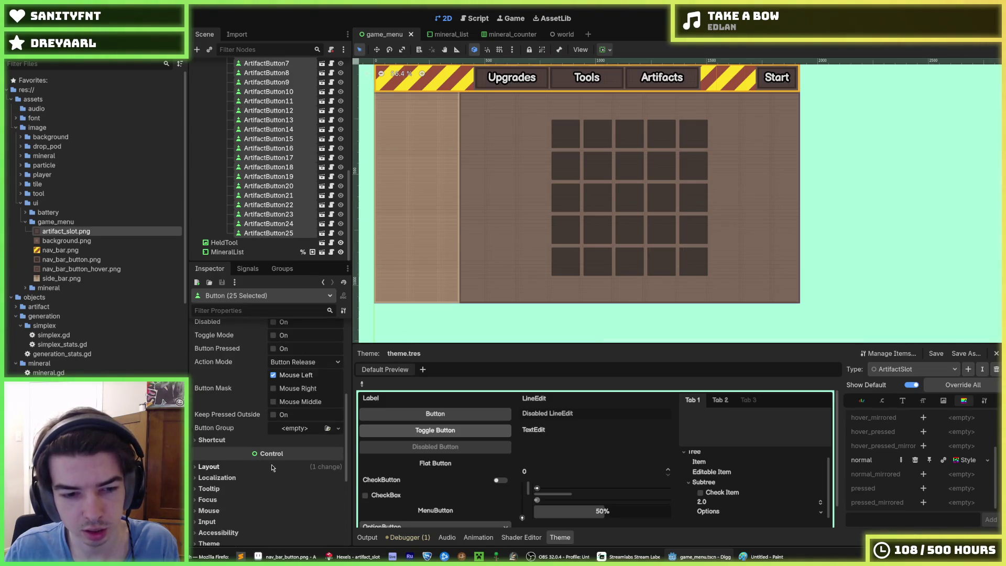
click(271, 465)
scroll(270, 468, down, 3)
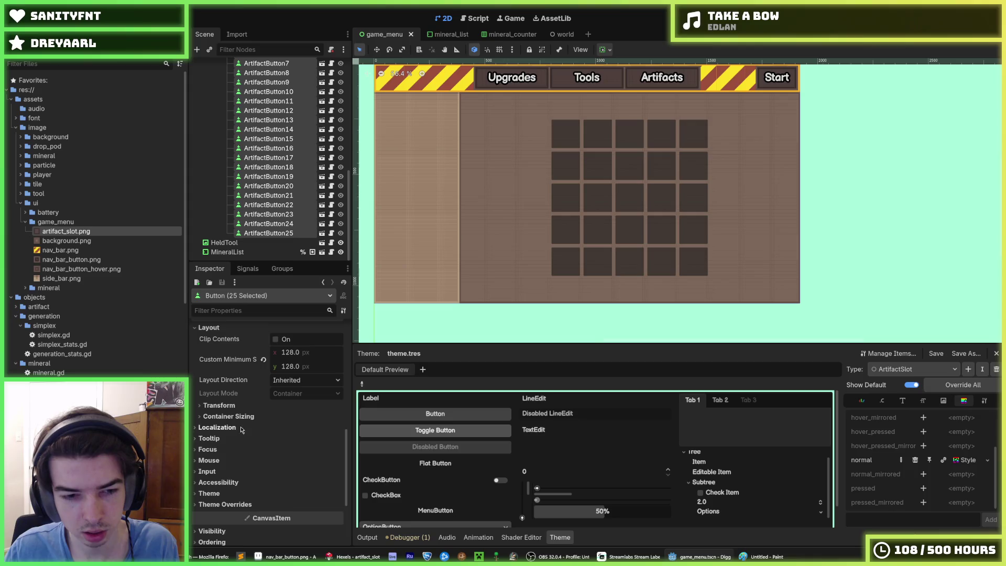
click(209, 493)
click(288, 518)
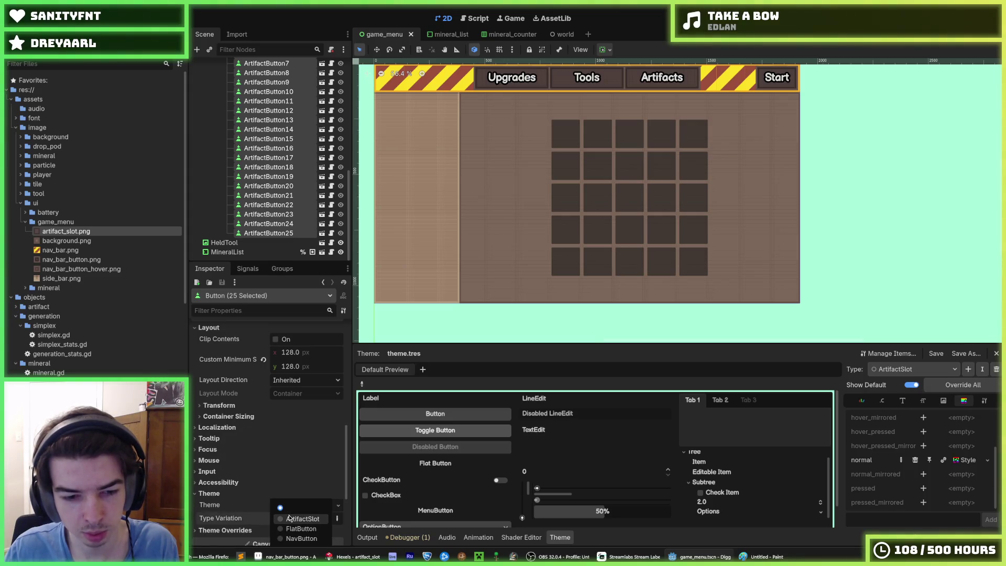
click(296, 519)
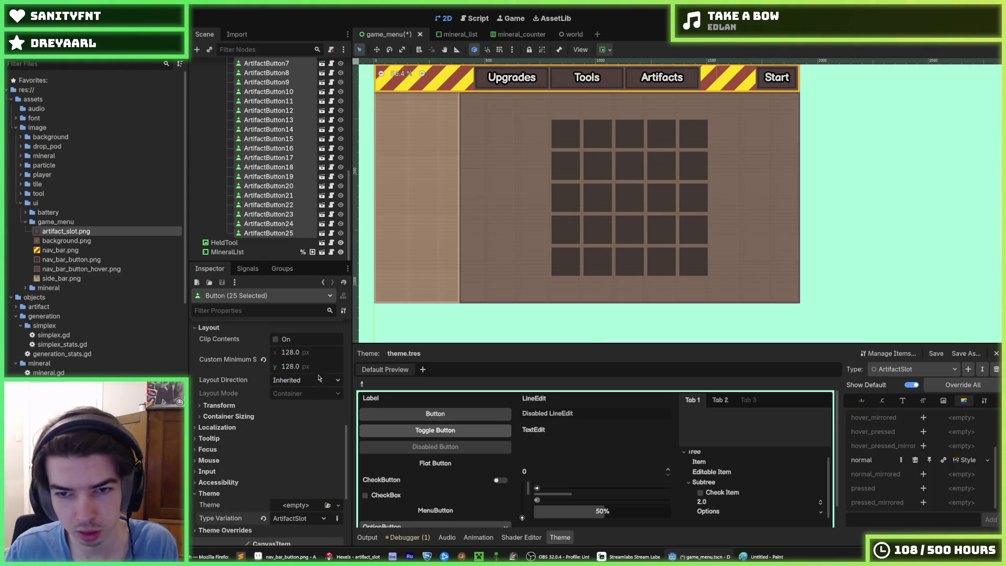
key(ctrl+s)
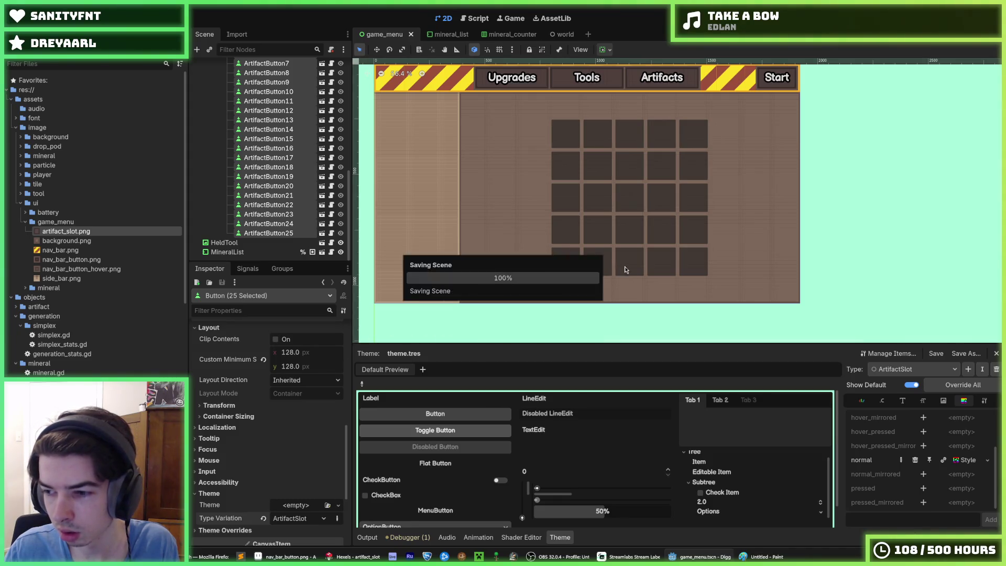
key(ctrl+s)
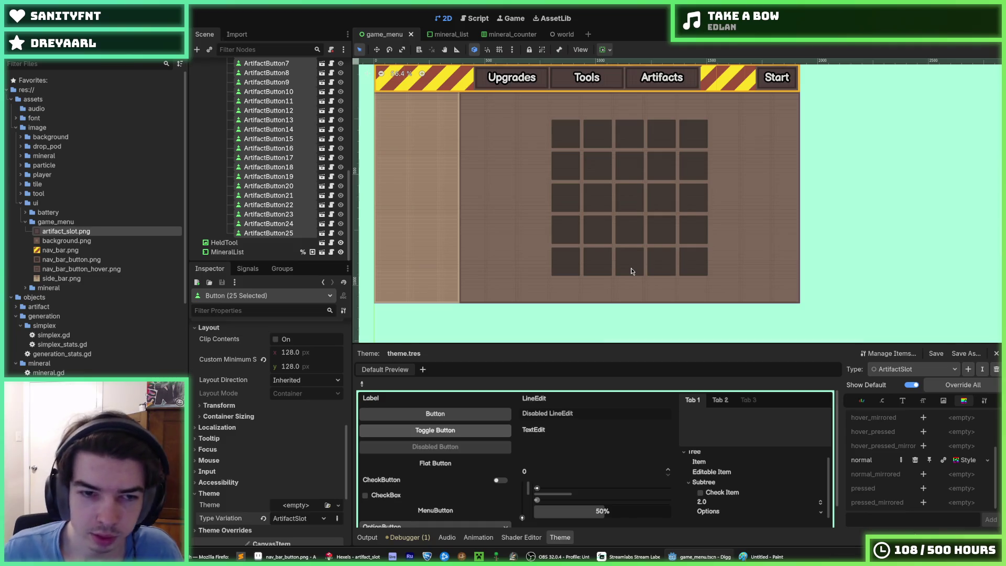
Narrow the selection to ArtifactButton1 and save the scene
click(288, 233)
scroll(281, 199, up, 5)
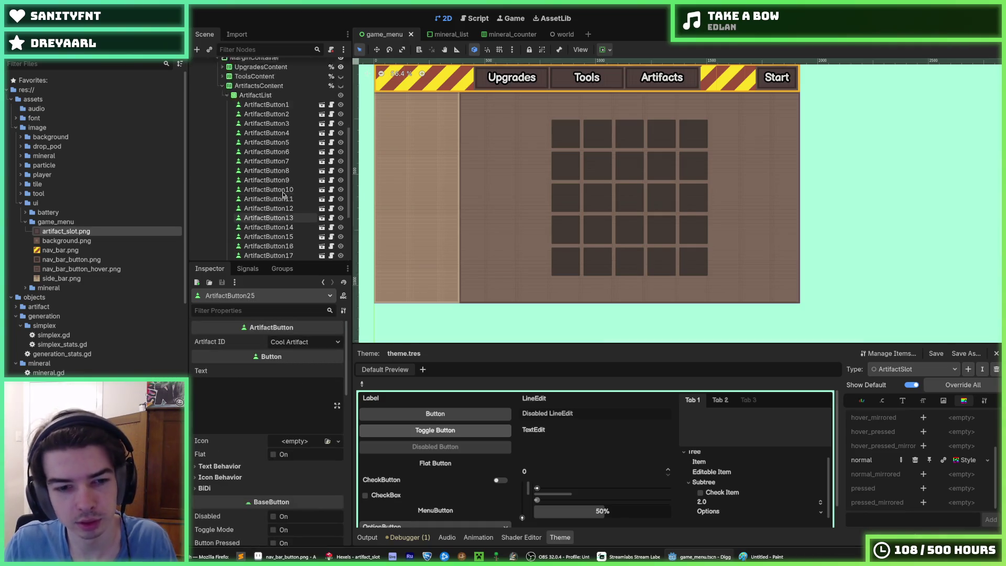
click(278, 130)
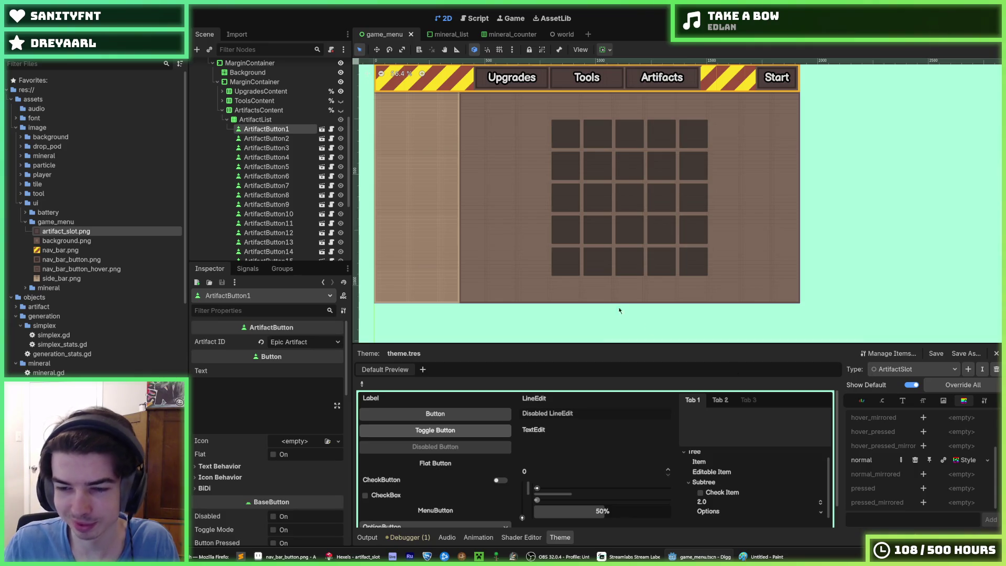
scroll(558, 267, up, 3)
key(ctrl+s)
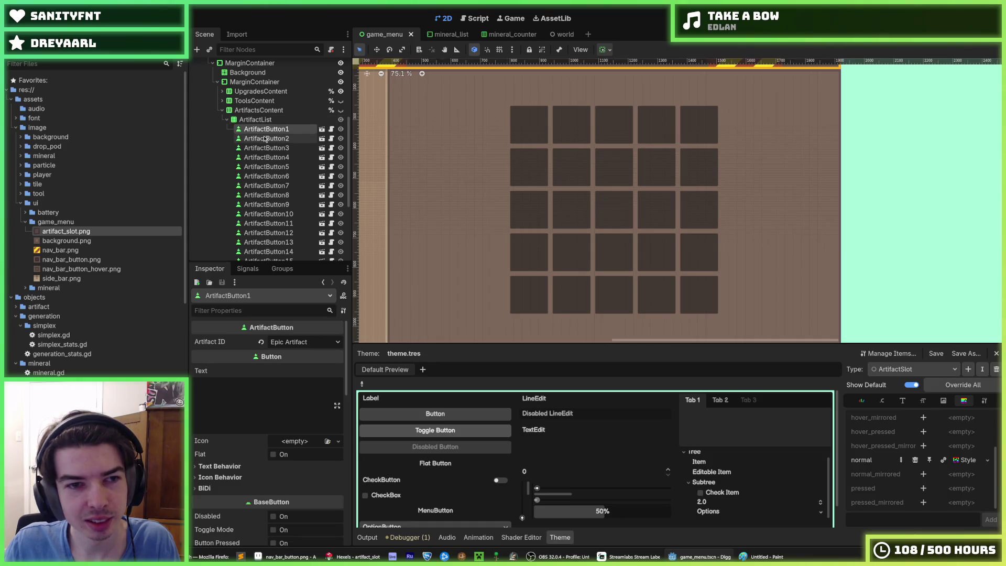
Open the normal style texture, glance at its Modulate settings, and save
click(966, 461)
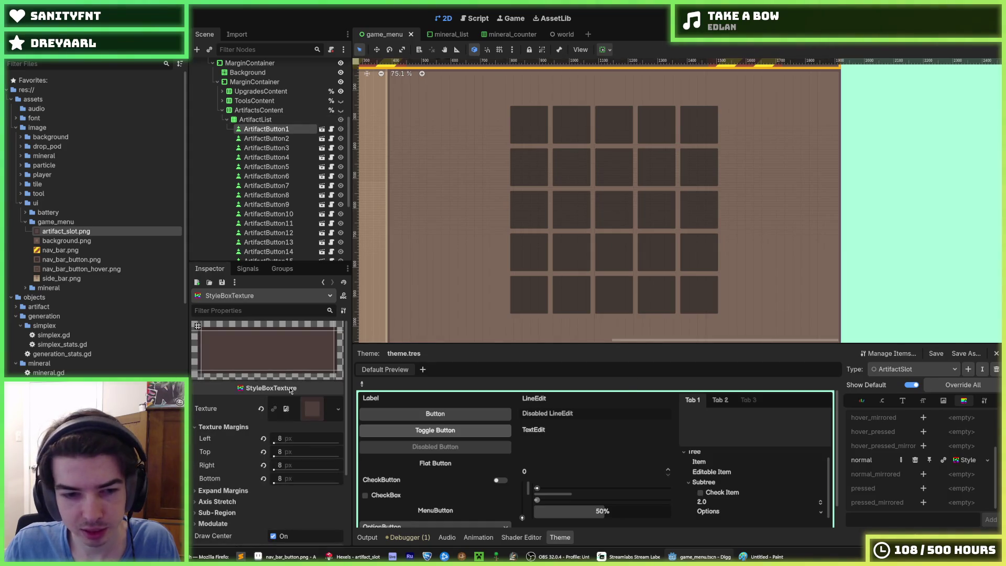
scroll(413, 291, down, 4)
scroll(253, 472, down, 4)
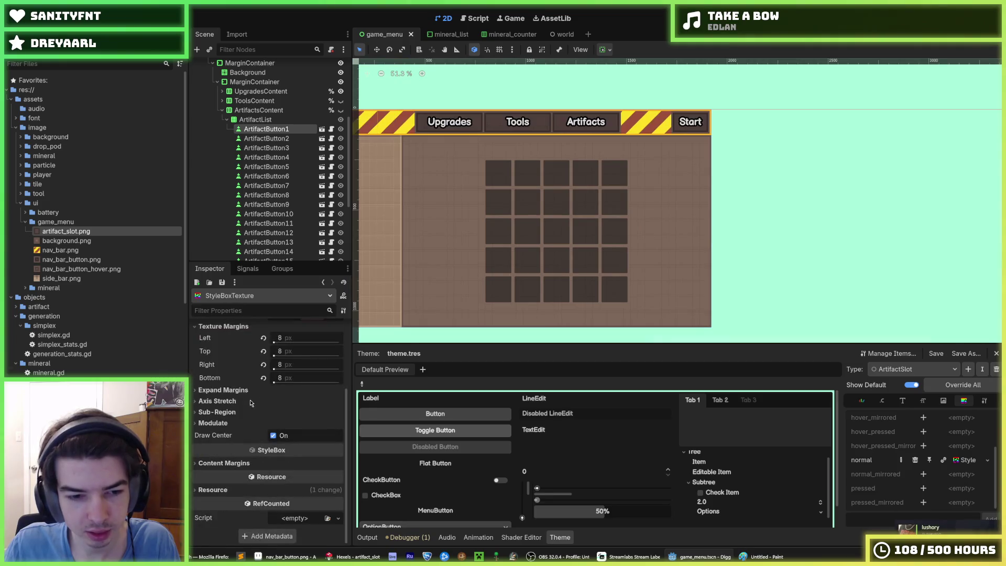
click(216, 422)
click(215, 422)
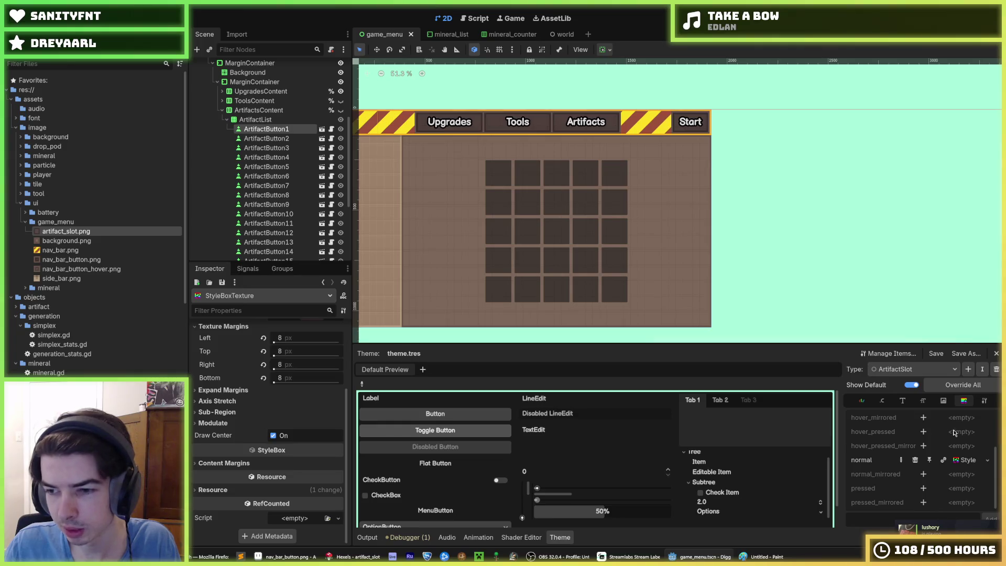
scroll(526, 150, up, 15)
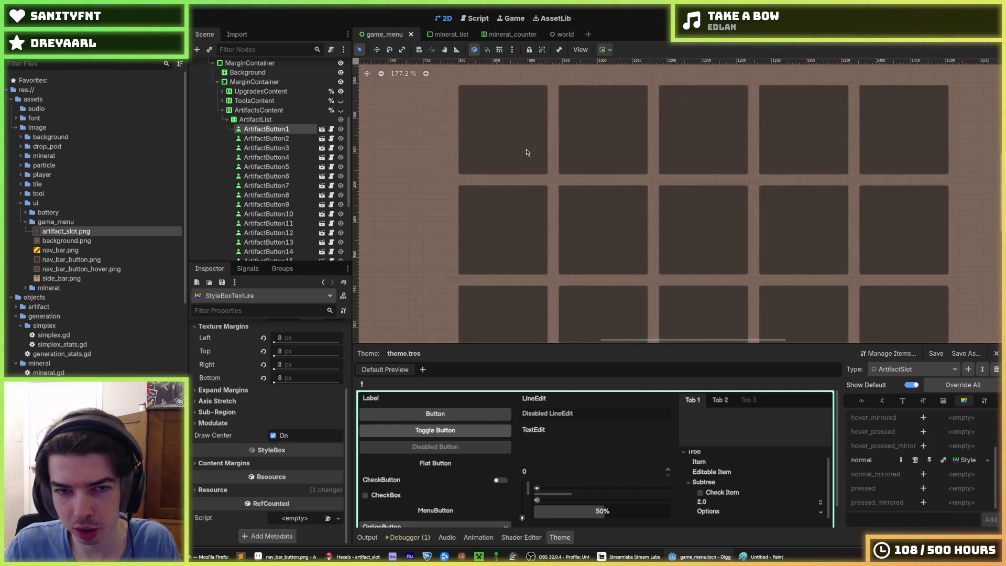
scroll(236, 389, up, 3)
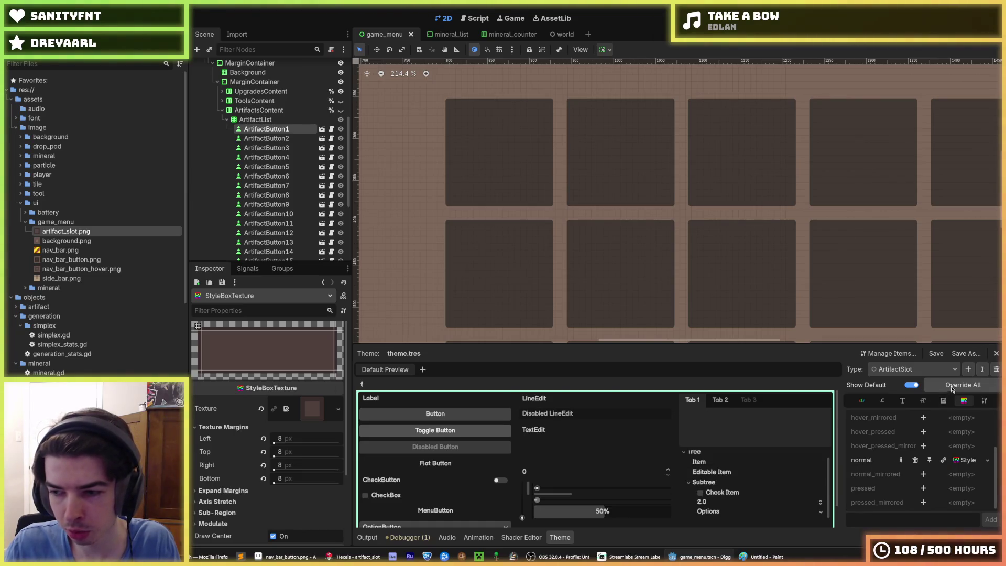
key(ctrl+s)
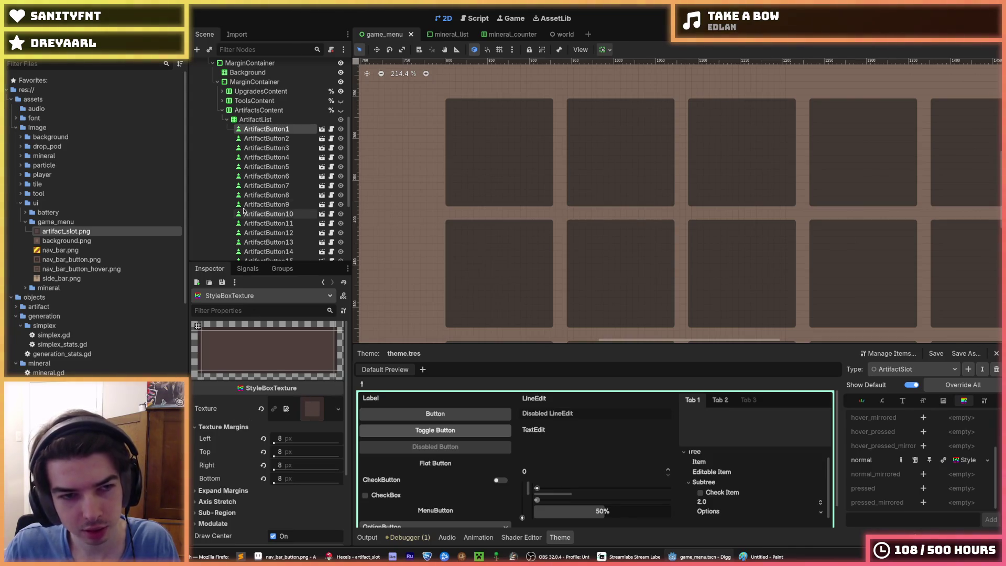
Select ArtifactButton3 and expand its Theme section showing the ArtifactSlot type variation
click(259, 129)
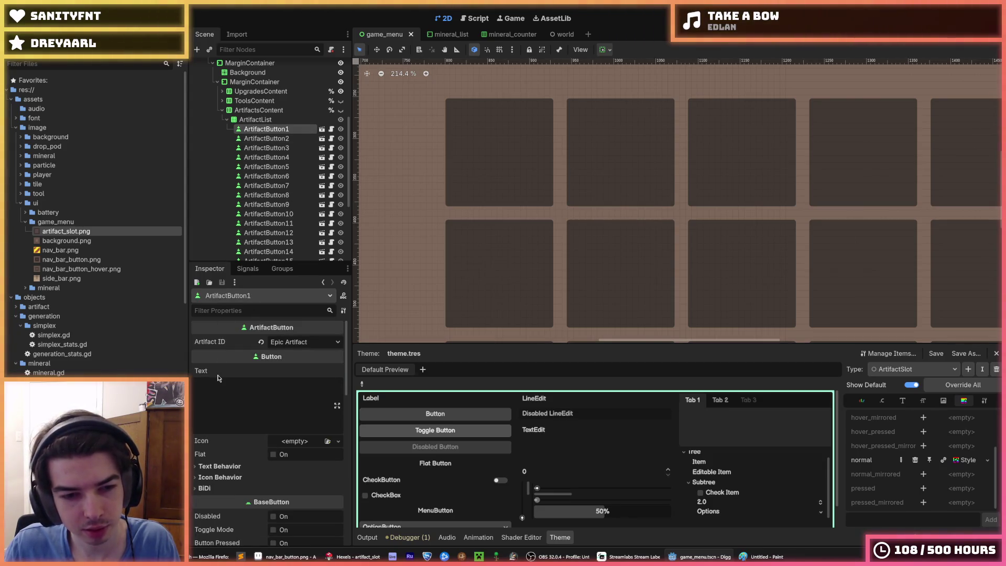
click(266, 148)
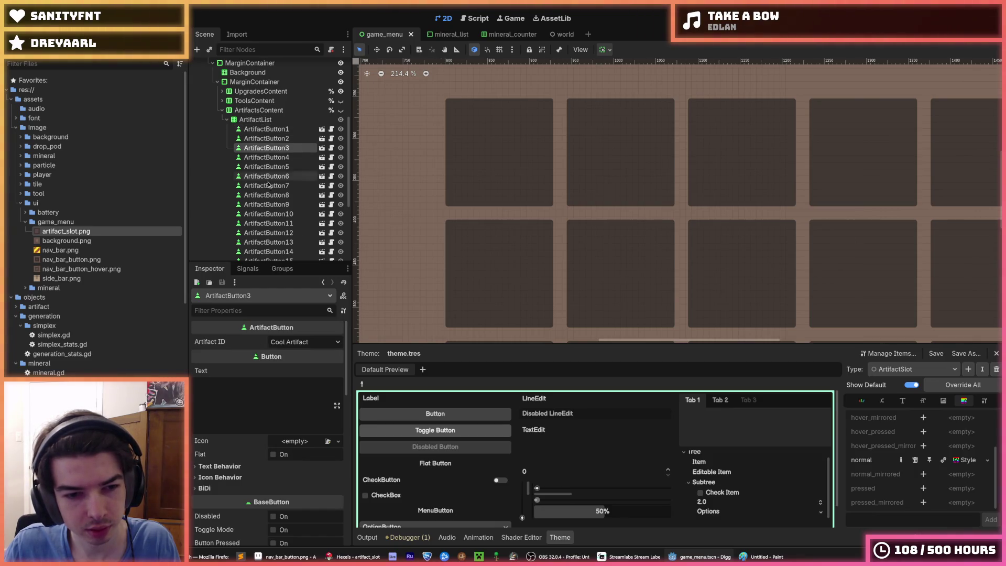
scroll(245, 431, down, 3)
scroll(245, 435, down, 5)
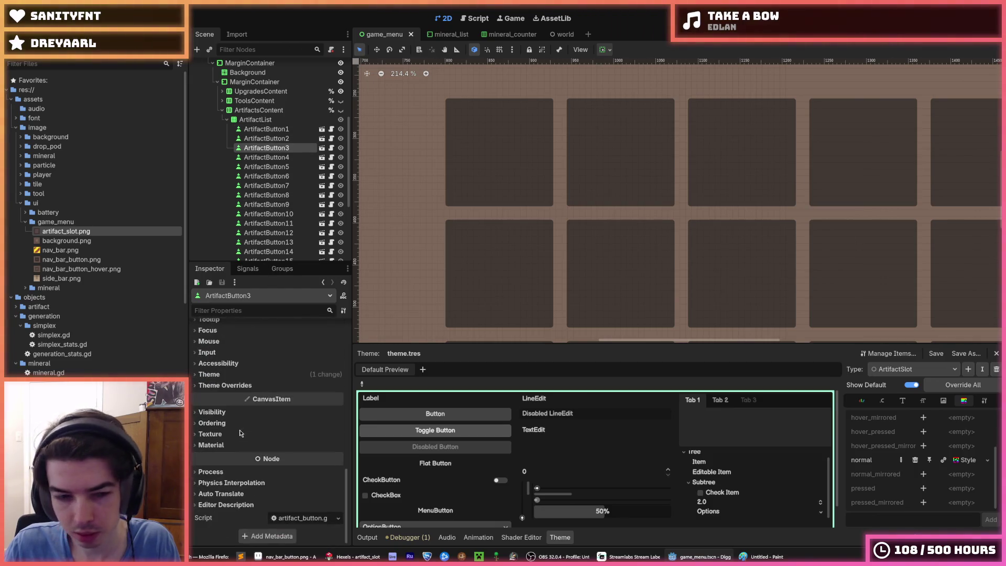
click(234, 386)
click(235, 387)
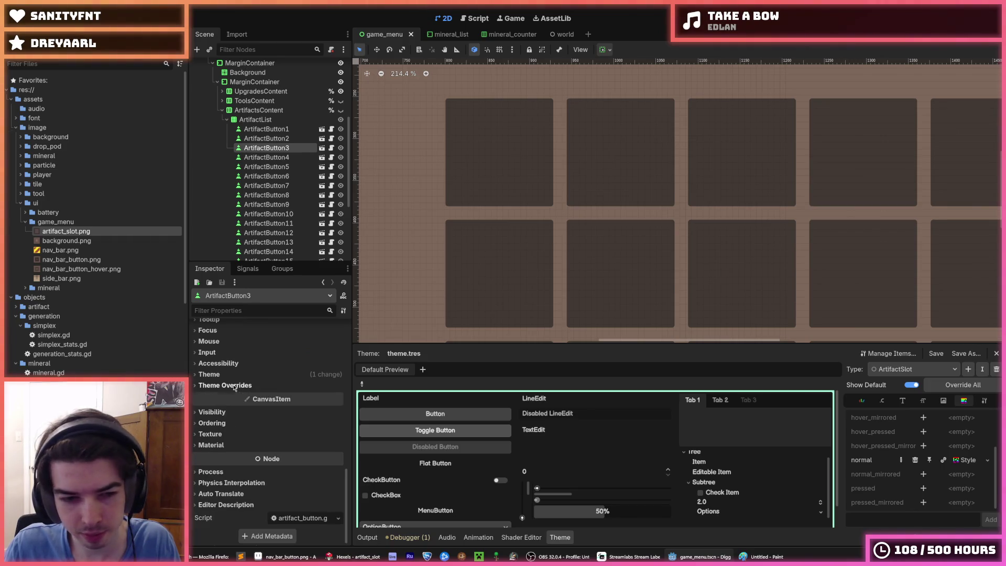
click(211, 374)
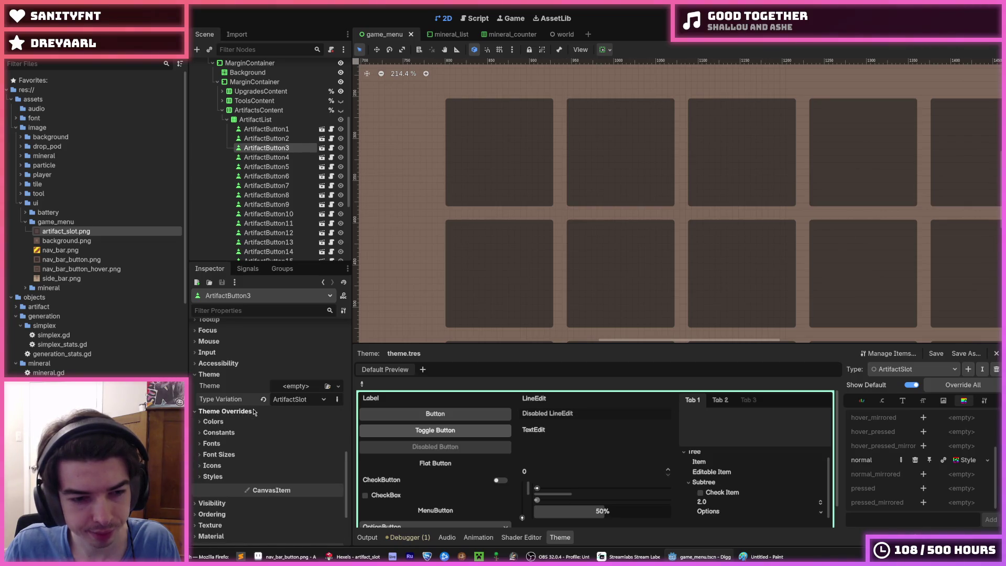
Set the normal style's Axis Stretch Horizontal and Vertical both to Tile
click(961, 461)
scroll(234, 413, down, 5)
click(235, 413)
click(235, 412)
click(217, 400)
click(283, 413)
click(286, 437)
click(285, 426)
click(286, 450)
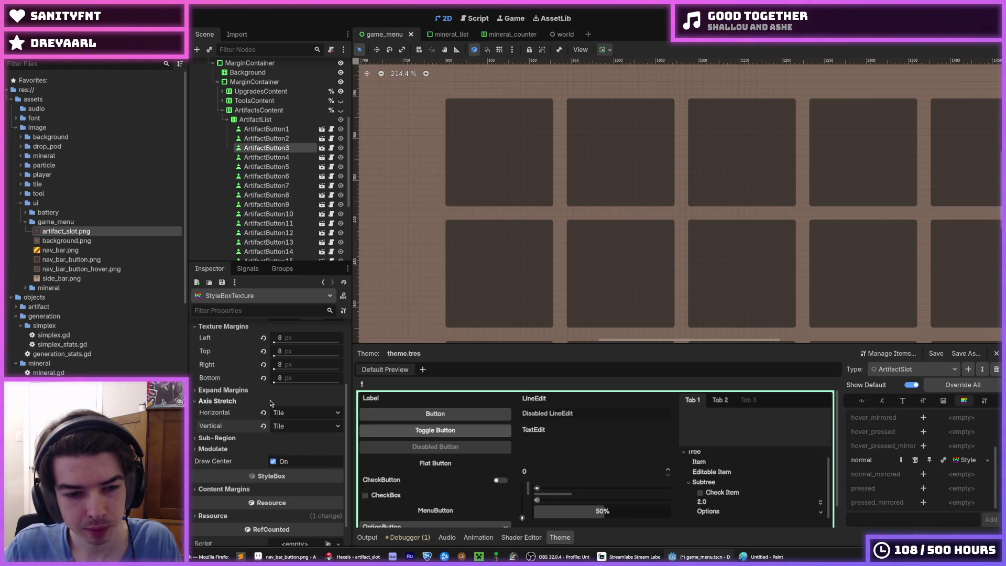
click(246, 400)
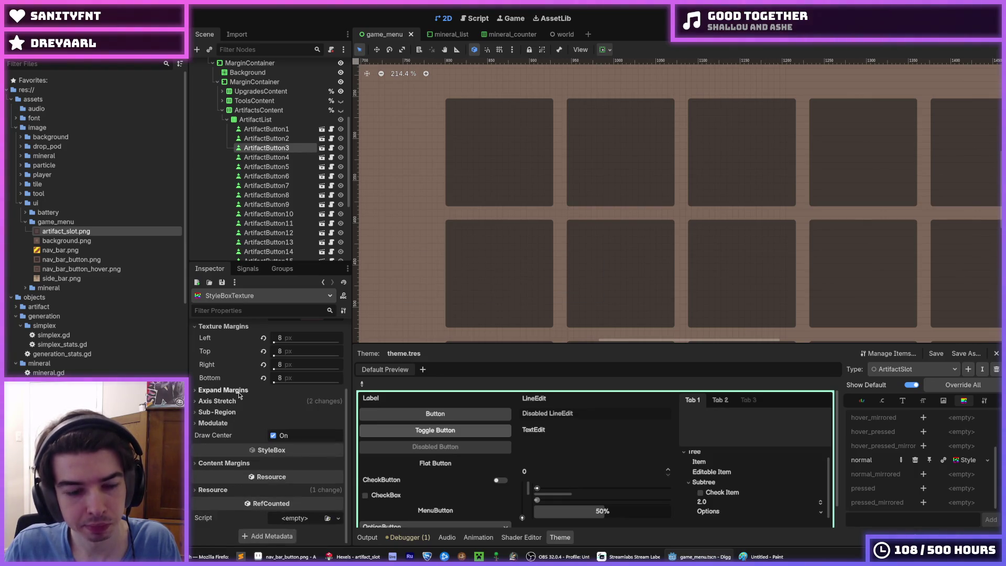
Hide UpgradesContent, make ArtifactsContent visible, and save the menu scene
scroll(240, 432, up, 4)
scroll(454, 305, down, 10)
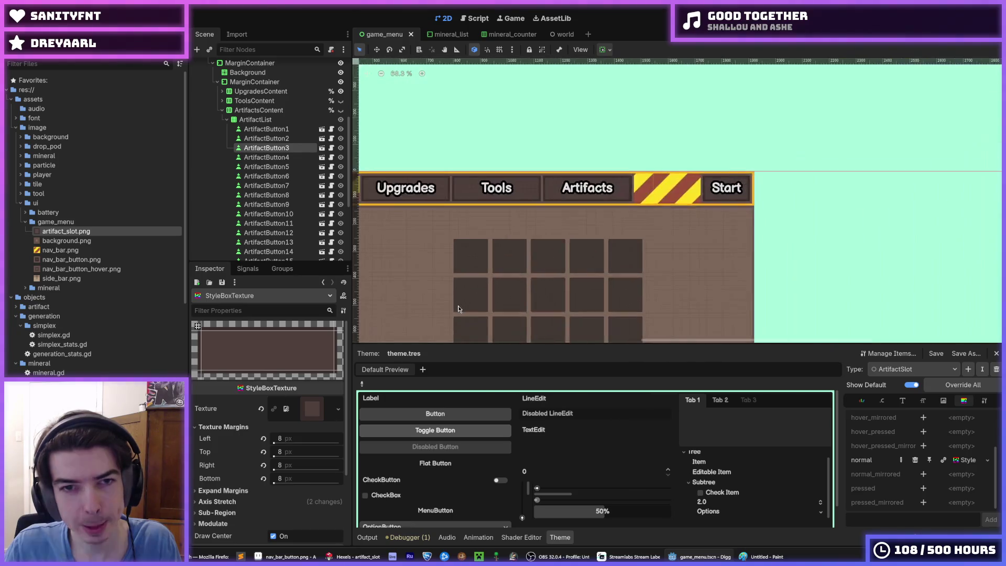
click(341, 119)
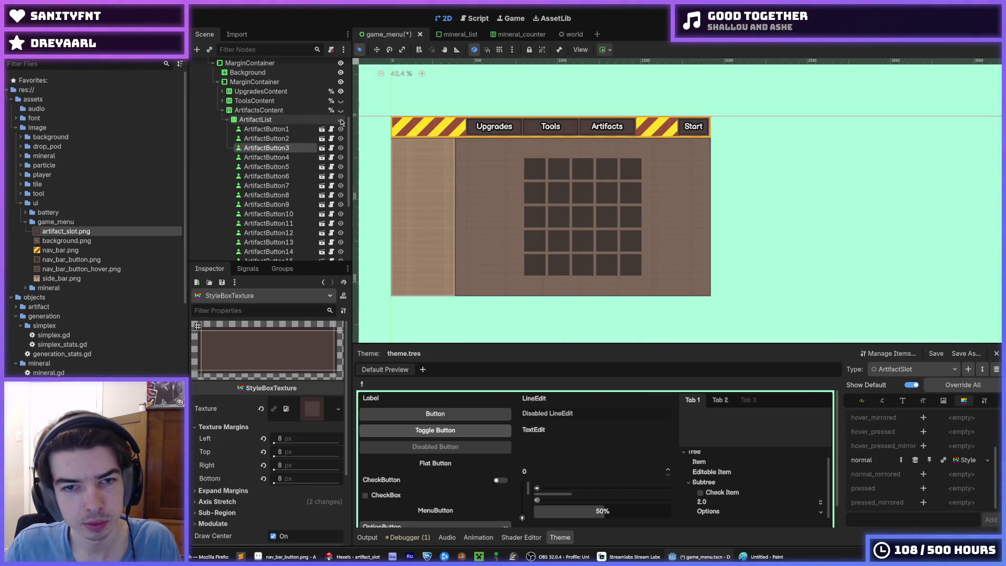
click(227, 119)
click(223, 224)
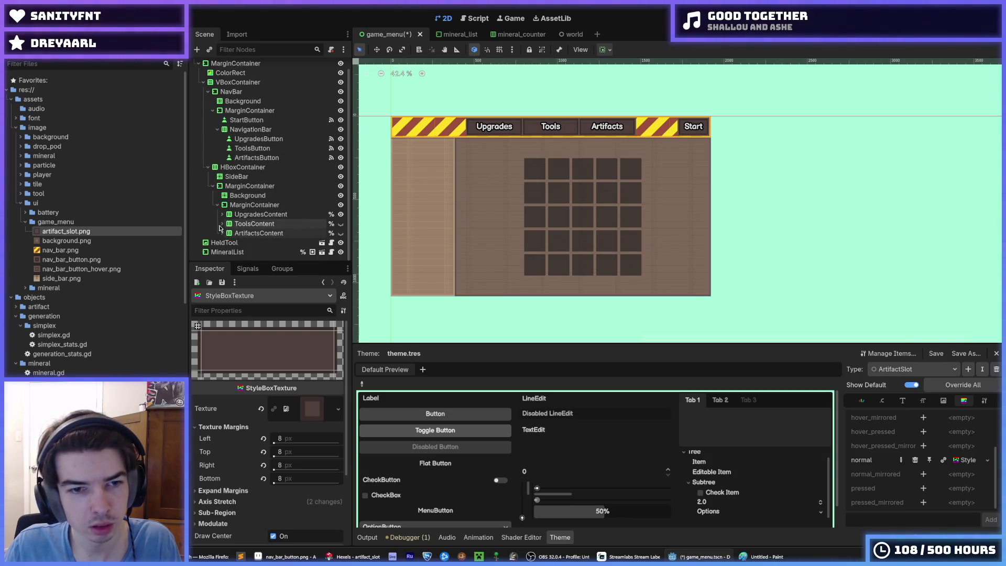
click(341, 215)
click(341, 233)
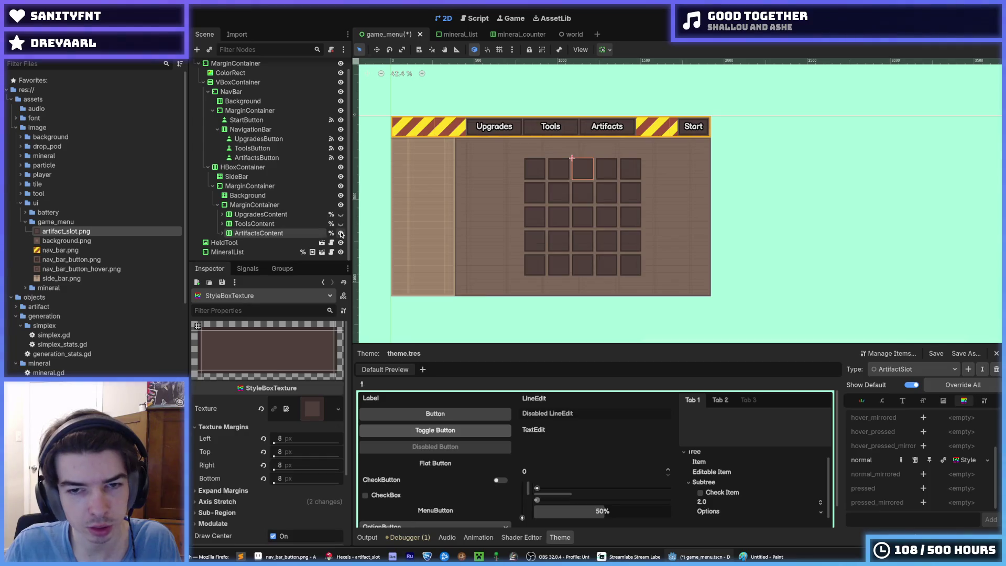
key(ctrl+s)
Save the menu scene again and run it with F6
scroll(662, 174, up, 1)
scroll(662, 176, up, 5)
scroll(890, 208, down, 3)
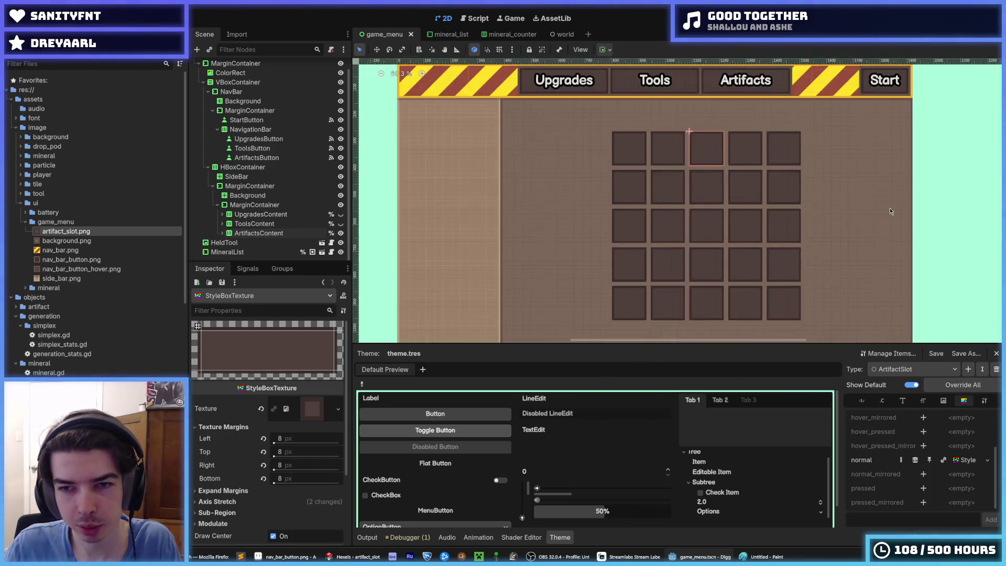
key(ctrl+s)
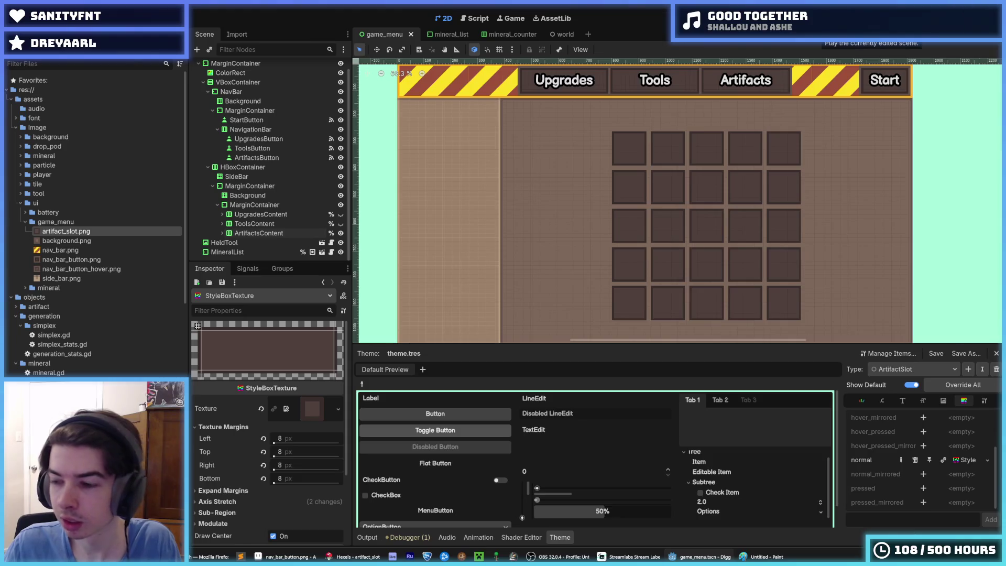
key(F6)
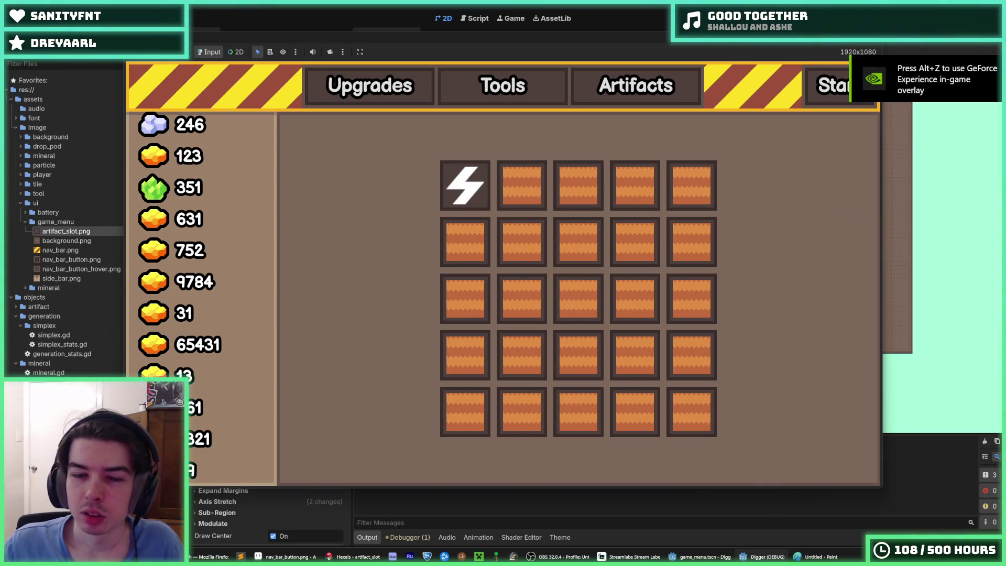
key(F8)
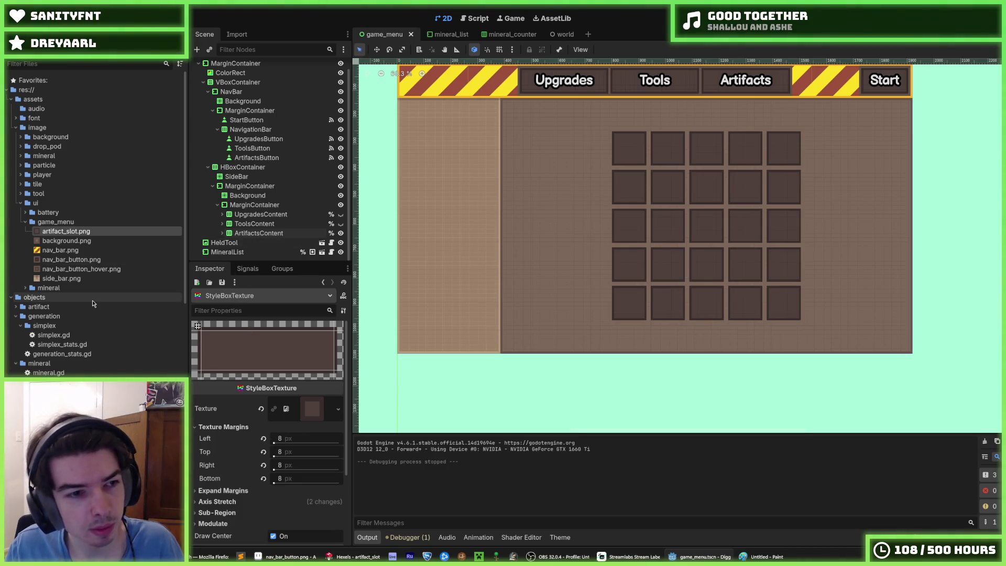
Open cool_artifact.tres and set its texture to gold.png
scroll(67, 341, down, 10)
scroll(67, 342, down, 6)
scroll(48, 368, up, 15)
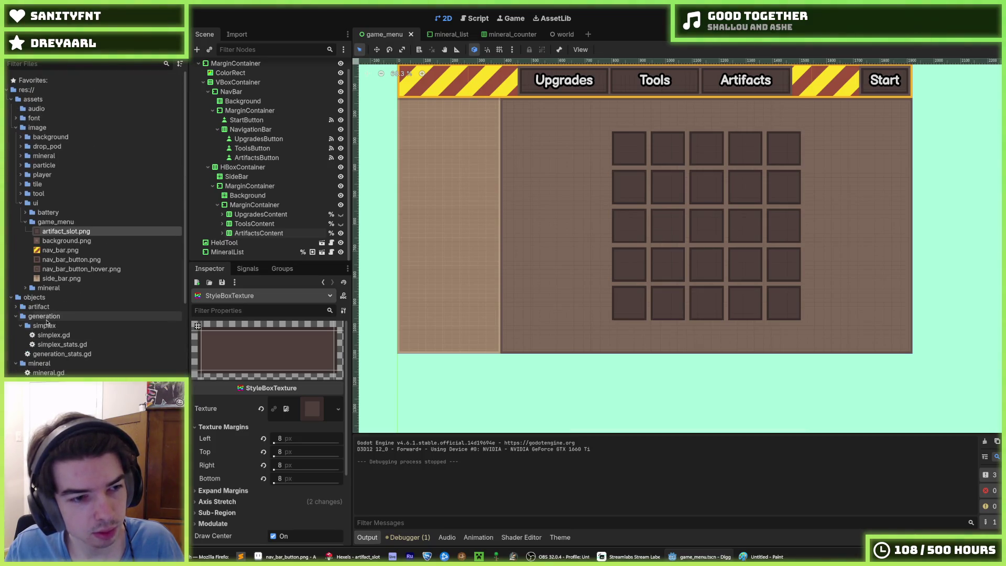
scroll(30, 294, down, 10)
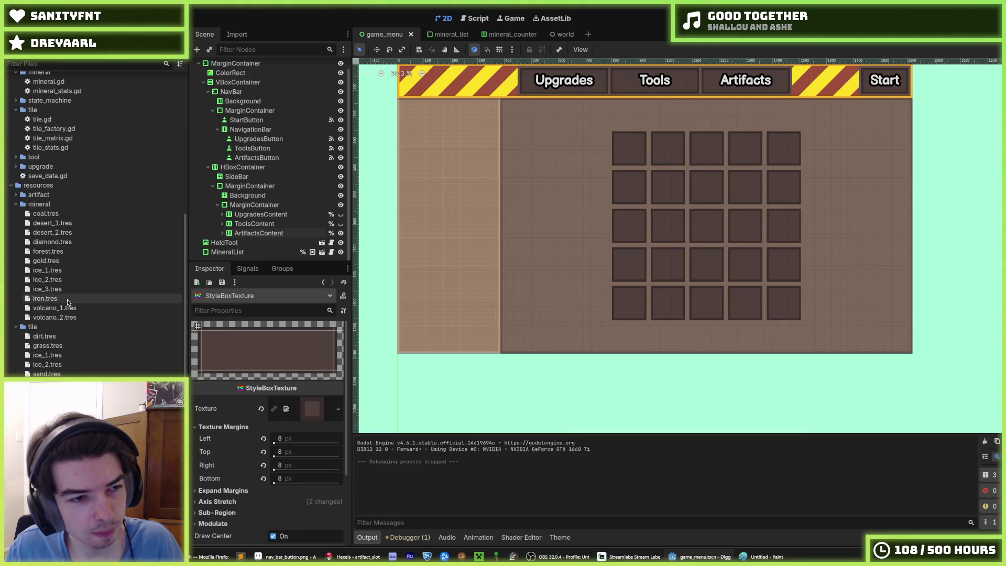
click(18, 196)
click(52, 204)
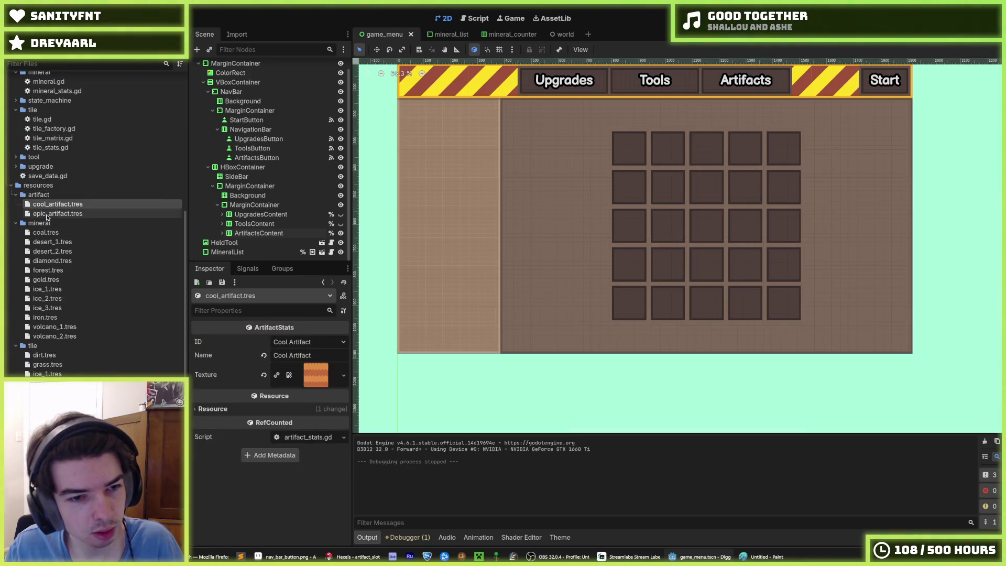
scroll(109, 308, up, 10)
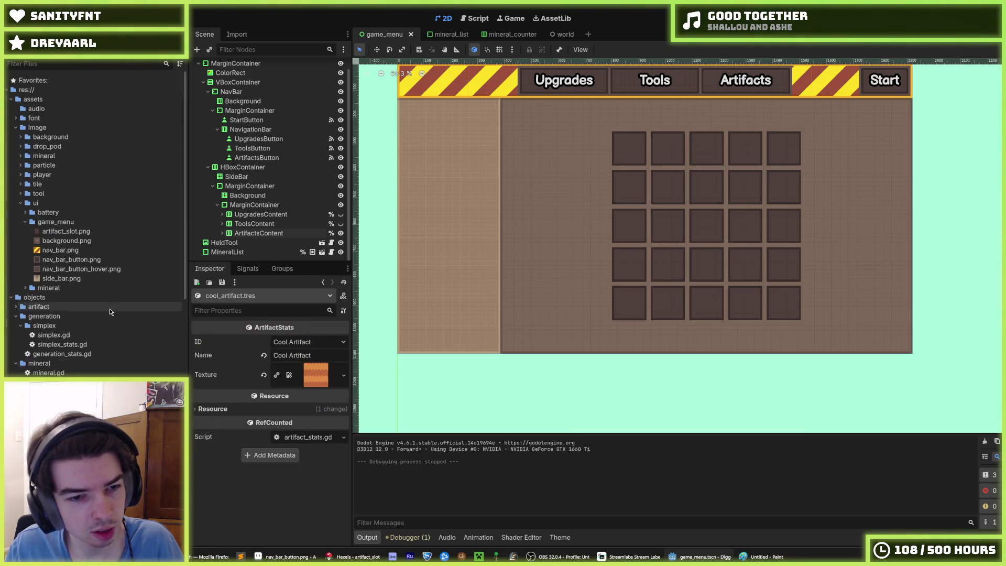
click(25, 287)
drag(55, 326, 276, 373)
Set epic_artifact.tres's texture to diamond.png and run the game
scroll(65, 317, down, 5)
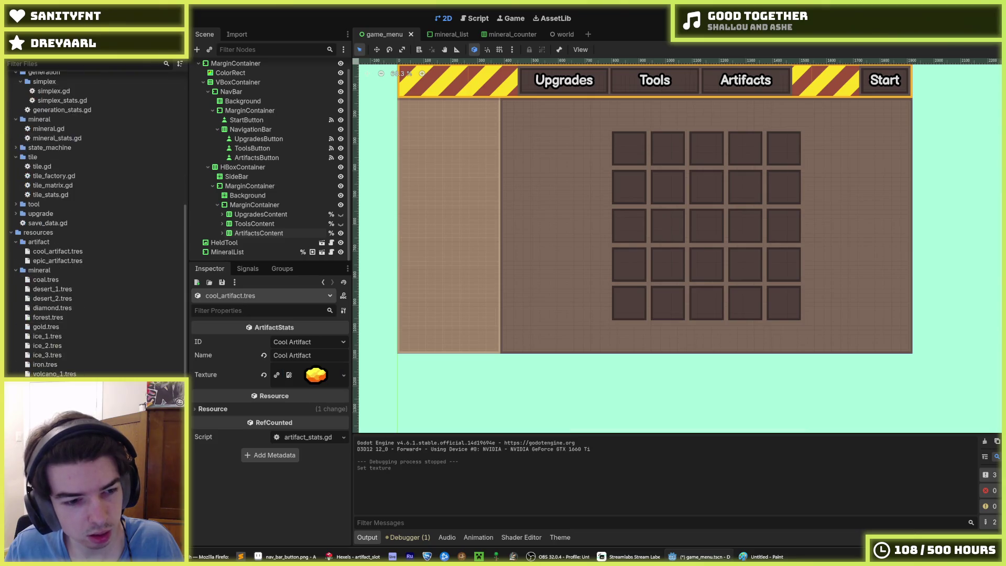
scroll(65, 316, down, 3)
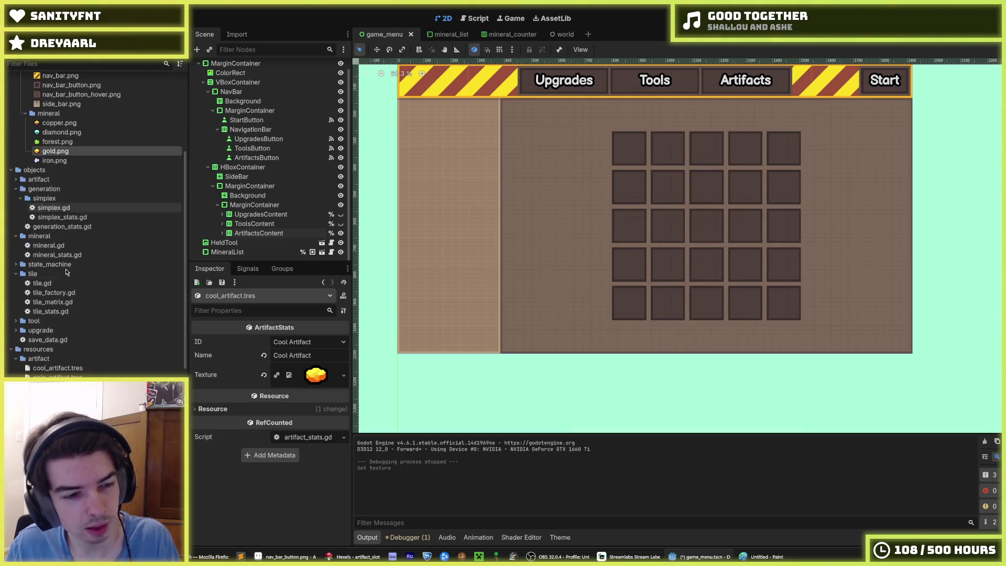
click(58, 377)
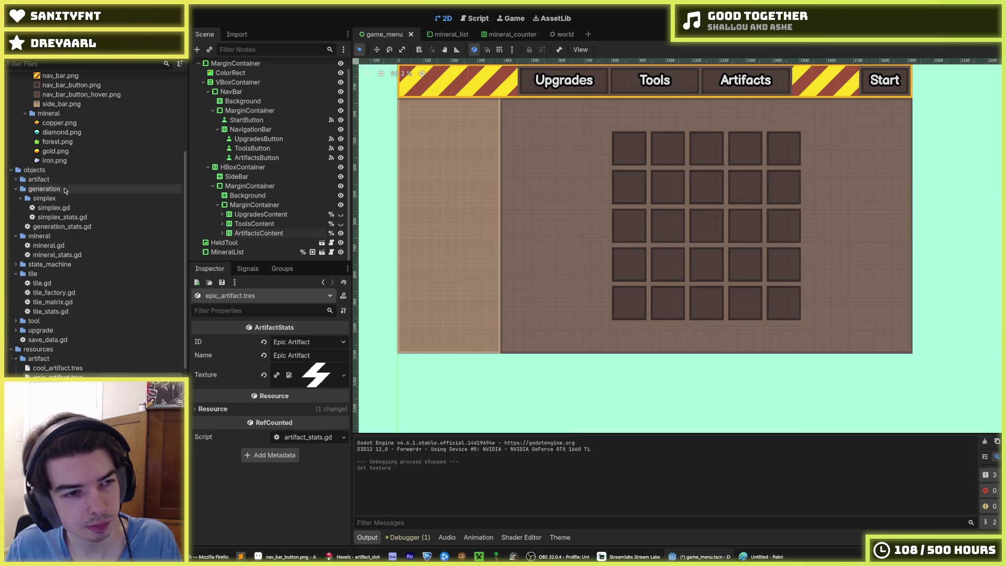
mouse_move(61, 132)
mouse_down()
mouse_move(126, 156)
mouse_move(315, 375)
mouse_up()
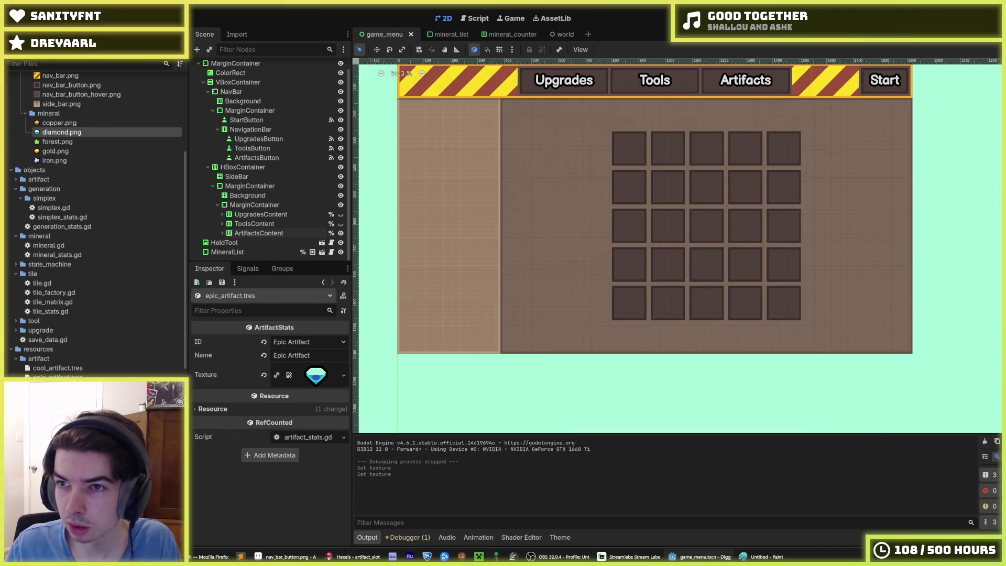
key(F5)
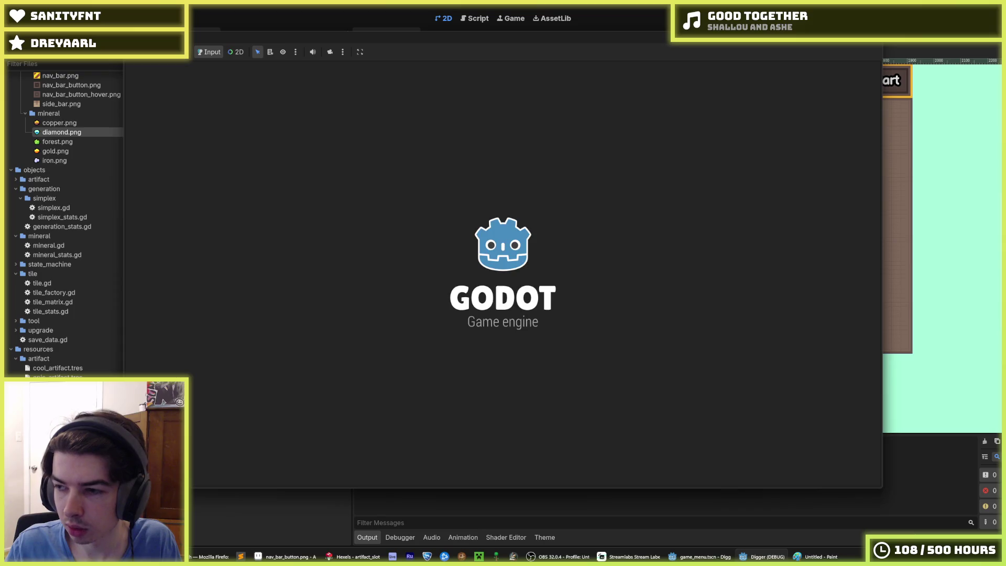
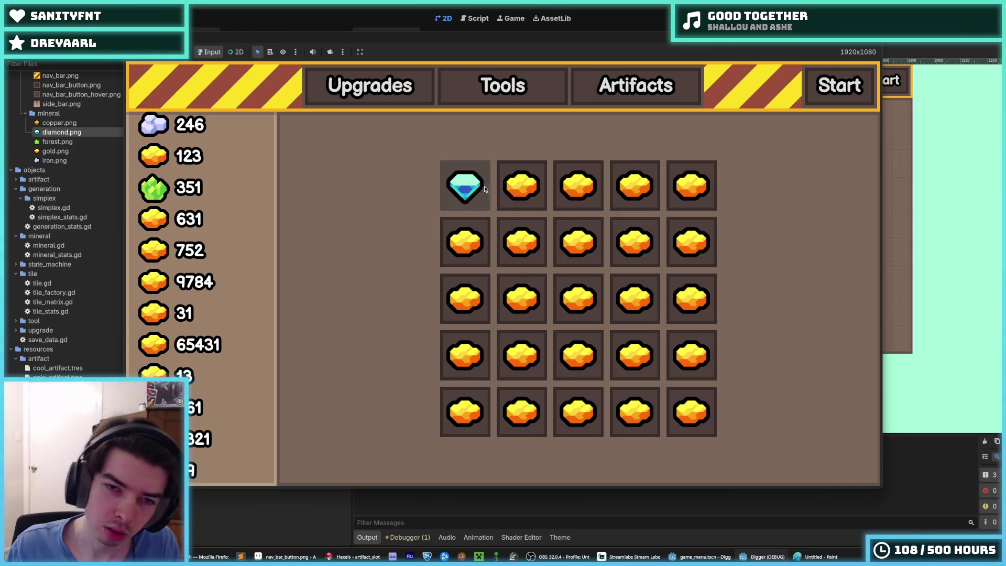
Browse the running game's Tools and Artifacts grids, ending on the ore and diamond grid
click(475, 97)
click(427, 94)
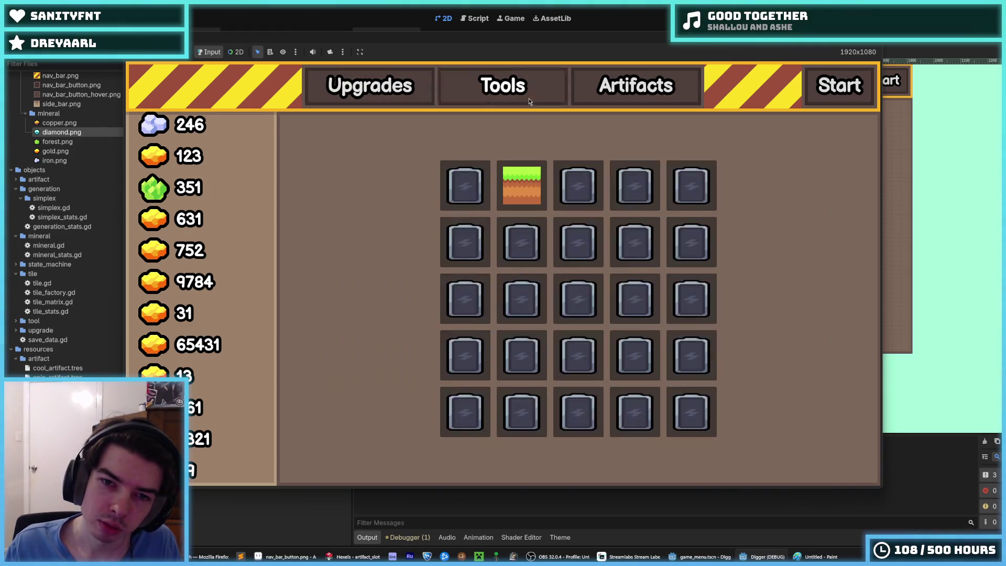
click(634, 86)
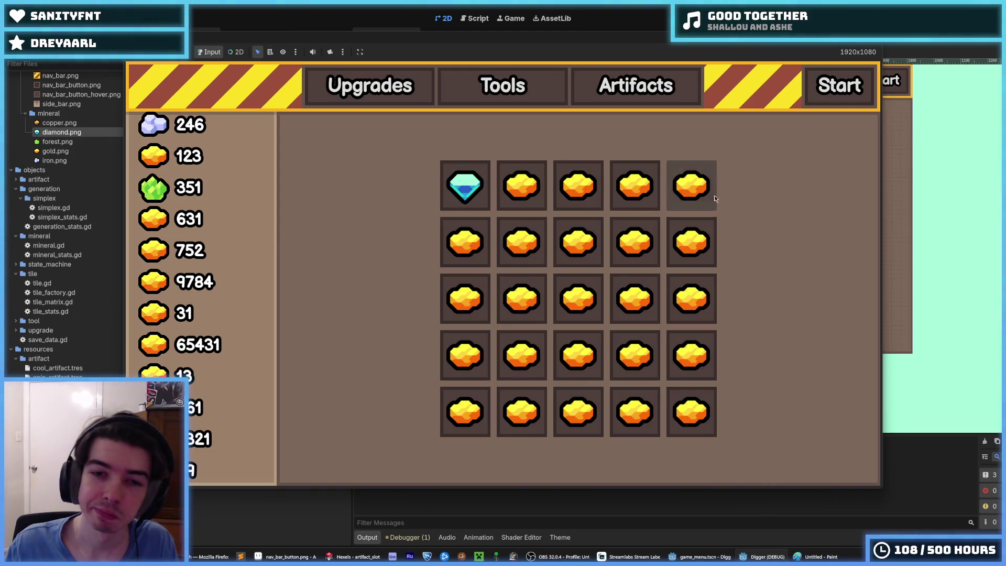
Bring the Godot editor forward, return to the game, then switch to the artifact slot drawing in Hexels
click(942, 50)
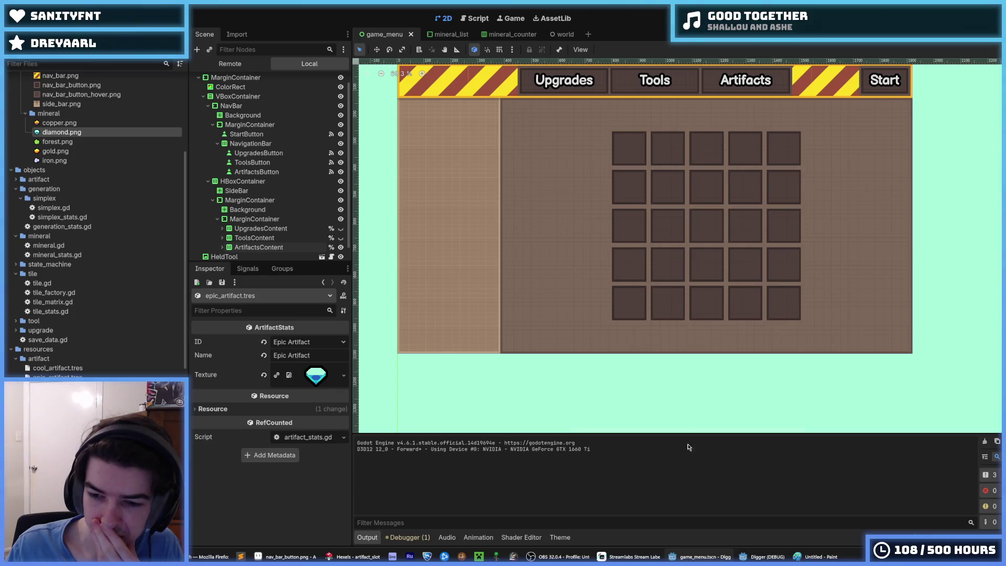
mouse_move(762, 557)
click(765, 514)
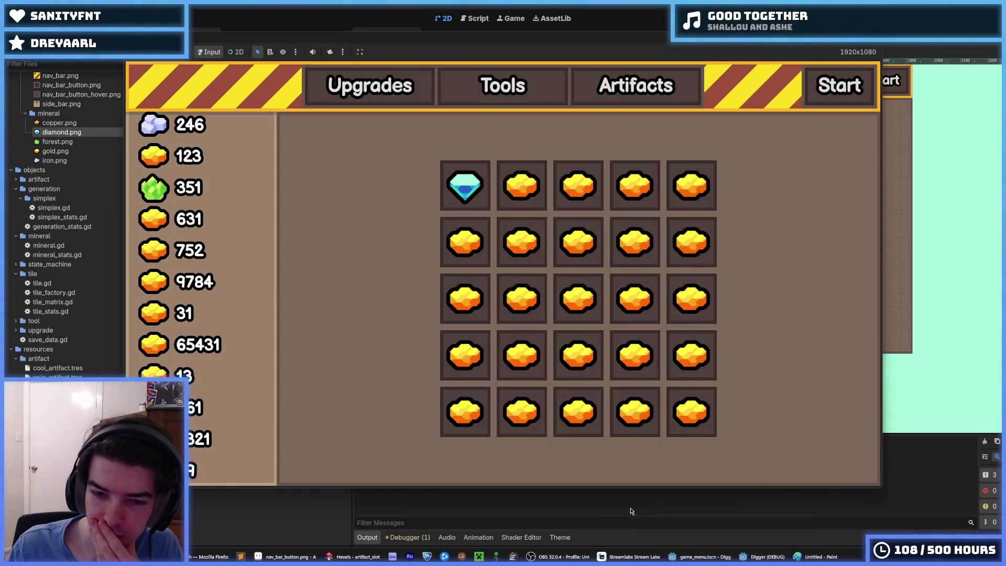
mouse_move(336, 557)
click(353, 524)
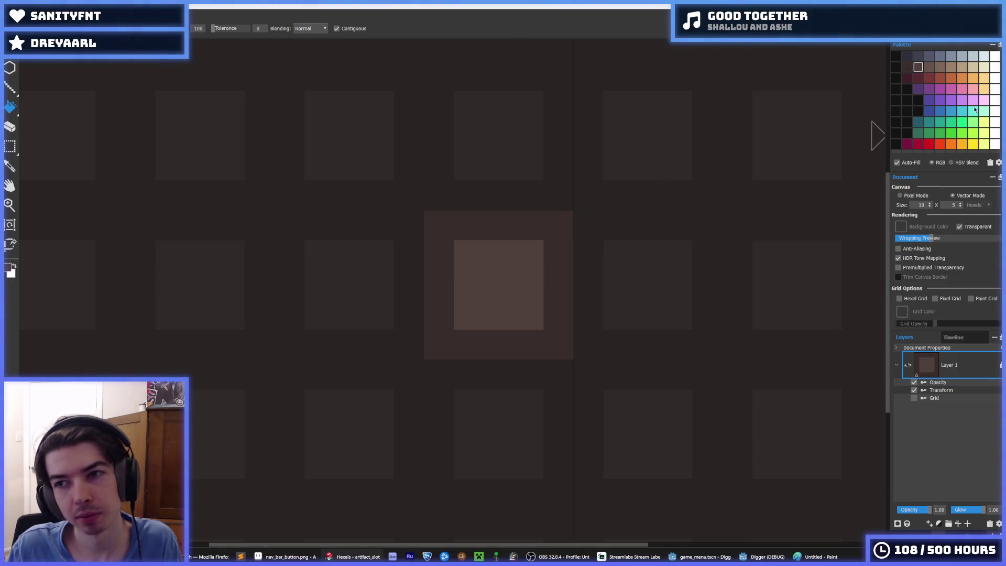
Fill the slot's outer ring with the lighter brown swatch, after undoing a trial fill
click(931, 67)
click(548, 265)
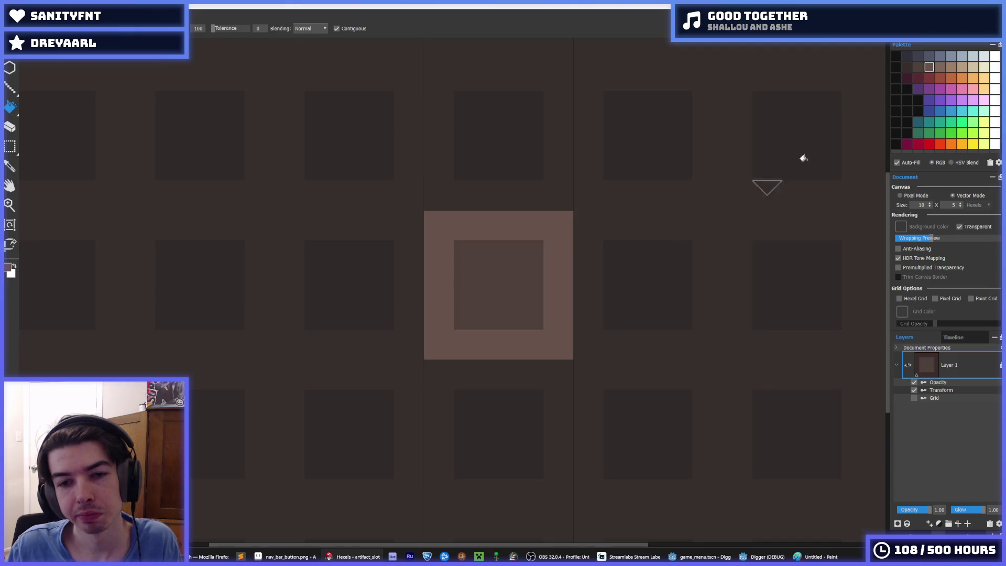
key(ctrl+z)
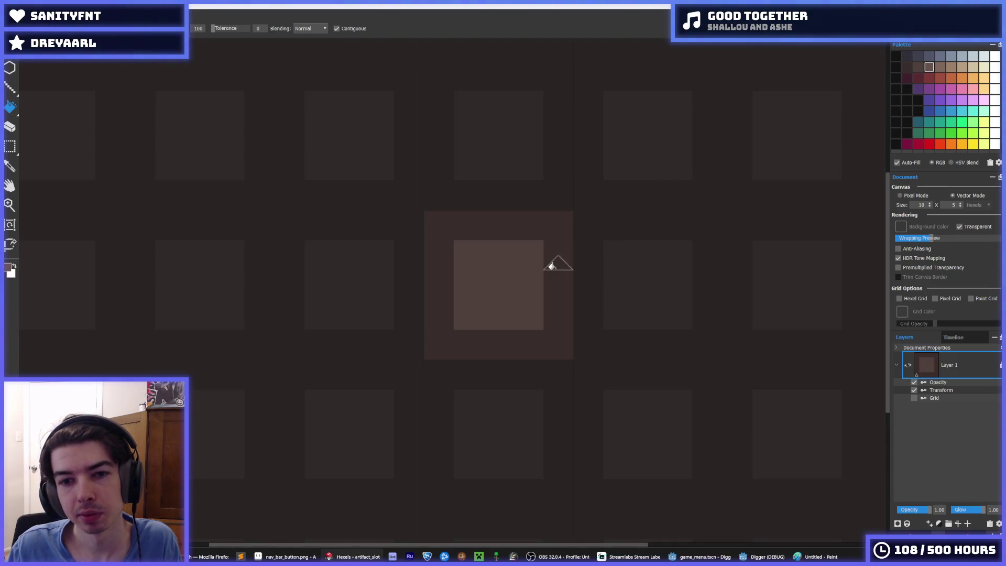
click(547, 271)
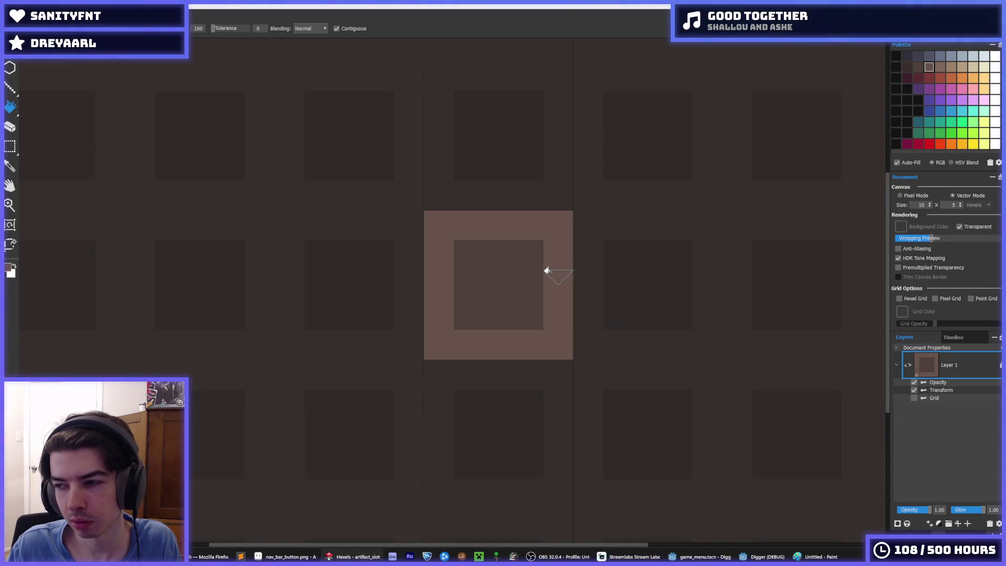
Export the drawing as a 40×40 px hover version of the artifact slot PNG, then return to Godot
key(ctrl+e)
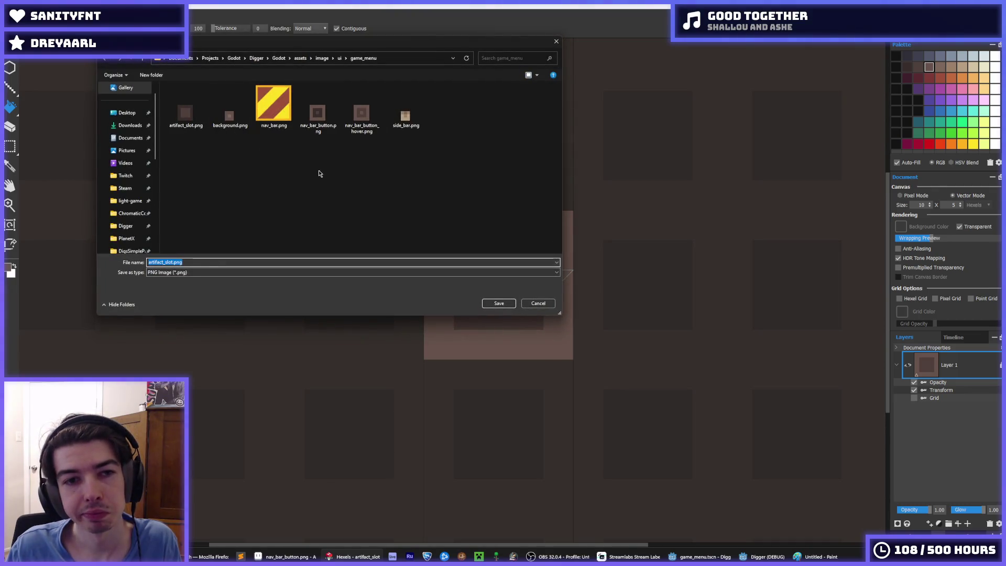
click(165, 262)
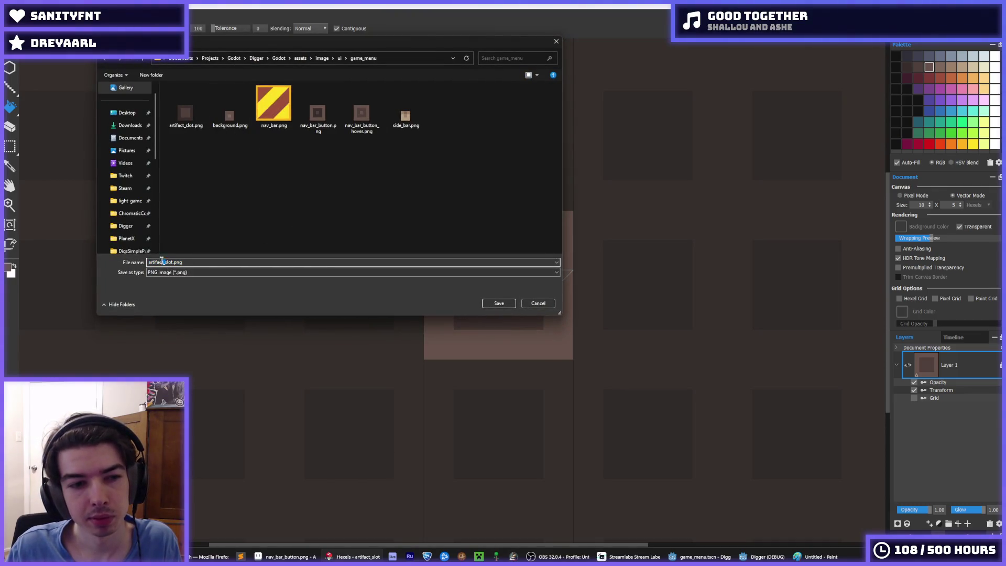
double_click(162, 262)
key(Right)
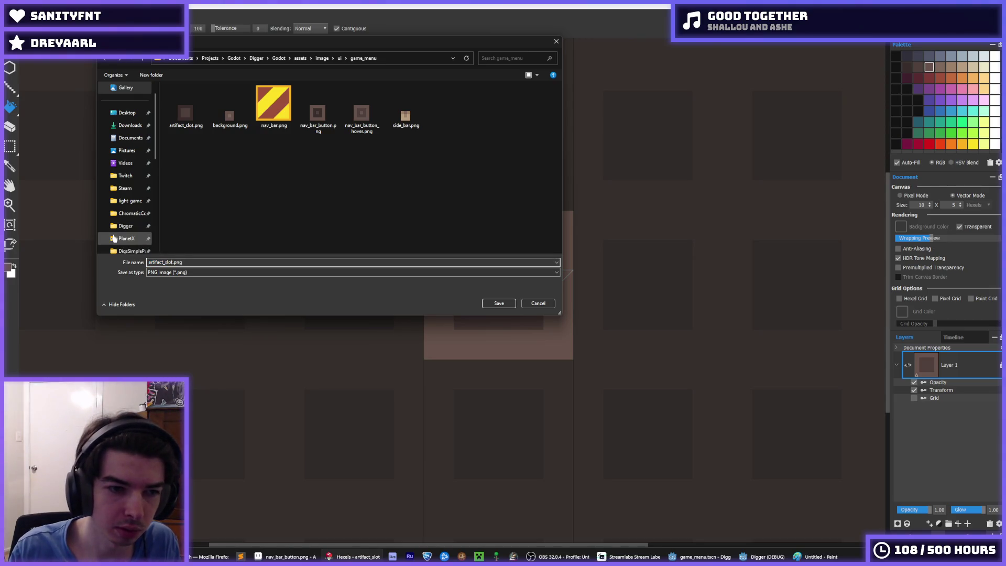
key(Return)
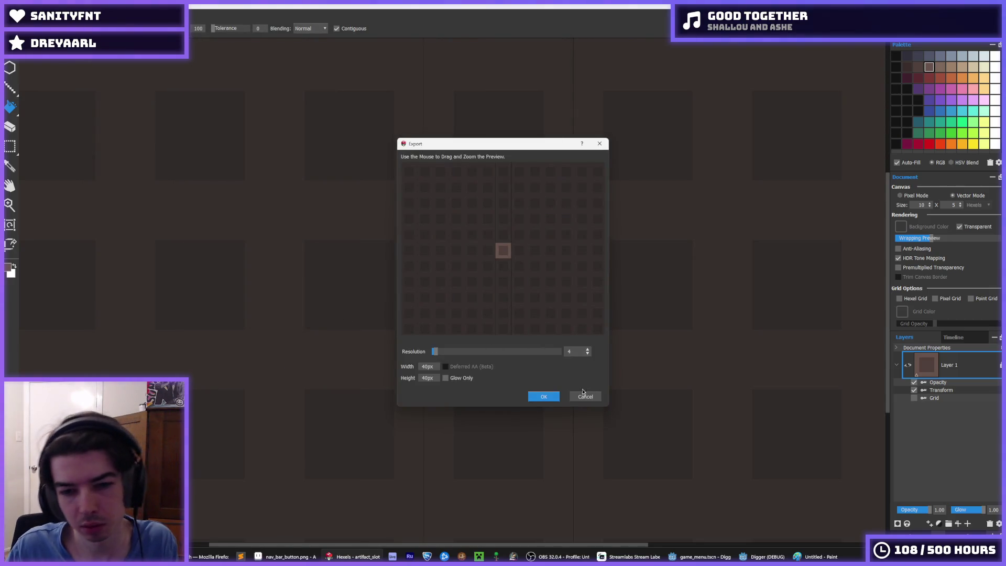
click(544, 397)
click(729, 558)
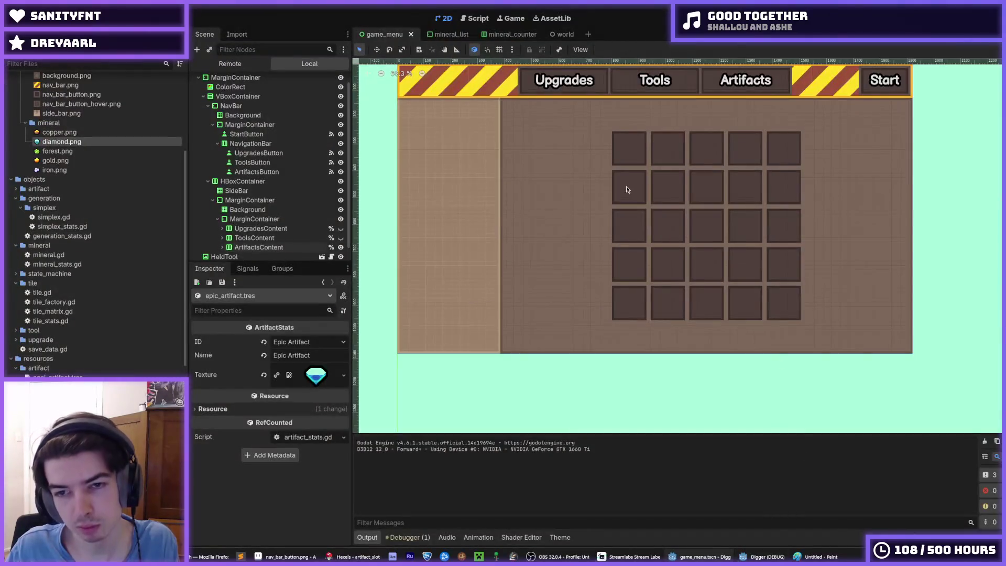
Stop the game, select the ArtifactsContent node and bring up its theme editor
key(F8)
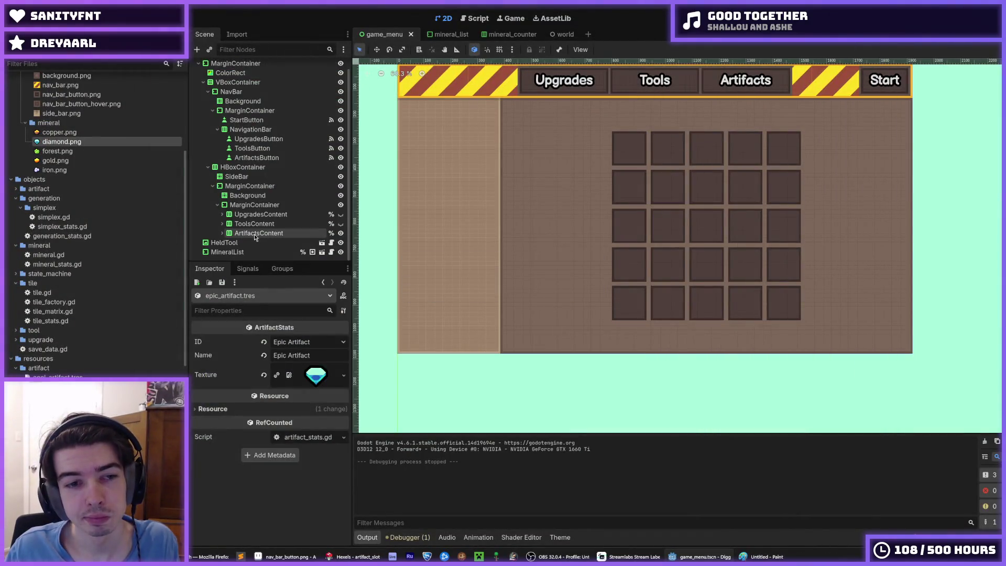
click(255, 234)
scroll(240, 401, down, 3)
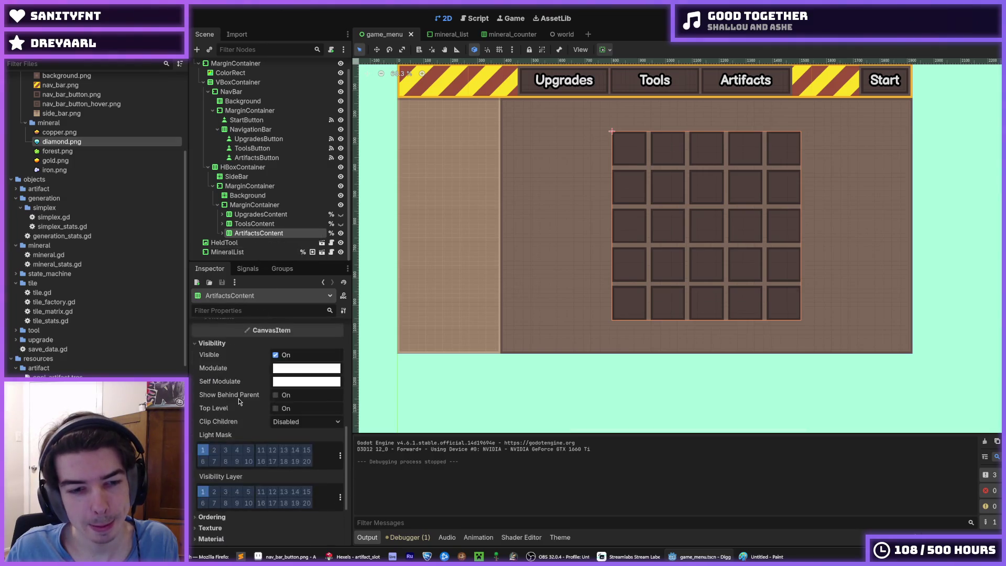
scroll(240, 401, up, 4)
click(559, 537)
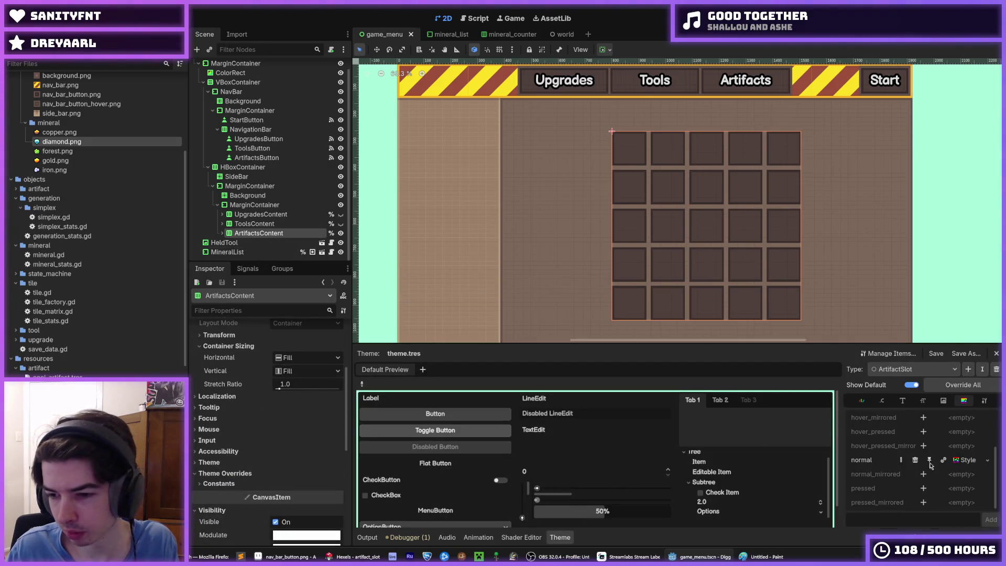
Copy ArtifactSlot's normal StyleBox into a new hover style and make it unique
click(964, 461)
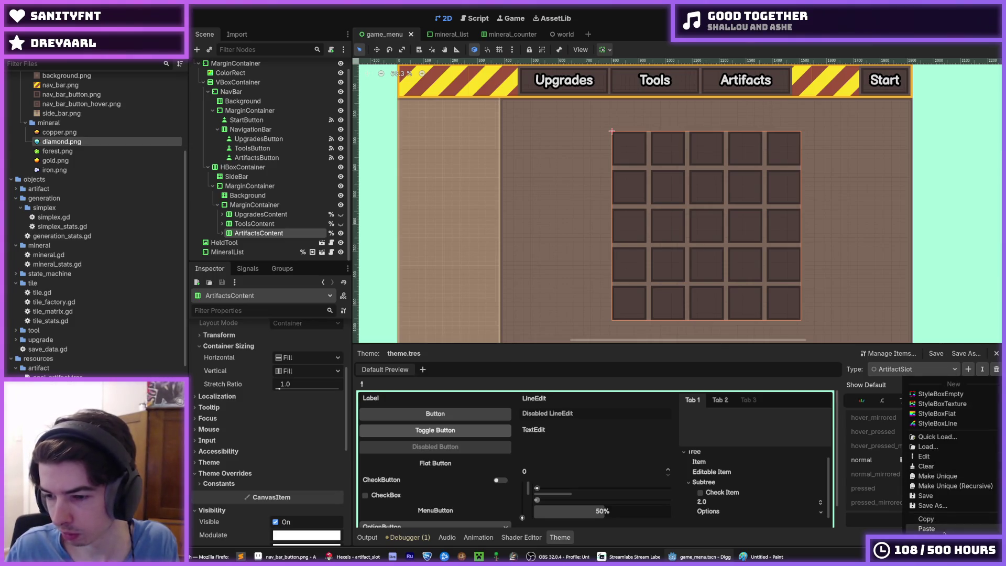
click(940, 524)
scroll(966, 489, up, 3)
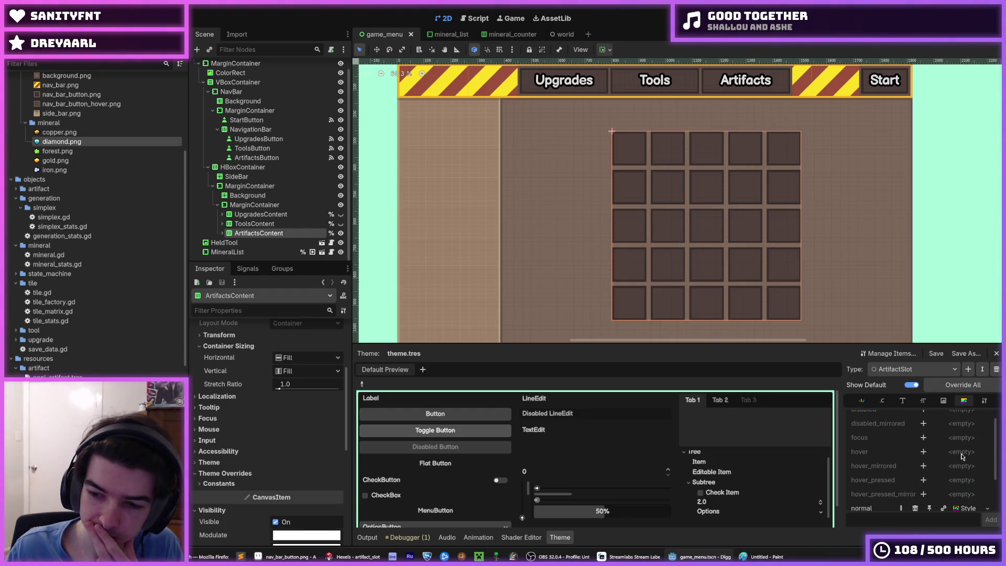
click(923, 451)
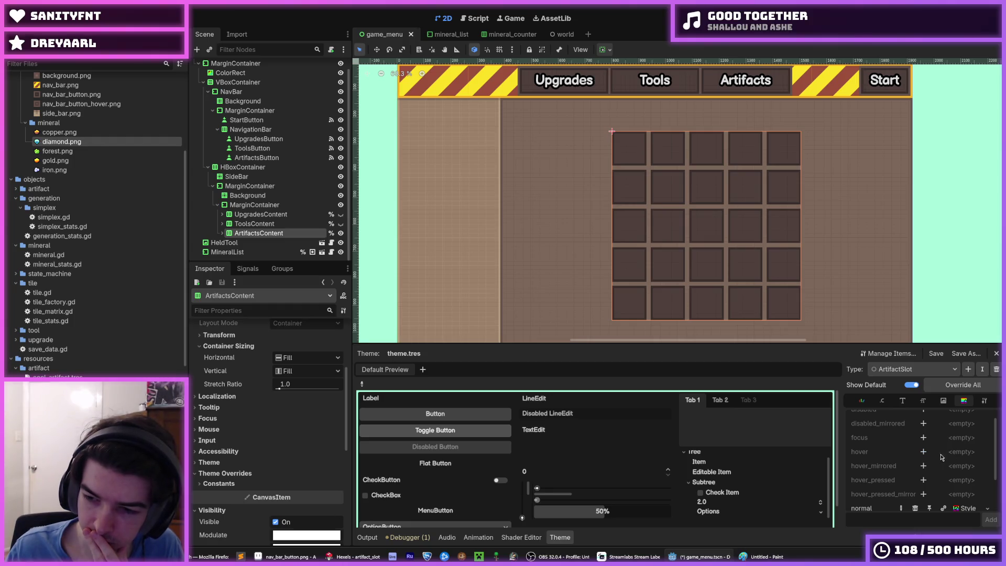
click(960, 456)
click(965, 529)
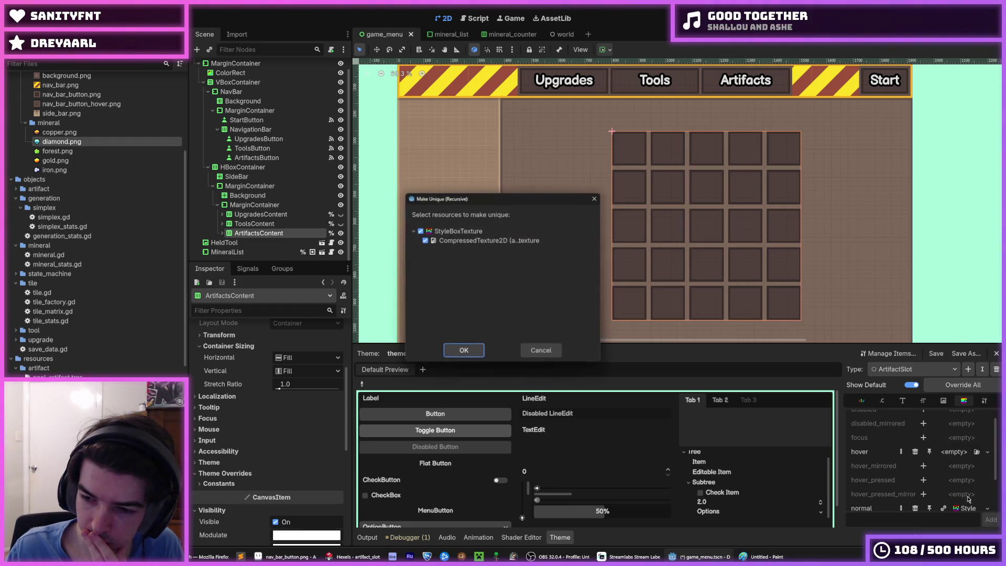
click(463, 351)
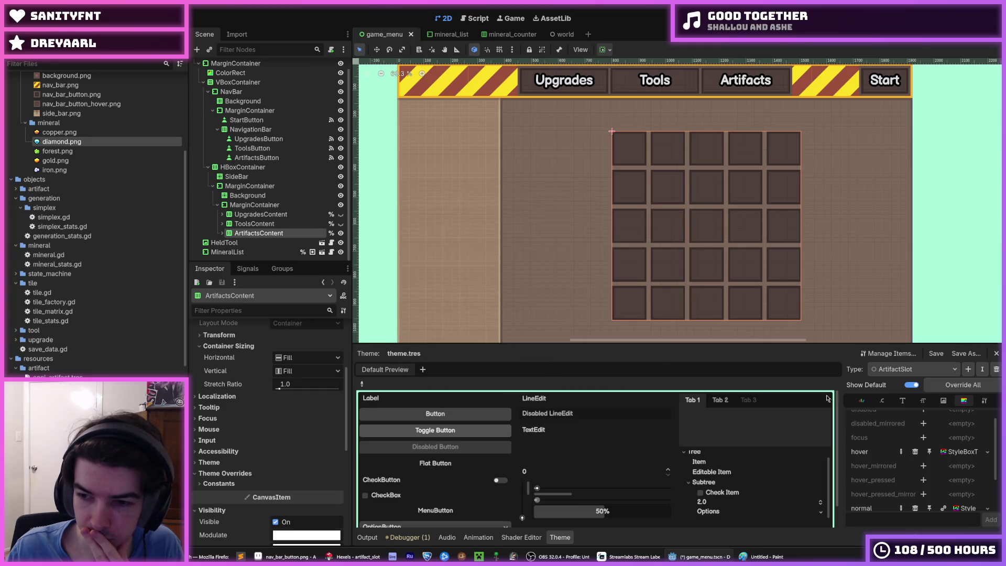
click(957, 453)
Review the hover style's 8 px texture margins, set nav_bar_button_hover.png as its texture, and save
click(223, 427)
click(223, 427)
click(268, 449)
click(267, 450)
click(243, 427)
click(242, 428)
click(242, 428)
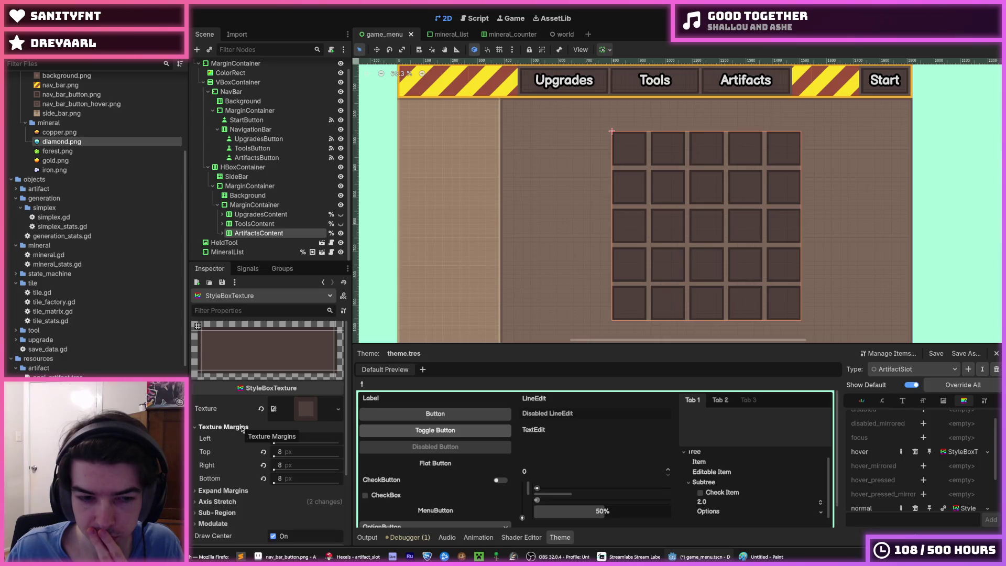
click(242, 428)
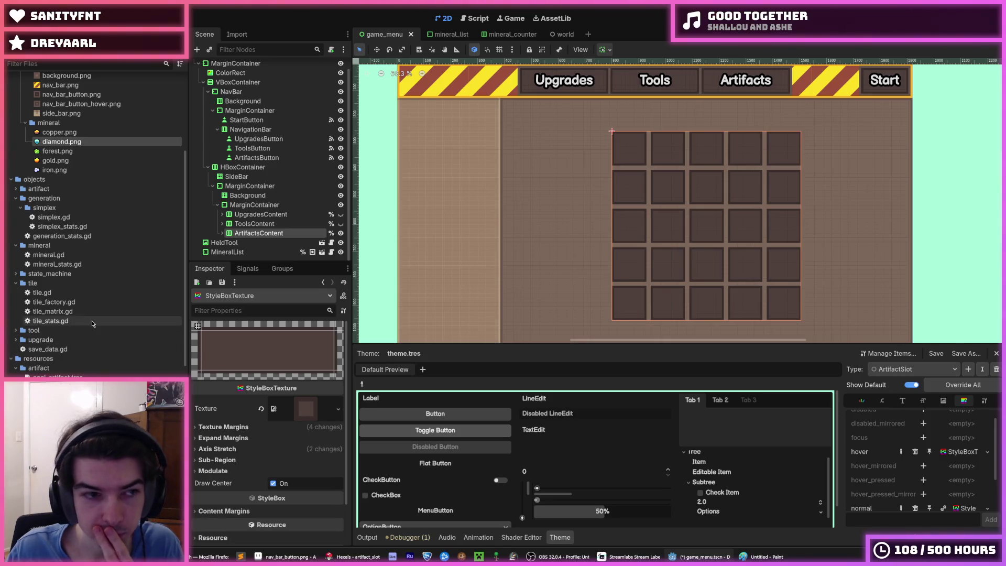
scroll(92, 323, up, 5)
drag(86, 280, 309, 410)
key(ctrl+s)
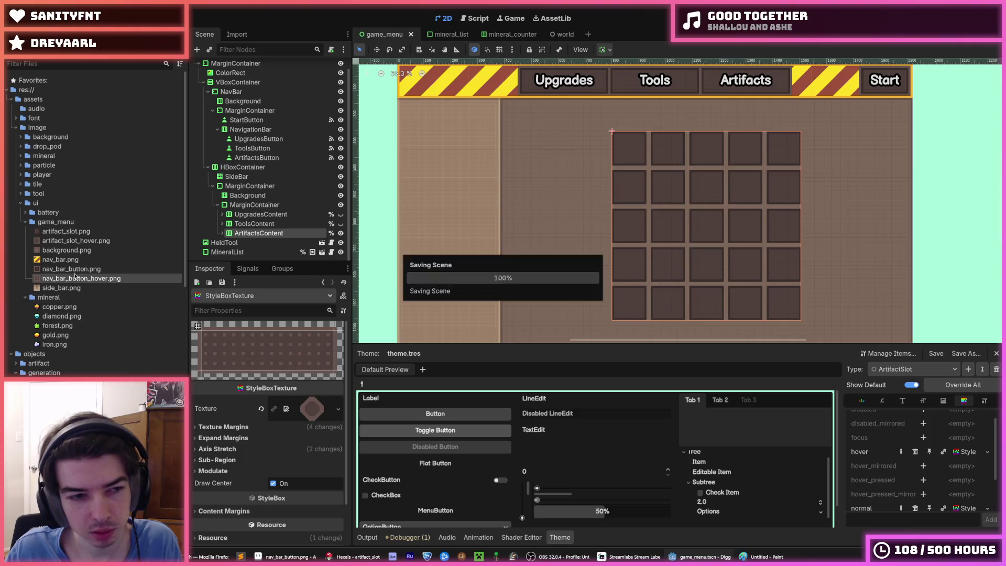
Set artifact_slot_hover.png as the ArtifactSlot hover texture and save the scene
click(80, 241)
drag(79, 242, 311, 409)
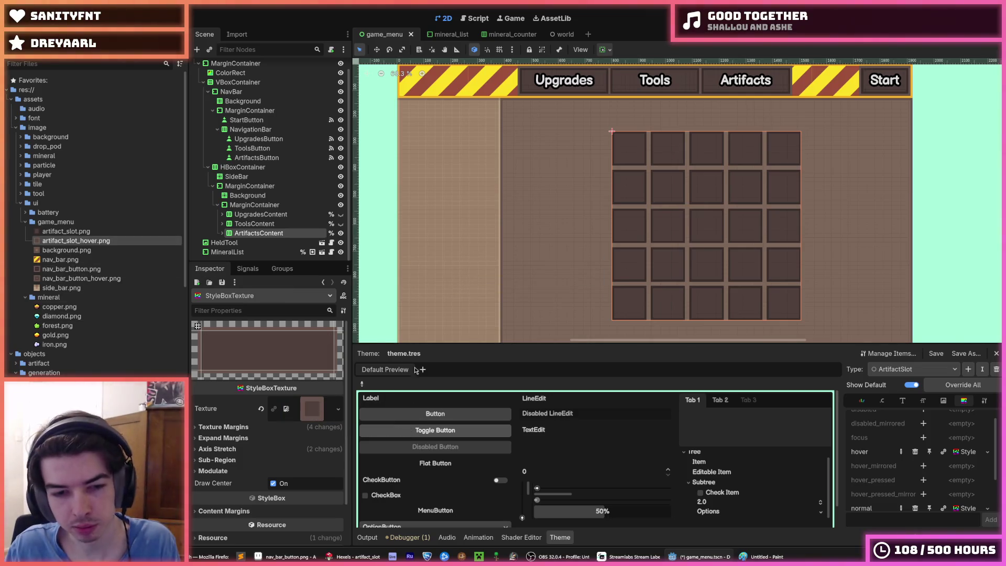
key(ctrl+s)
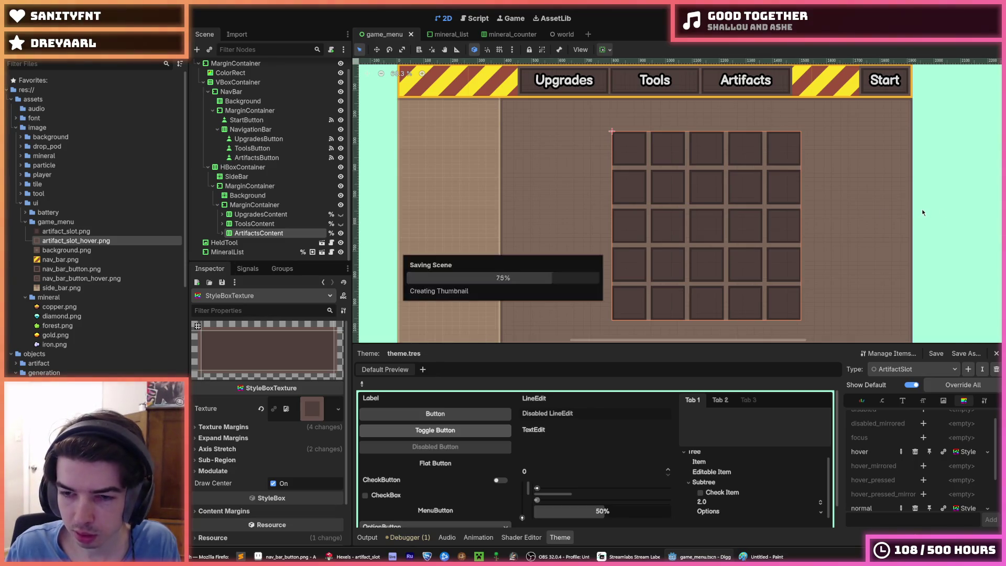
scroll(923, 209, down, 1)
key(ctrl+s)
scroll(958, 442, down, 1)
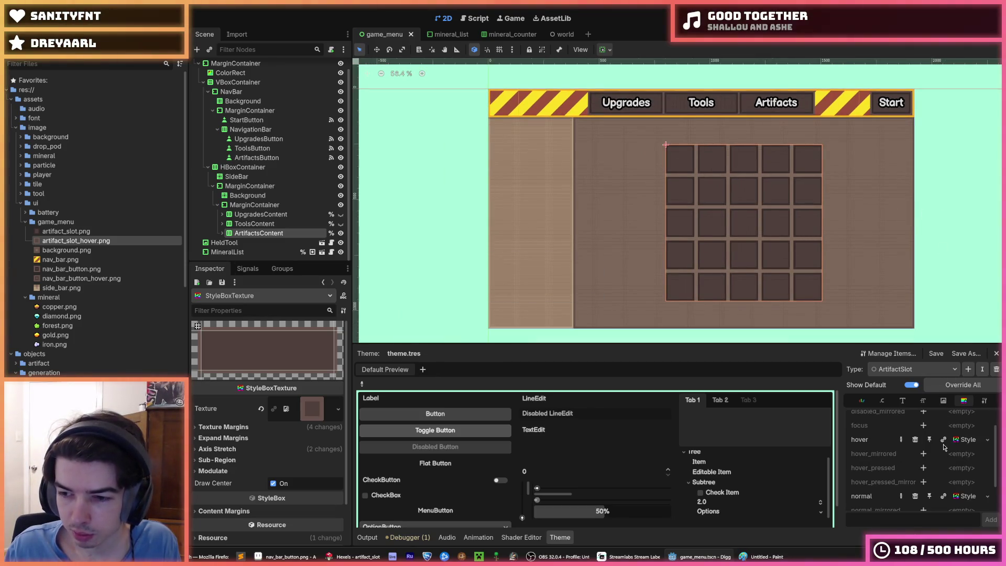
Copy the hover style into a new pressed style for ArtifactSlot and save
click(958, 441)
click(945, 521)
scroll(962, 503, down, 2)
click(924, 488)
click(962, 488)
click(969, 529)
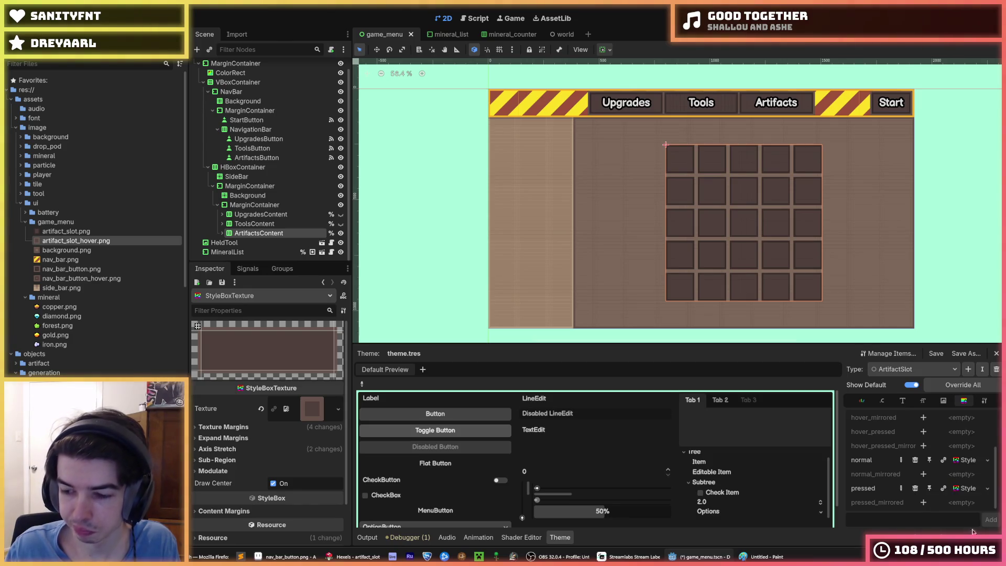
key(ctrl+s)
Run the game to test the slots, stop it, save, and switch to Hexels
key(F5)
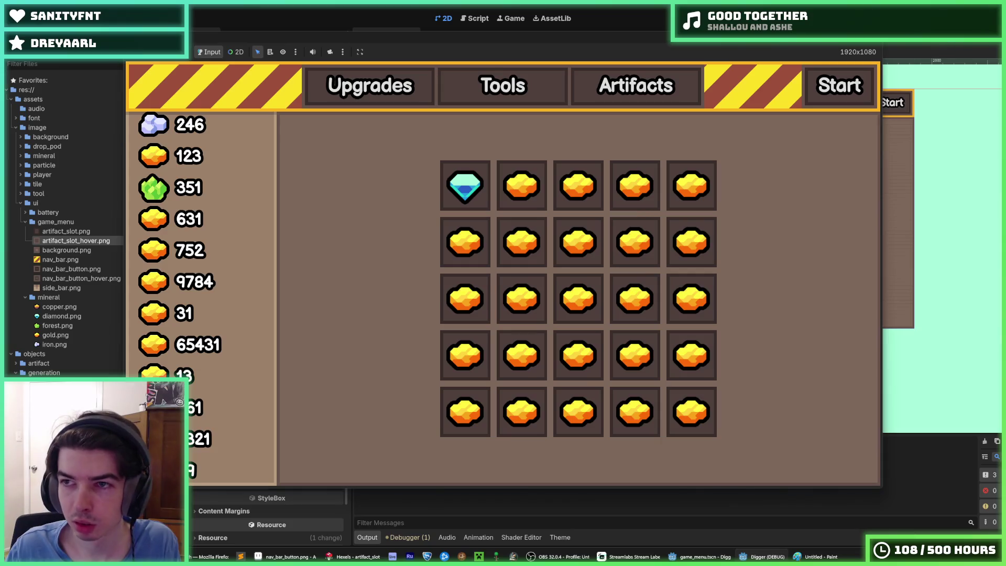
key(F8)
key(ctrl+s)
click(354, 557)
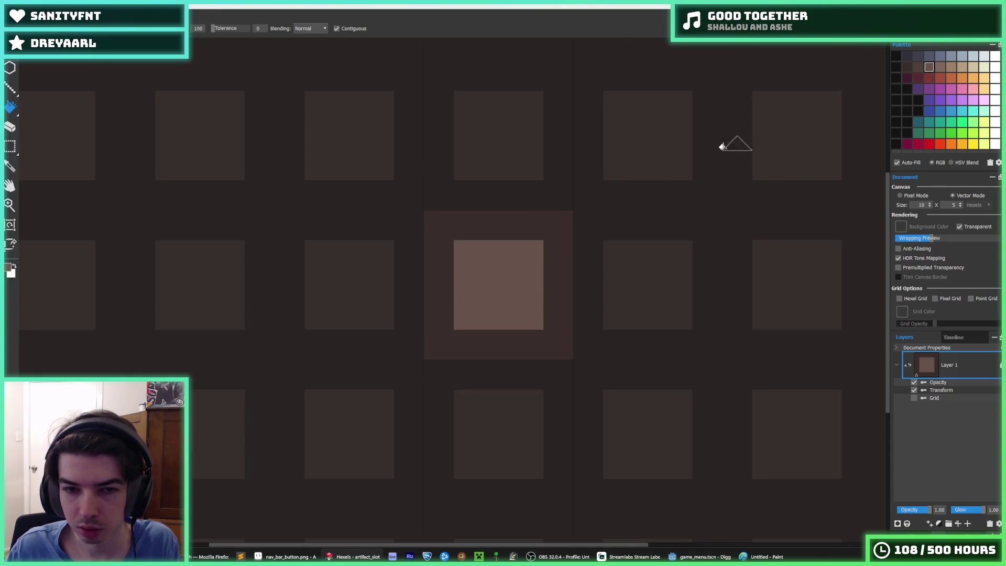
Choose the lighter brown swatch and re-export the slot over artifact_slot_hover.png, replacing the file
click(918, 67)
click(929, 67)
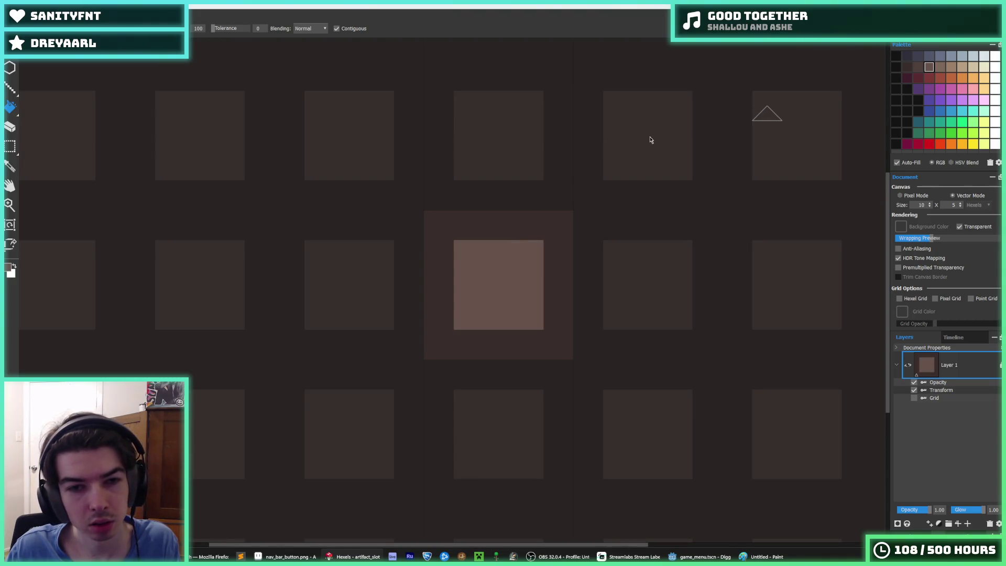
key(ctrl+e)
double_click(248, 109)
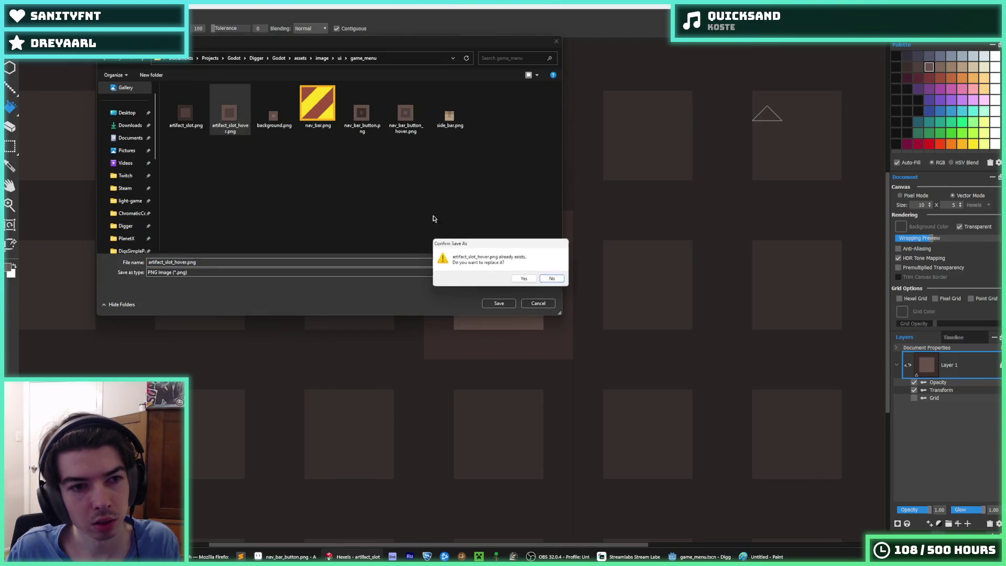
click(525, 283)
click(545, 397)
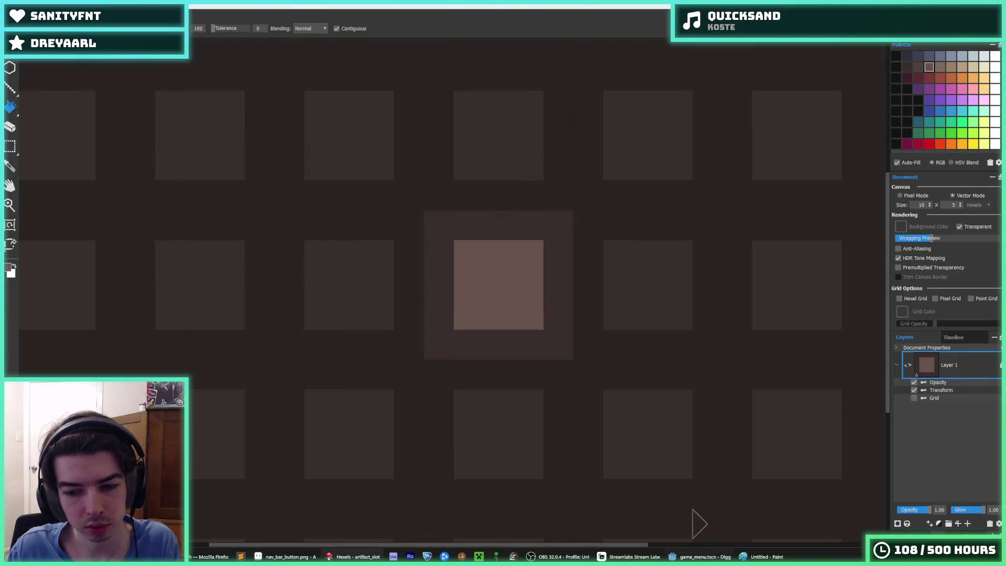
click(675, 556)
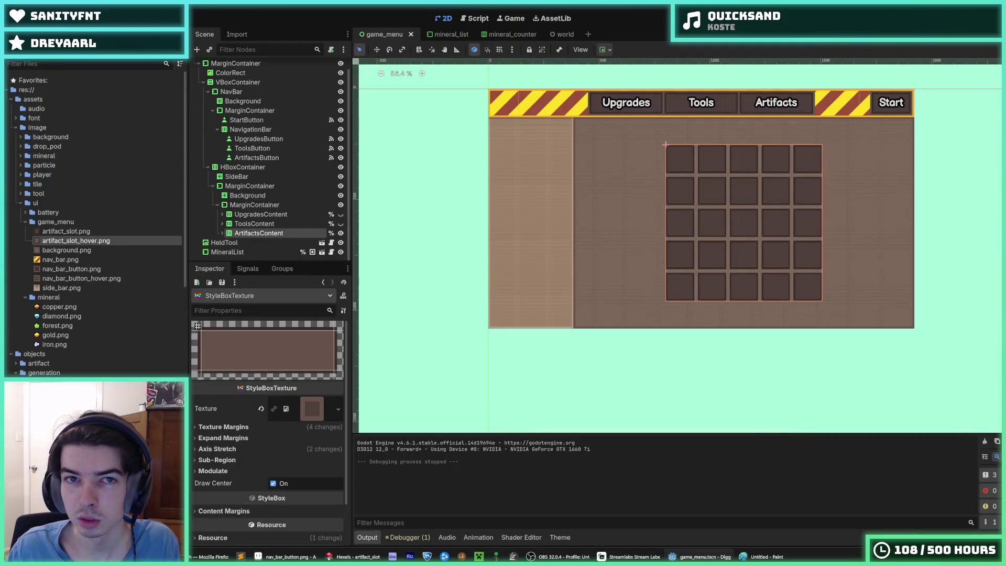
Run the game to preview the artifact grid, stop it, and switch to Hexels
key(F5)
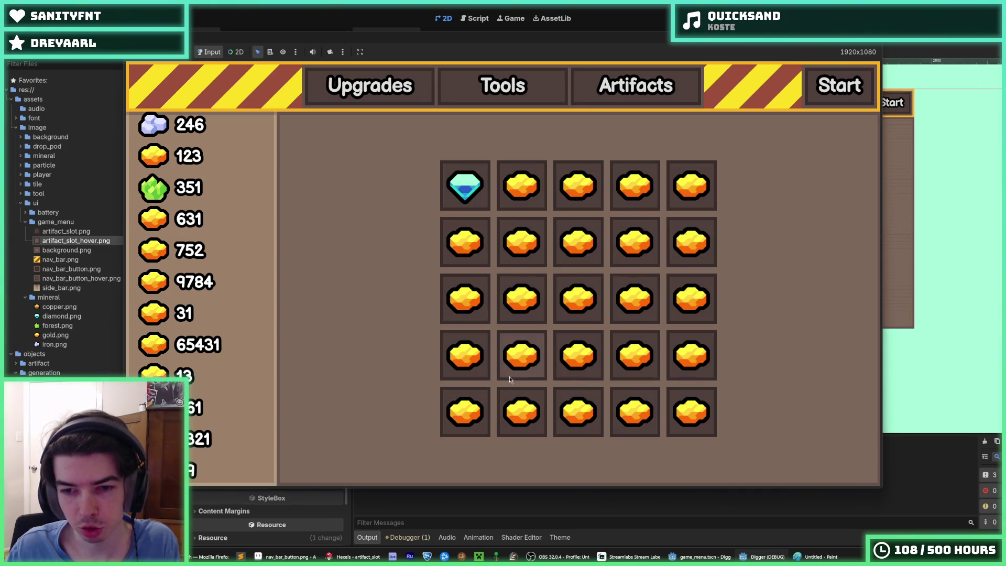
key(F8)
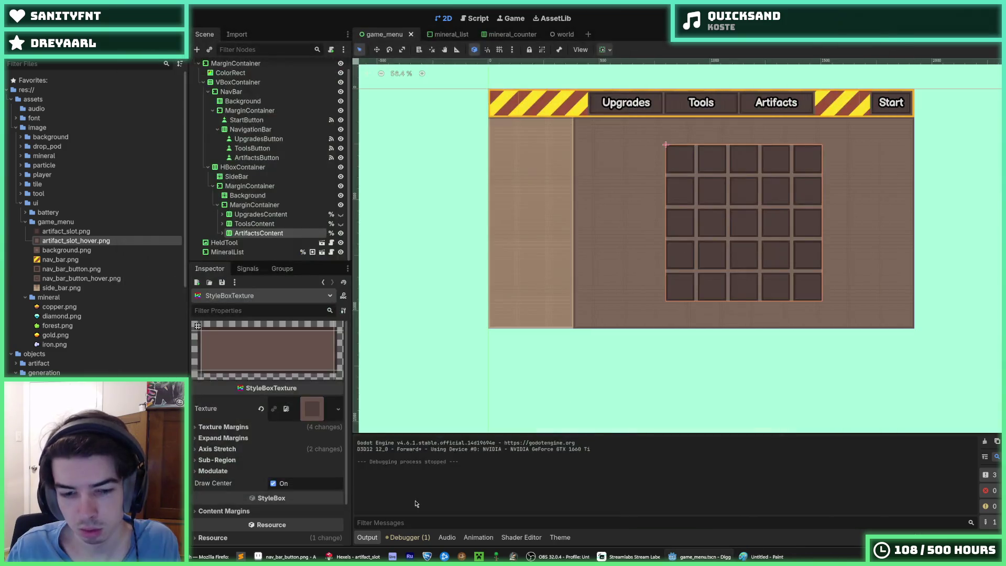
click(352, 557)
Fill the ring around the centre tile brown and overwrite artifact_slot_hover.png with the export
click(918, 66)
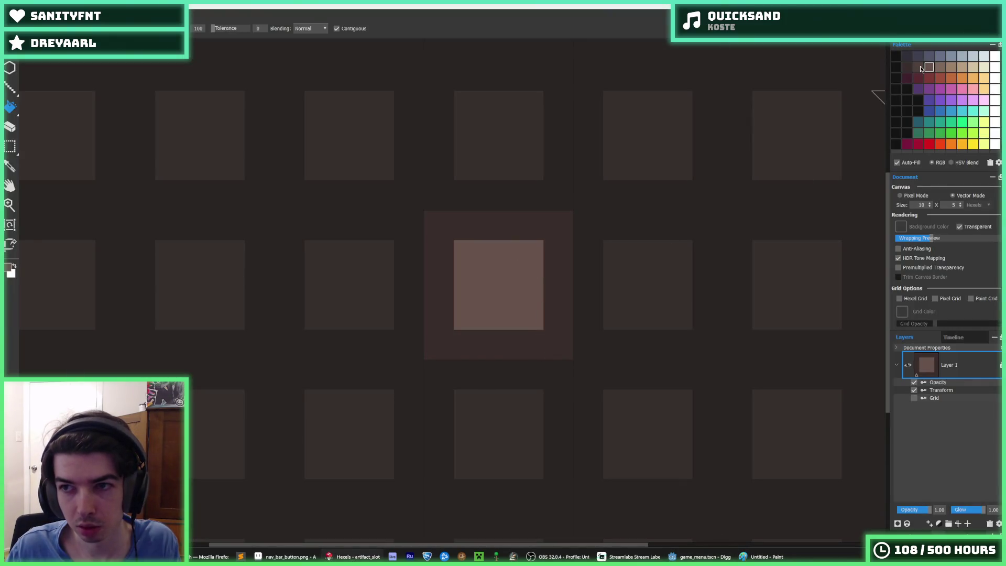
click(546, 254)
key(ctrl+shift+s)
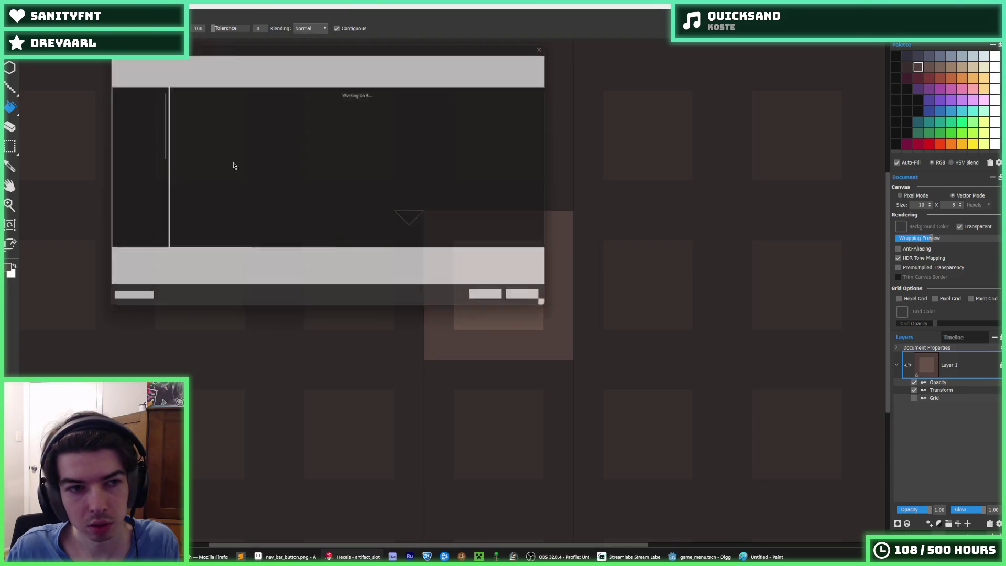
double_click(230, 113)
click(526, 279)
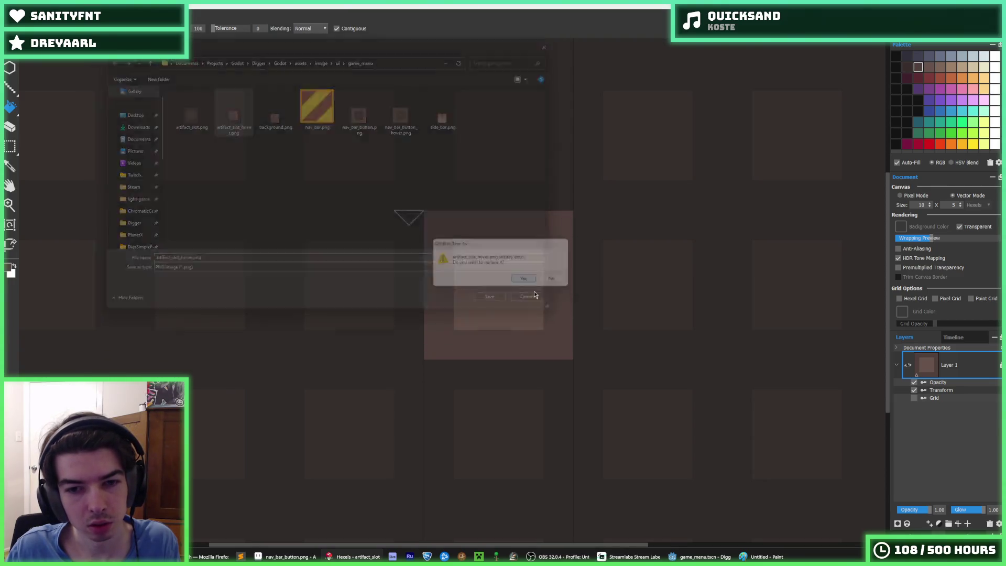
click(555, 399)
key(alt+Tab)
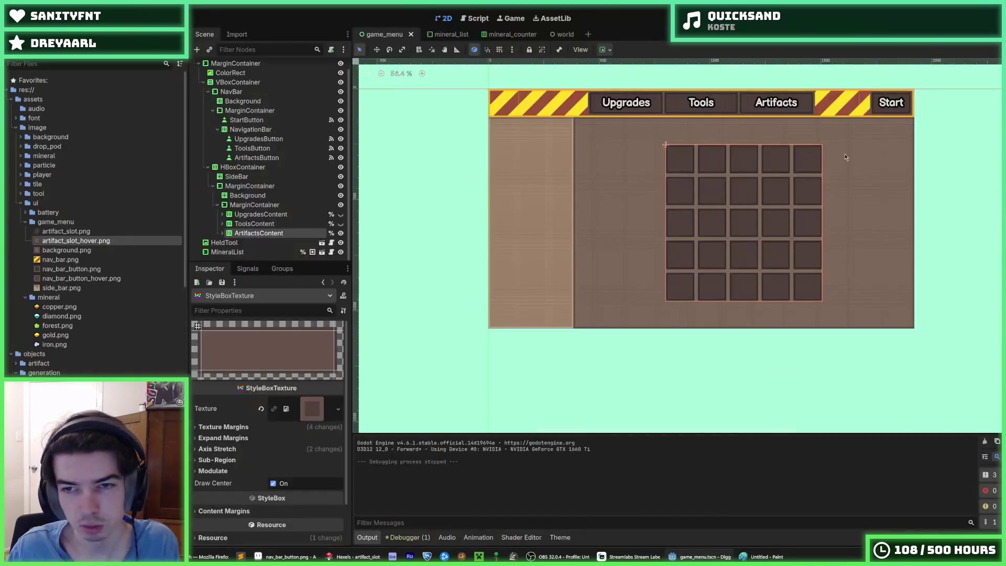
Run and close the game, then open Hexels' Open dialog on the game_menu .hxl files
key(F5)
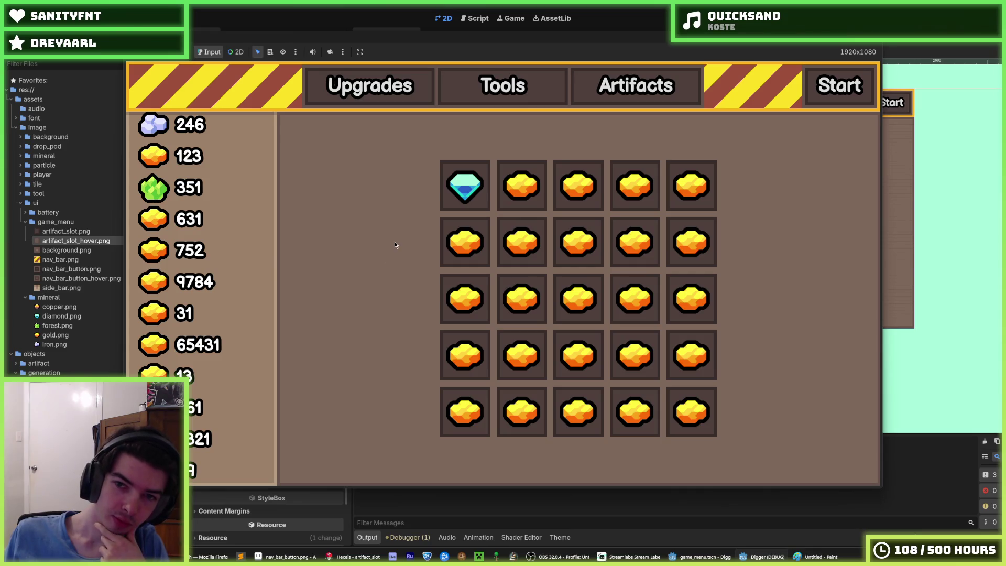
key(alt+F4)
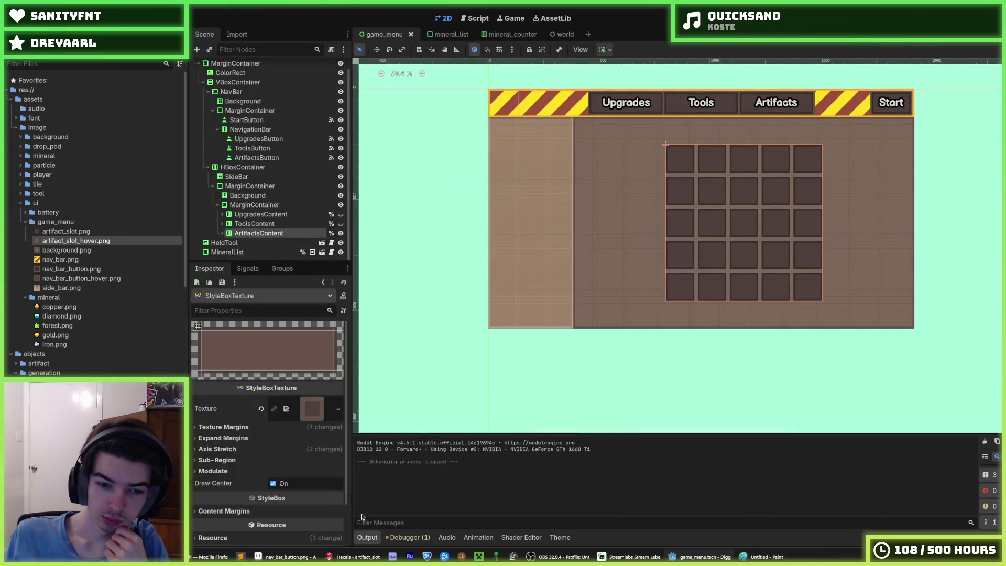
click(352, 557)
key(alt+f)
key(o)
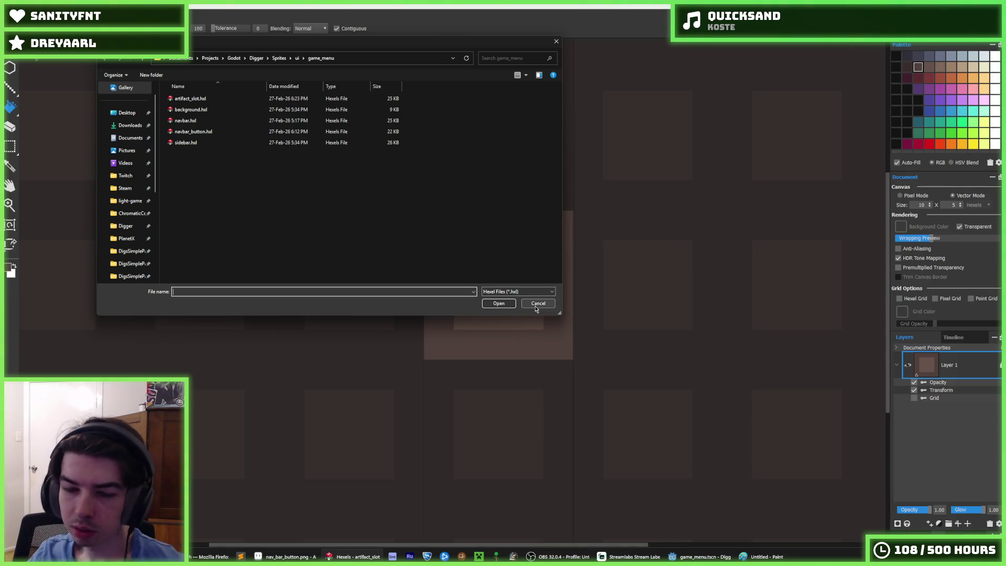
Select navbar.hxl in the Open dialog, then switch back to the Godot editor
click(201, 143)
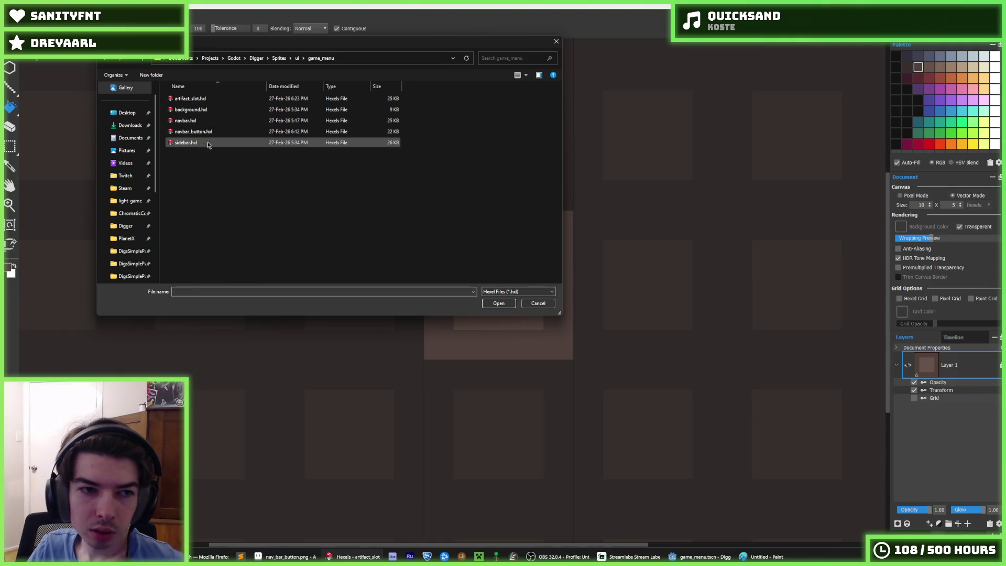
click(202, 132)
click(205, 121)
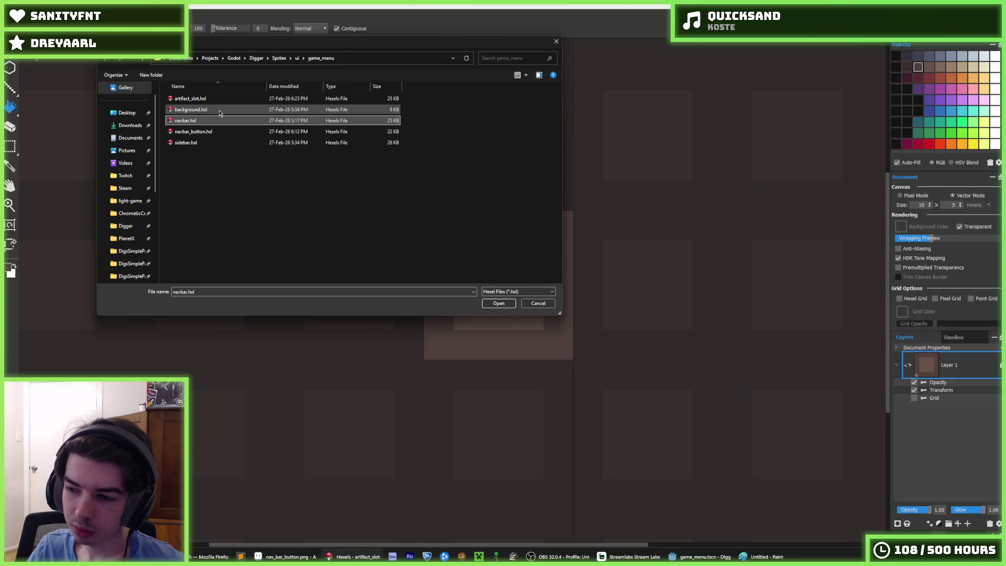
click(700, 557)
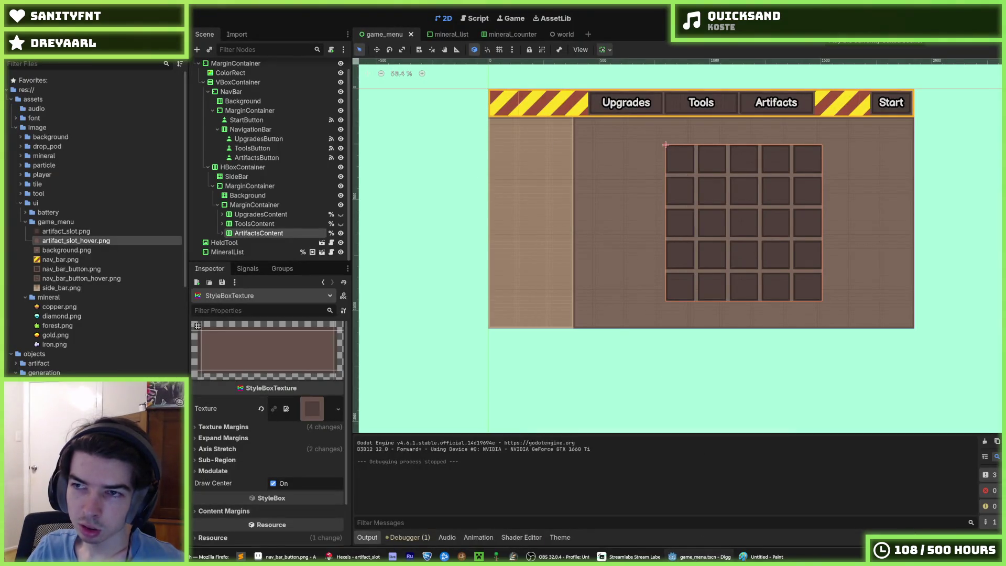
Run the game and view the Upgrades page, the Iron and Gold Pickaxe slots, and Artifacts
click(849, 18)
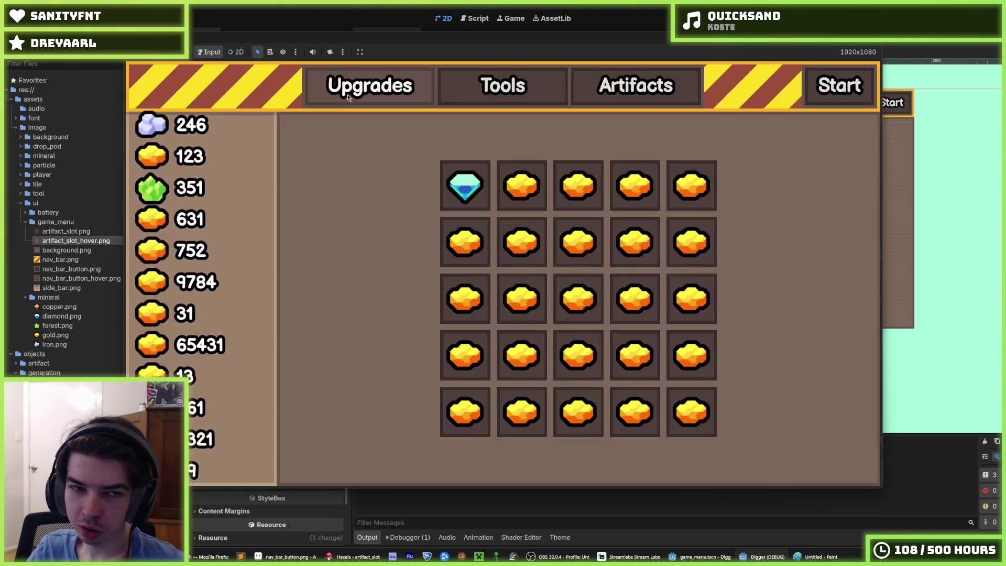
click(349, 98)
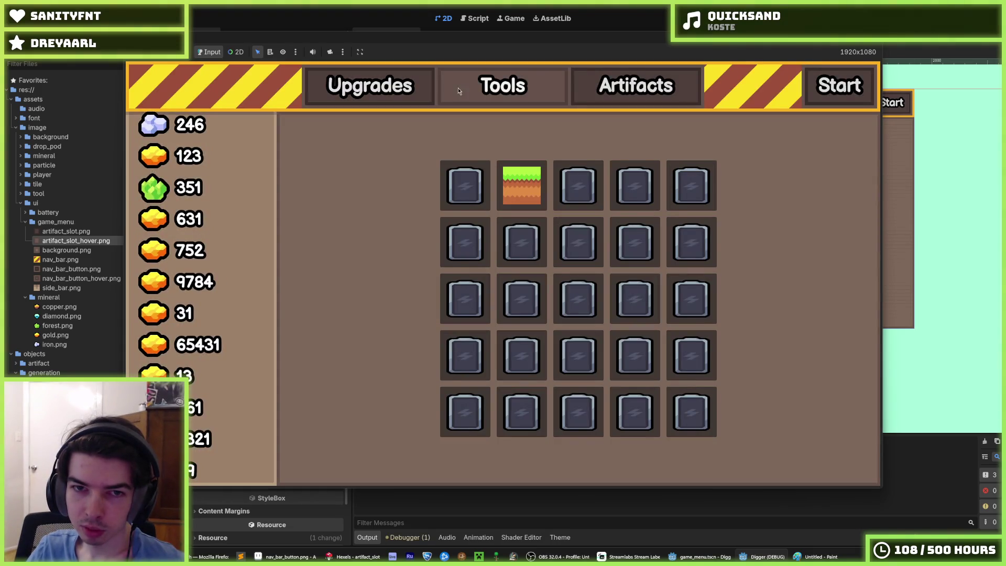
click(458, 88)
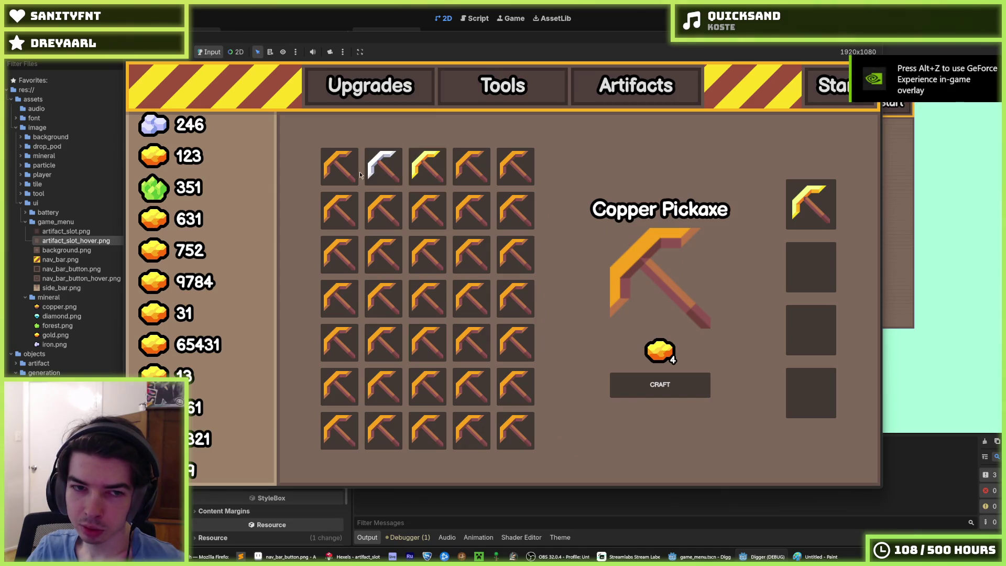
click(381, 170)
click(427, 166)
click(635, 86)
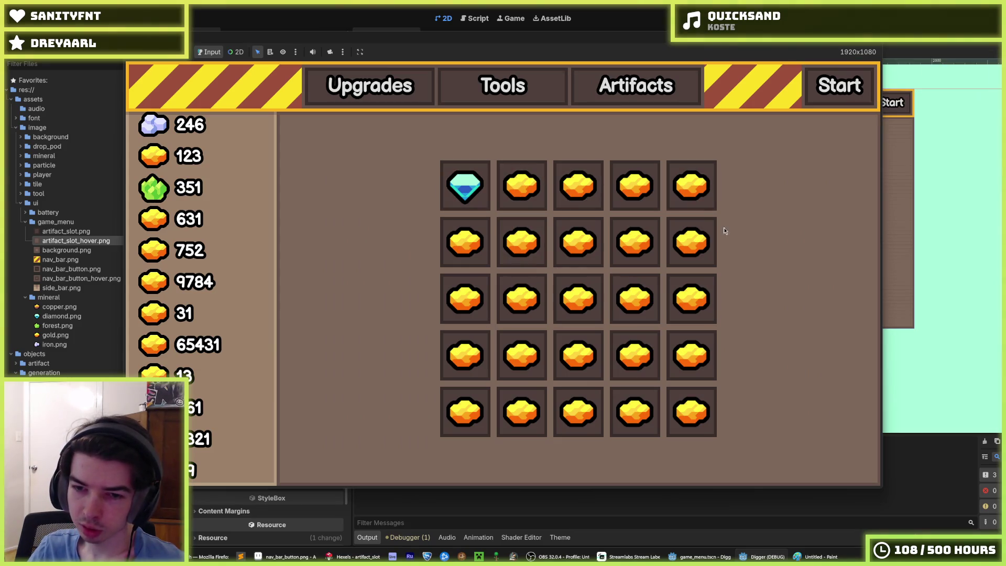
Toggle between Tools, Artifacts and Upgrades to test pressed looks, then stop the game
click(454, 88)
click(618, 88)
click(471, 81)
click(611, 92)
click(398, 96)
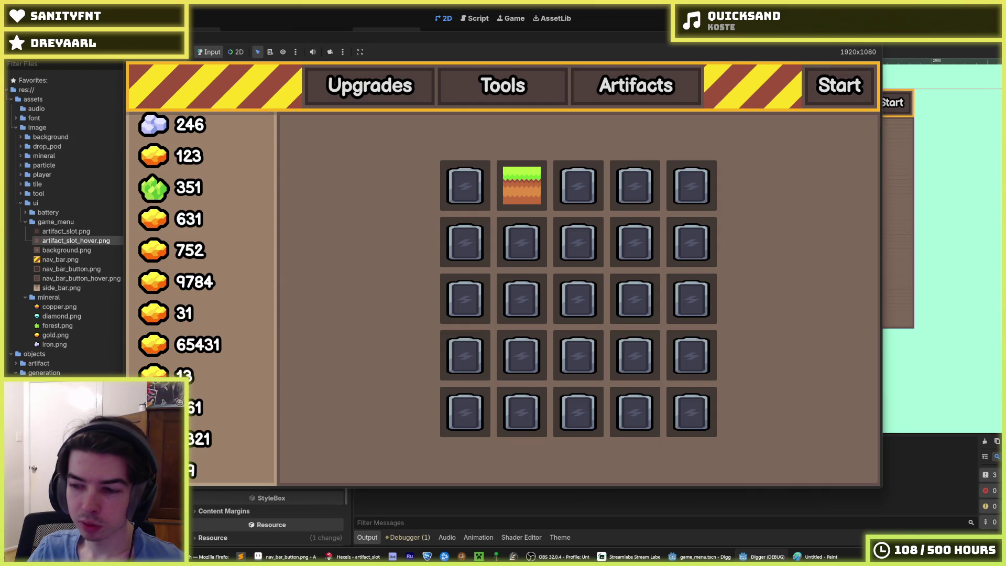
key(F8)
Open background.hxl and fill its outer and centre squares with two browns
click(354, 557)
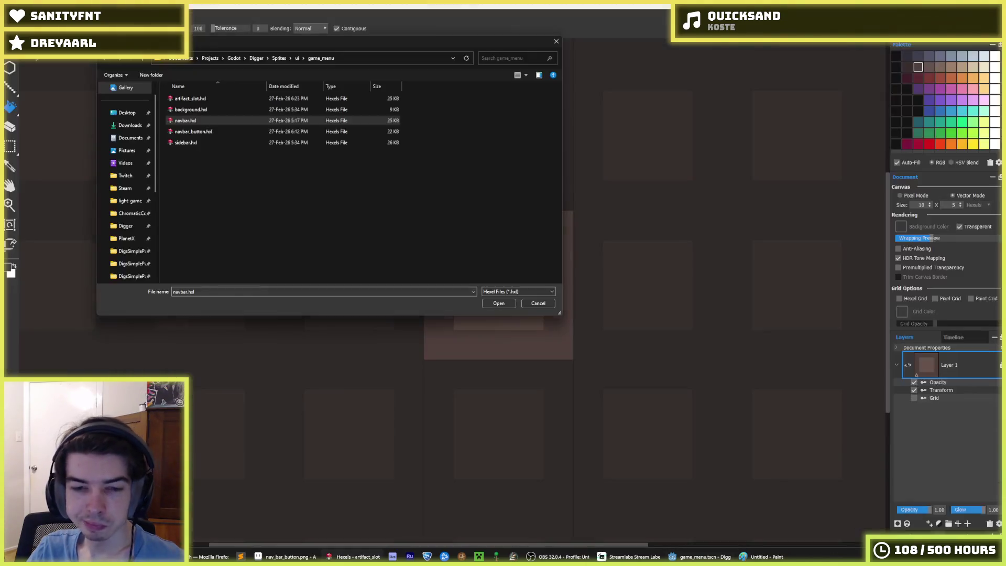
double_click(210, 110)
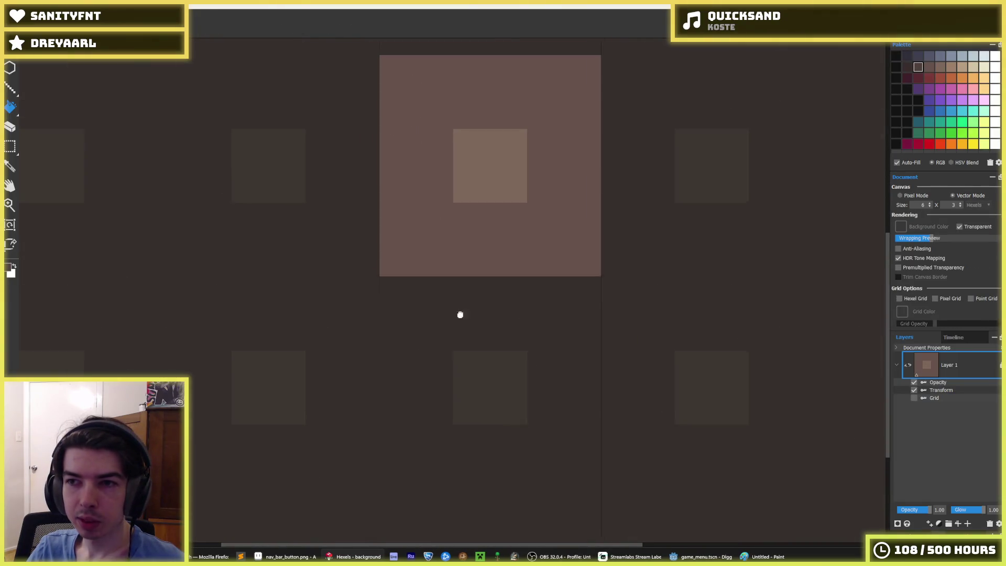
click(580, 175)
click(931, 68)
click(514, 175)
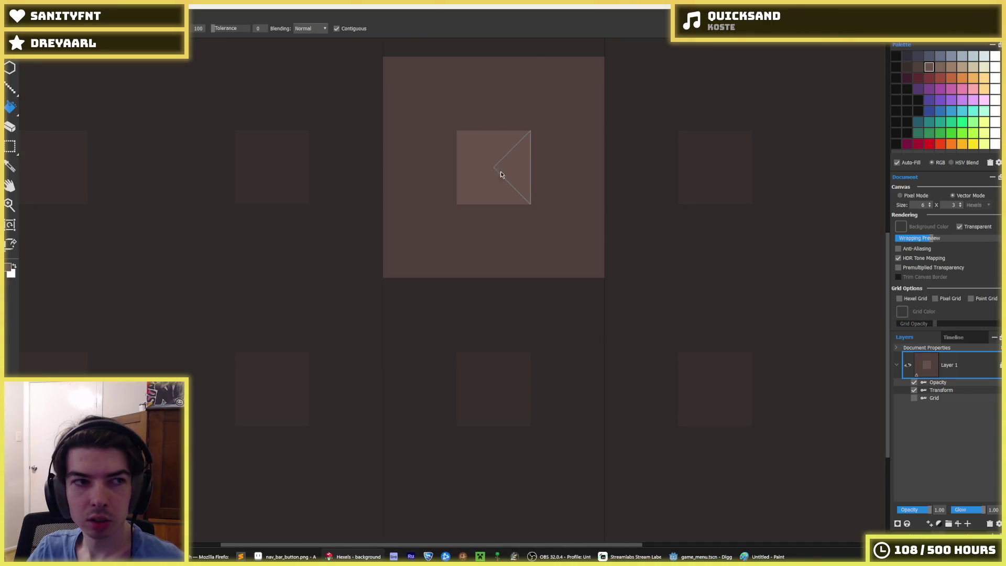
Export the background over background.png, confirming the replacement, then return to Godot
key(ctrl+e)
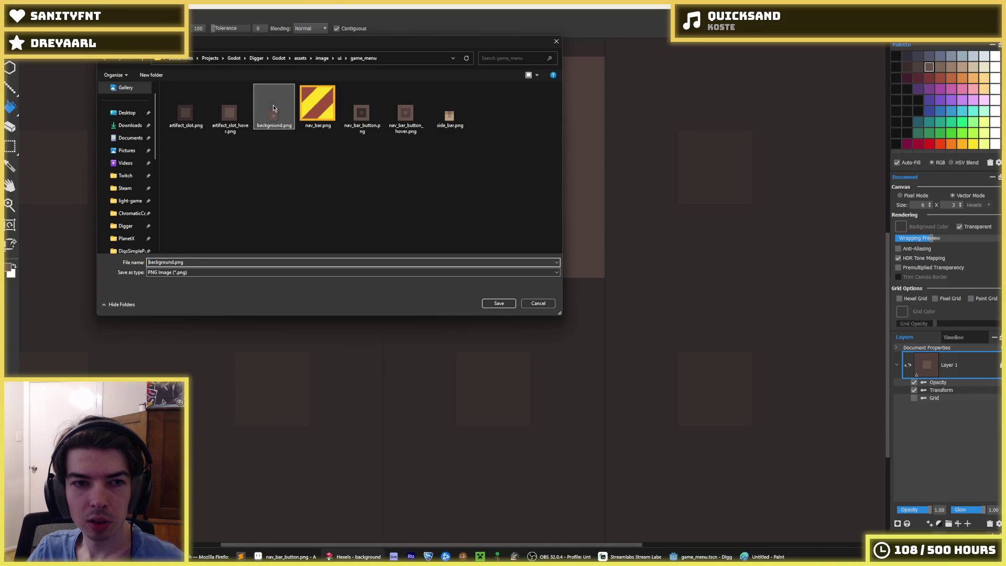
double_click(273, 104)
click(526, 281)
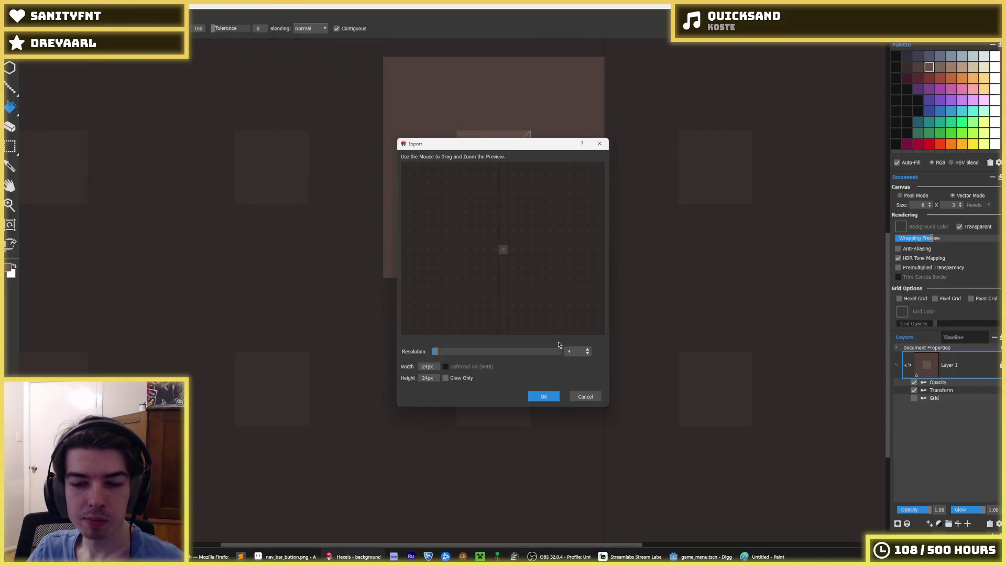
click(543, 398)
key(alt+Tab)
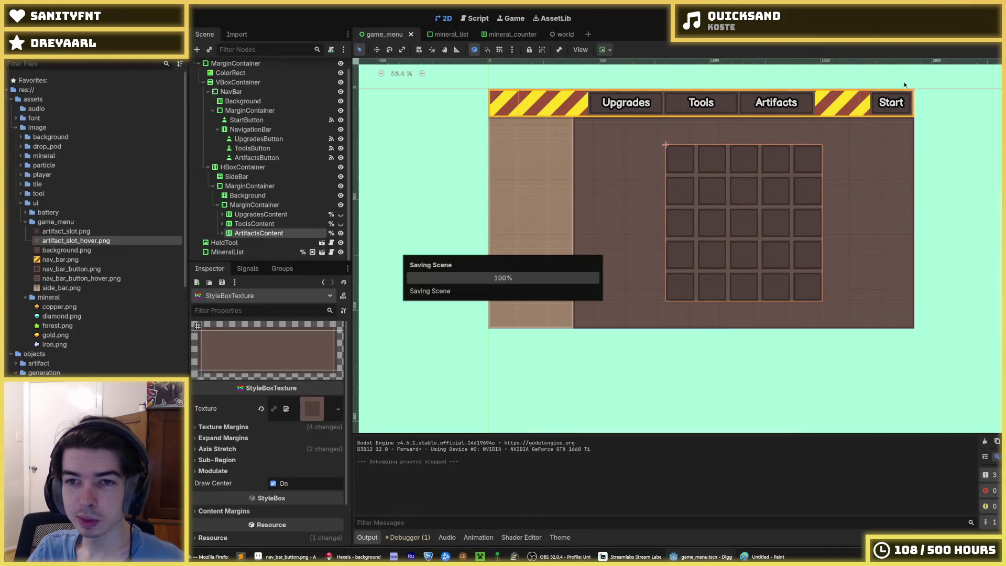
Run the game, cycle twice through the Upgrades, Tools and Artifacts pages, then close it
key(F5)
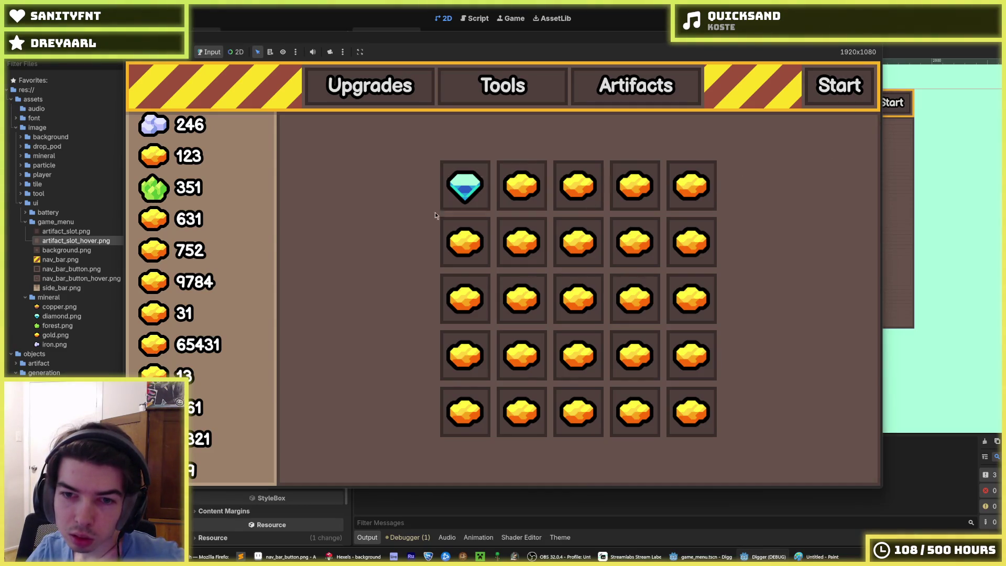
click(481, 95)
click(383, 88)
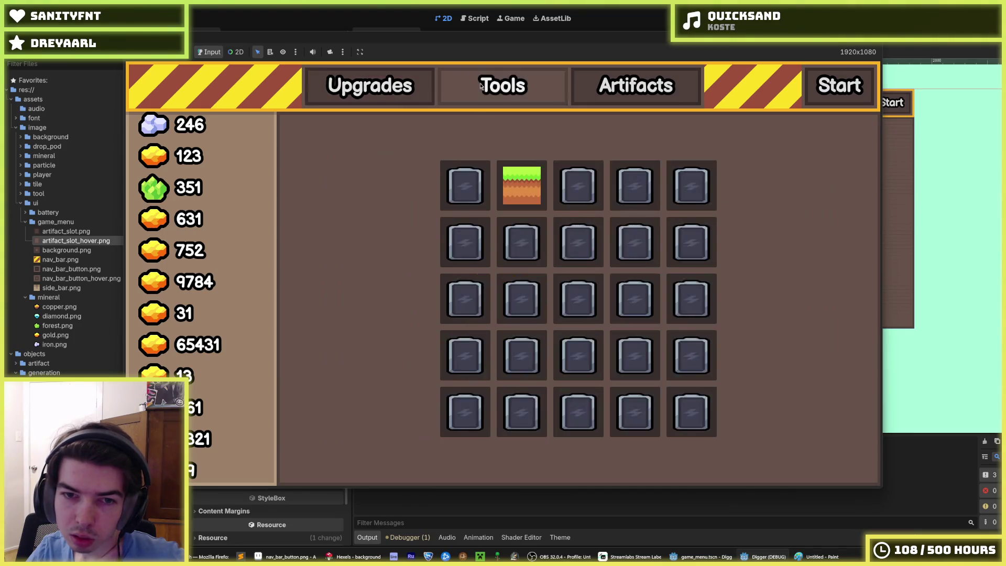
click(498, 89)
click(629, 89)
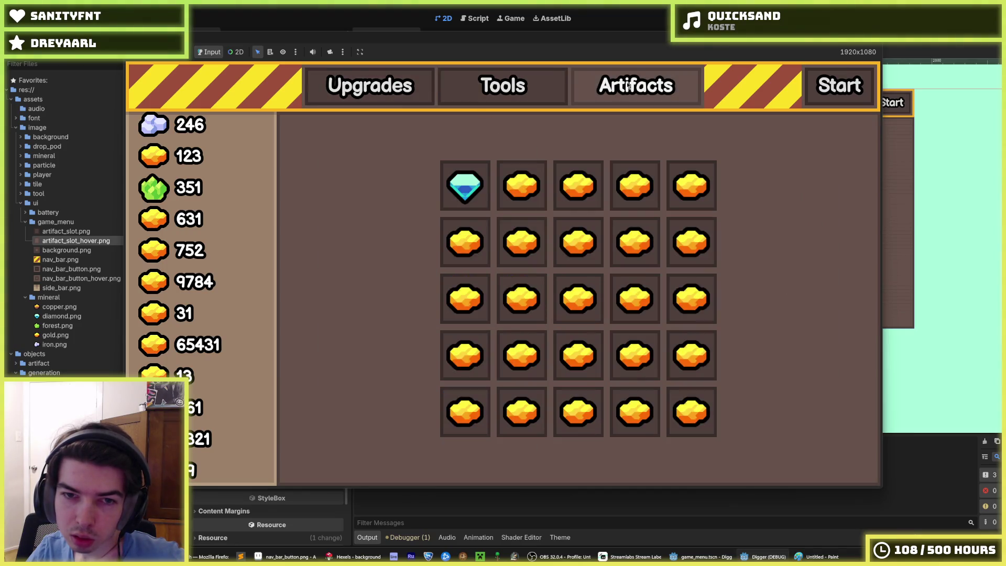
click(362, 94)
click(451, 88)
click(411, 95)
click(648, 96)
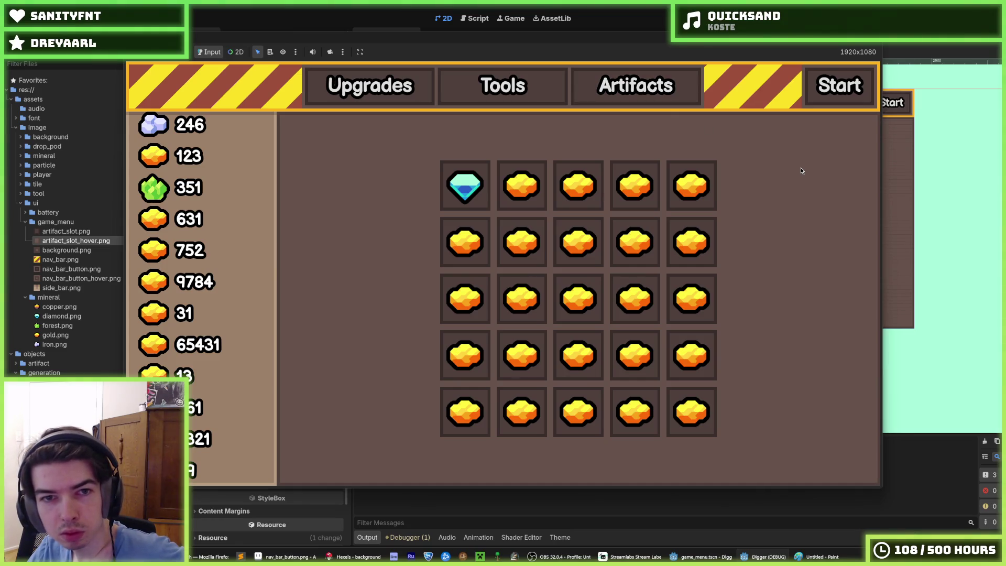
key(alt+F4)
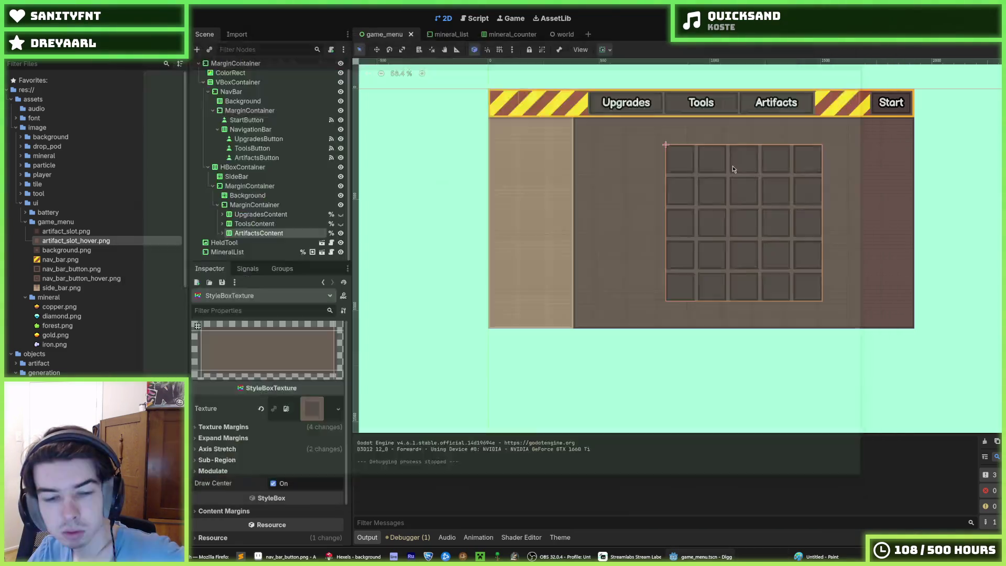
Open sidebar.hxl in Hexels
click(346, 557)
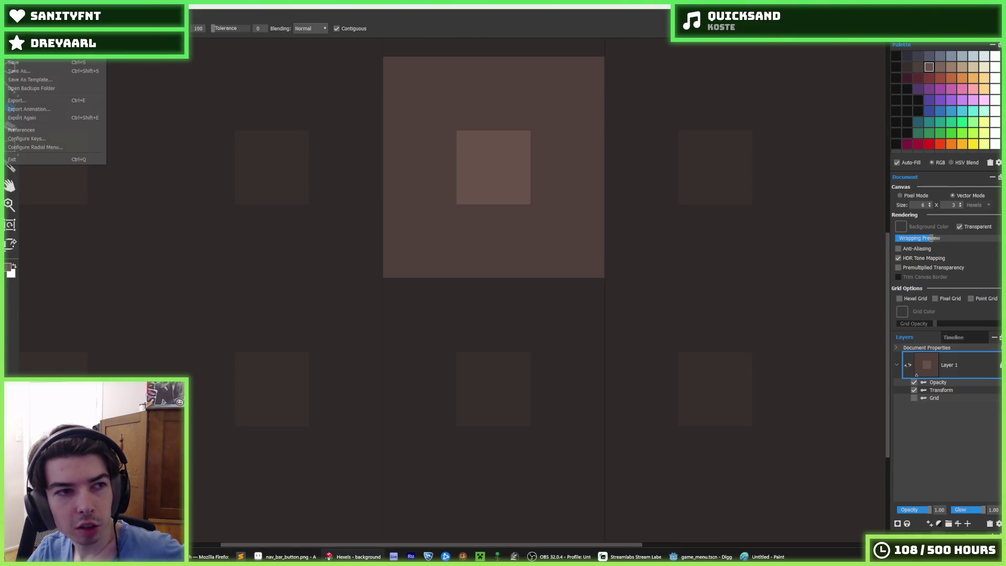
key(ctrl+o)
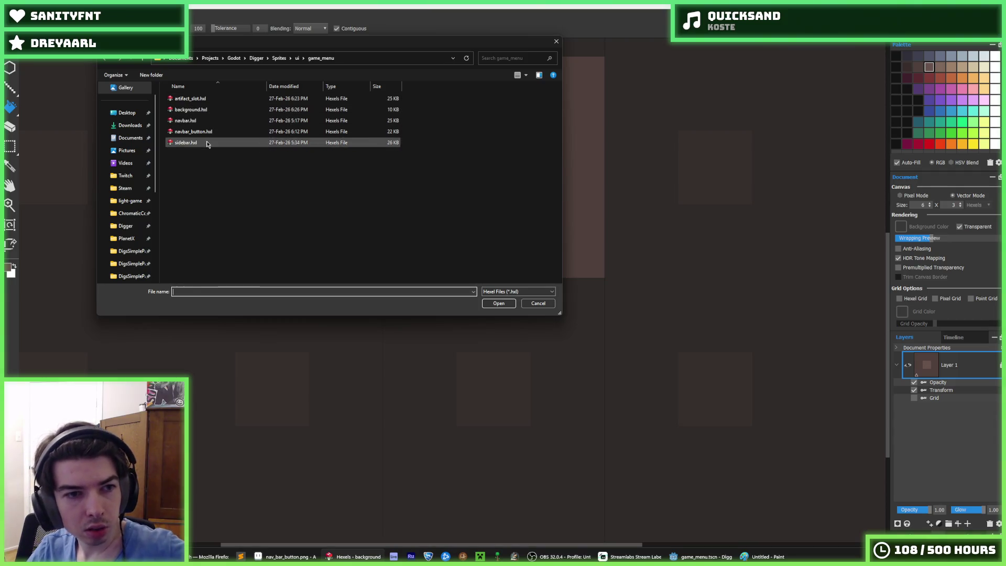
double_click(188, 142)
scroll(393, 101, up, 5)
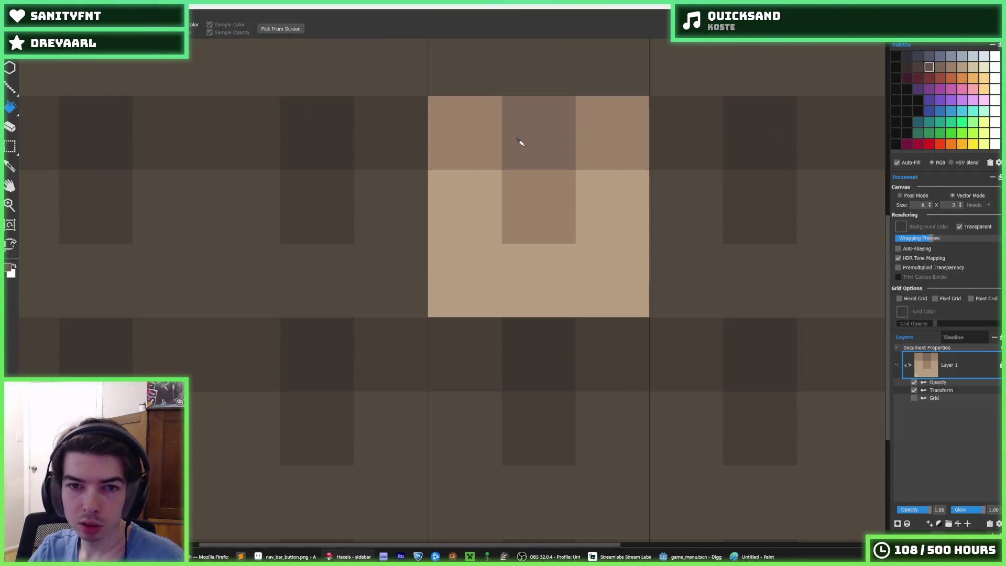
Recolour the top, corner, centre and tan cells of the sidebar tile with darker and lighter browns
key(alt)
click(602, 128)
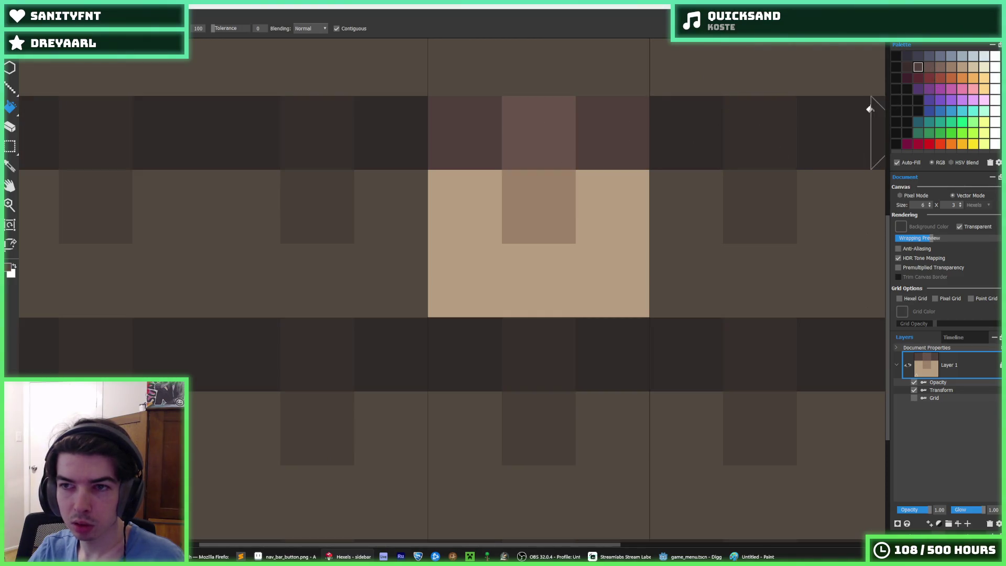
click(870, 109)
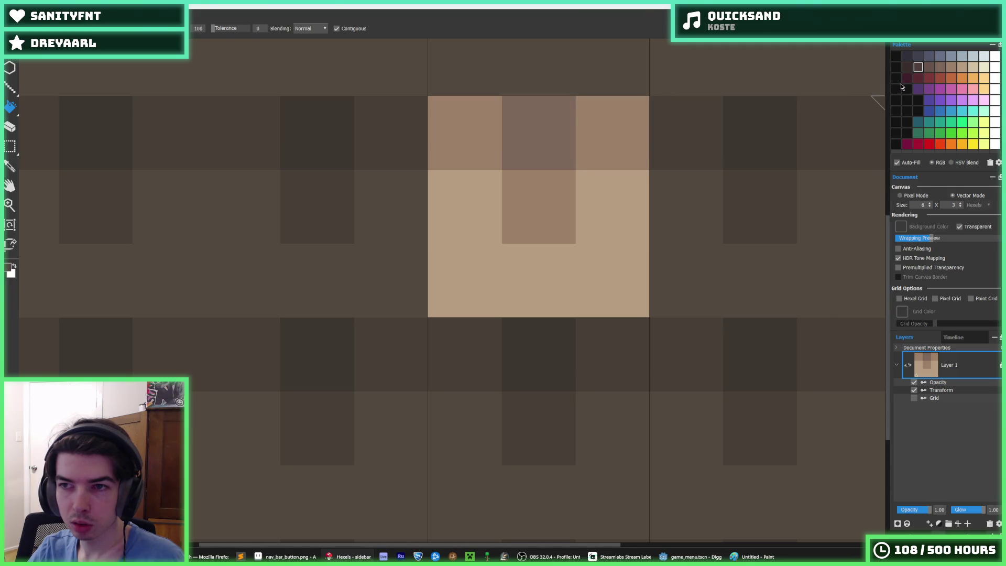
click(561, 151)
key(Right)
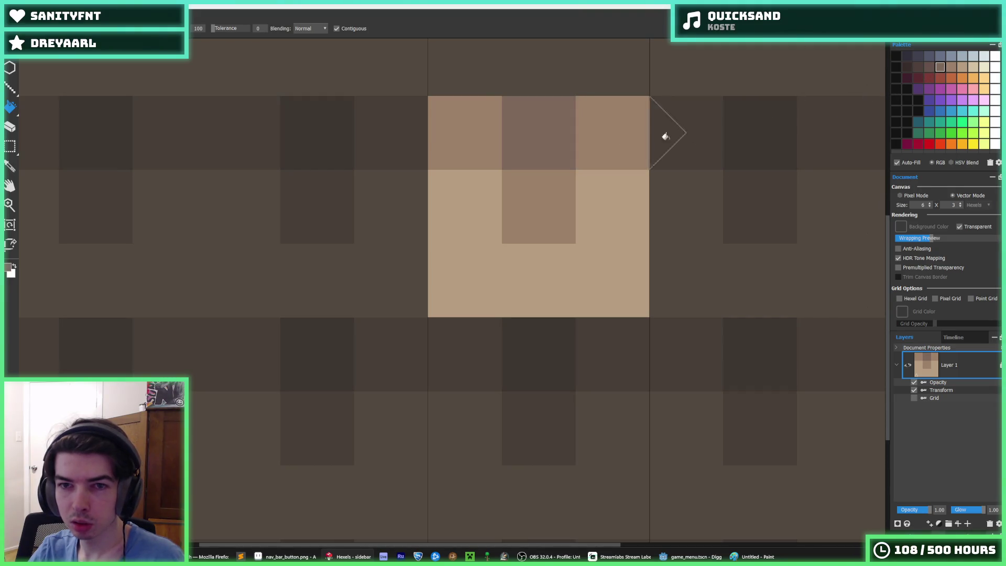
click(927, 61)
click(760, 101)
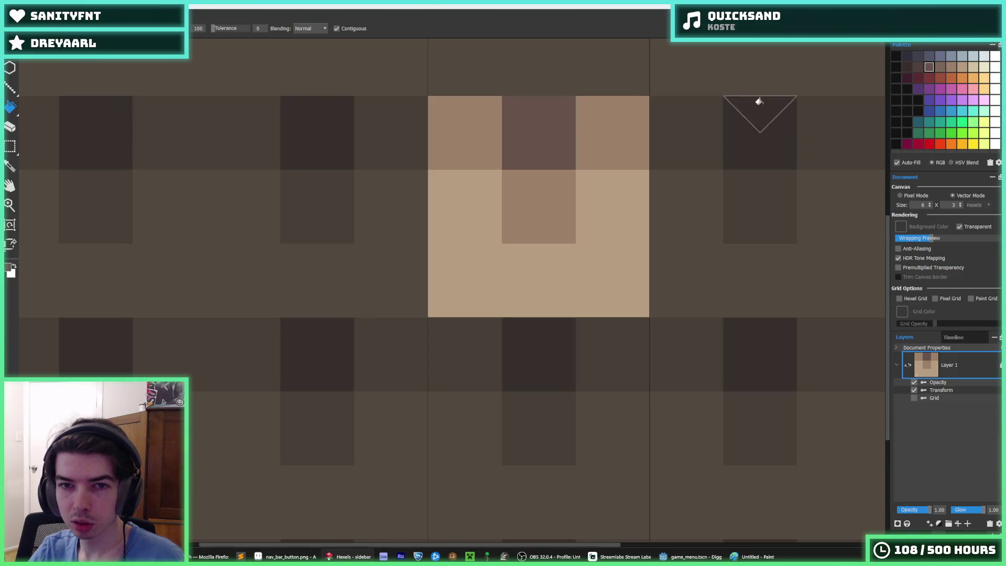
click(611, 141)
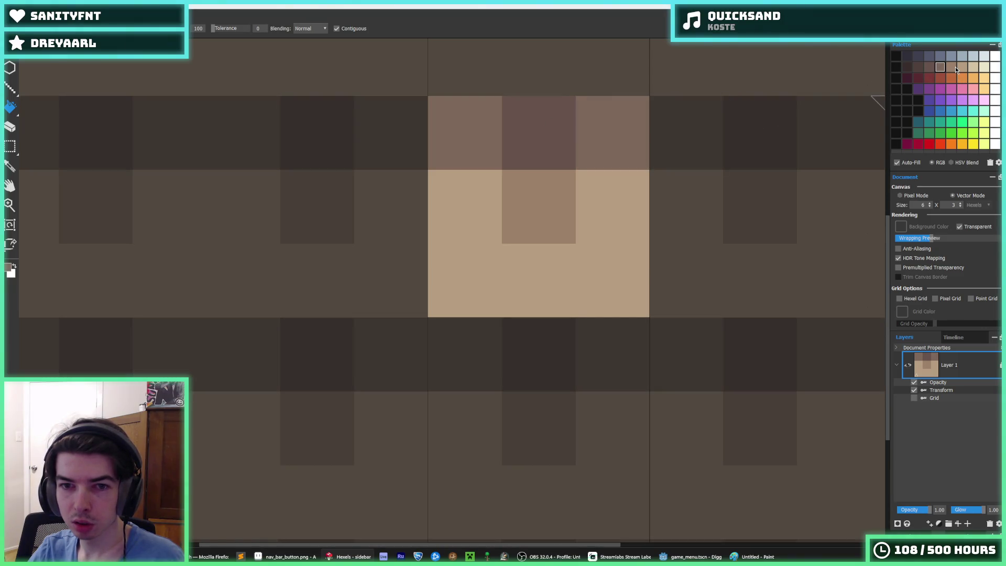
click(528, 208)
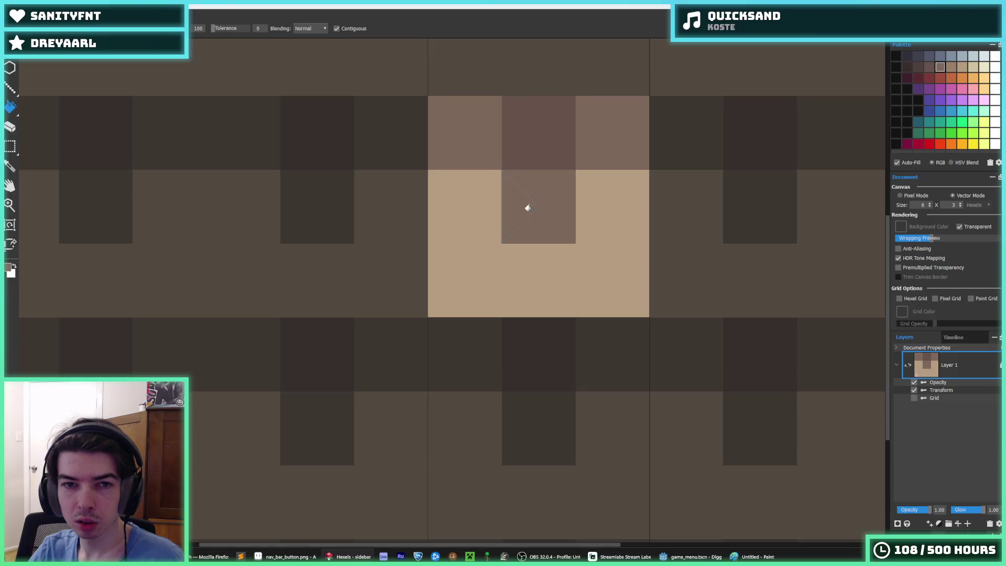
click(952, 67)
click(610, 206)
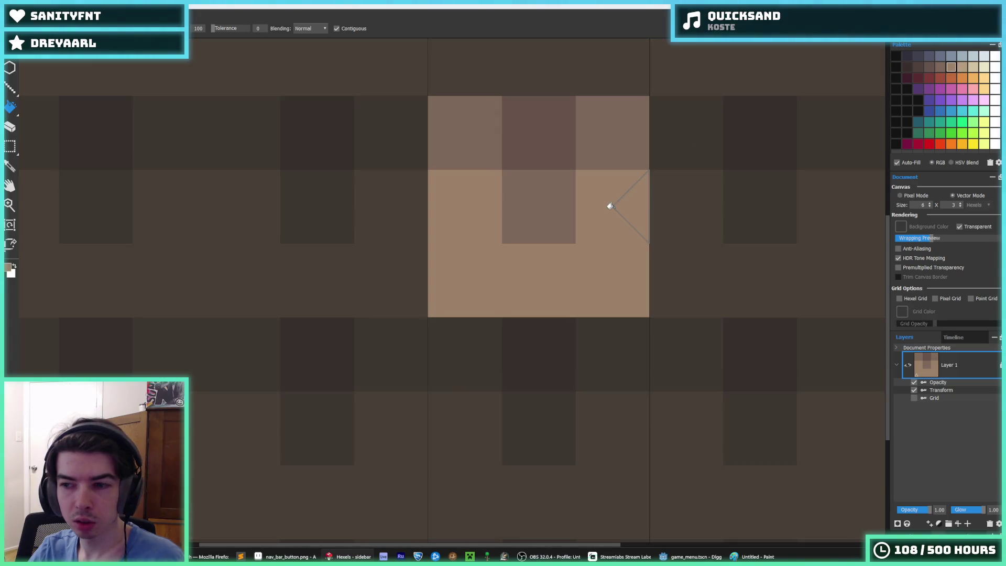
Export the tile over side_bar.png and rerun the game in Godot
key(ctrl+e)
key(Return)
click(526, 280)
click(540, 394)
key(alt+Tab)
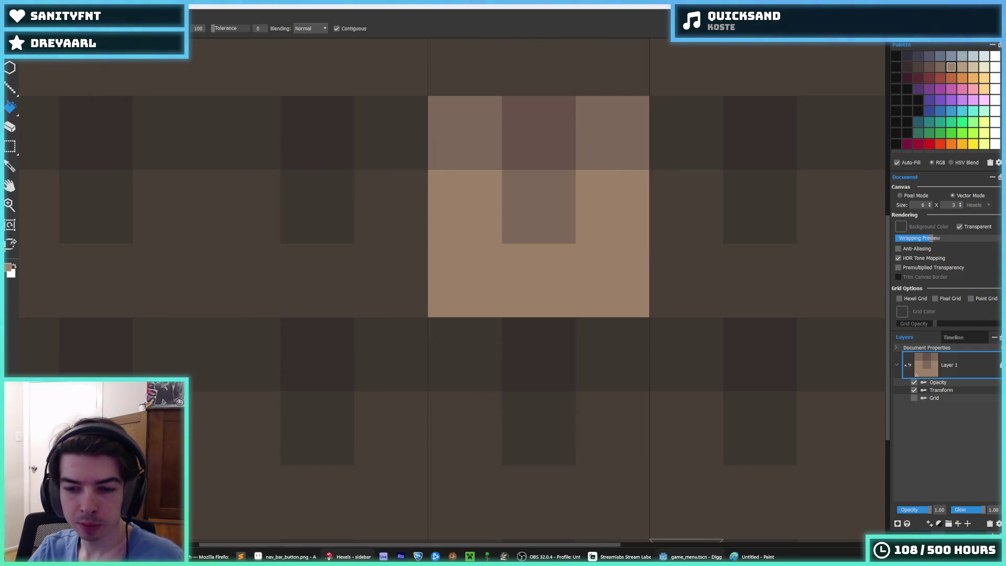
key(F5)
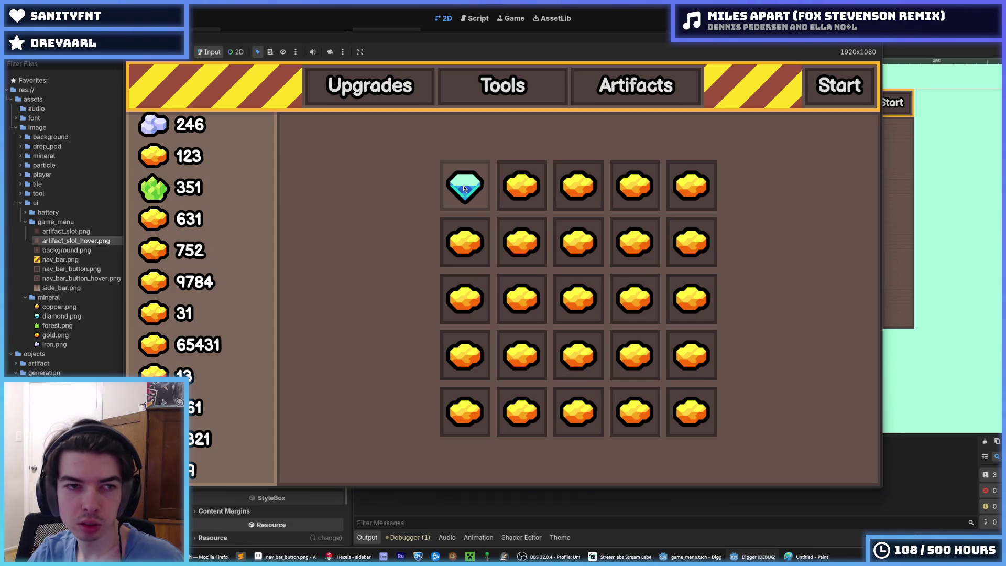
Toggle the game menu between Tools and Upgrades twice, then stop the game with F8
click(487, 84)
click(486, 83)
click(487, 83)
click(487, 83)
key(F8)
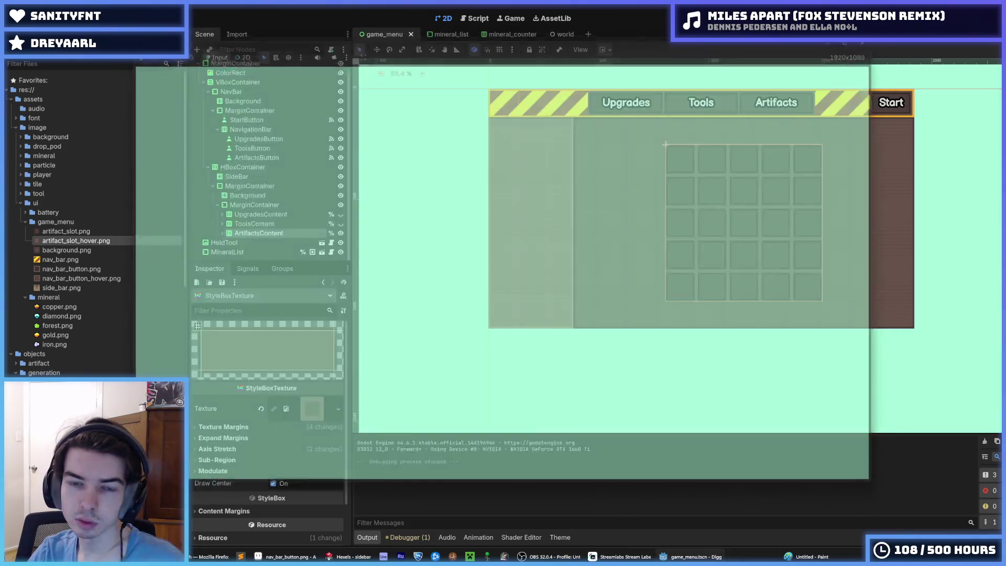
In Hexels, choose File > Open and select navbar_button.hxl
click(349, 556)
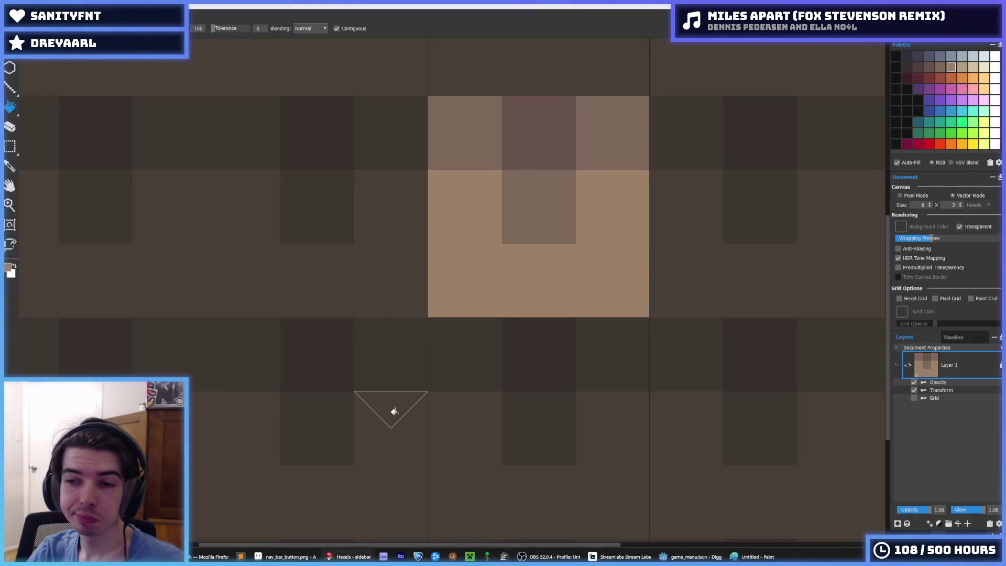
click(11, 15)
click(24, 37)
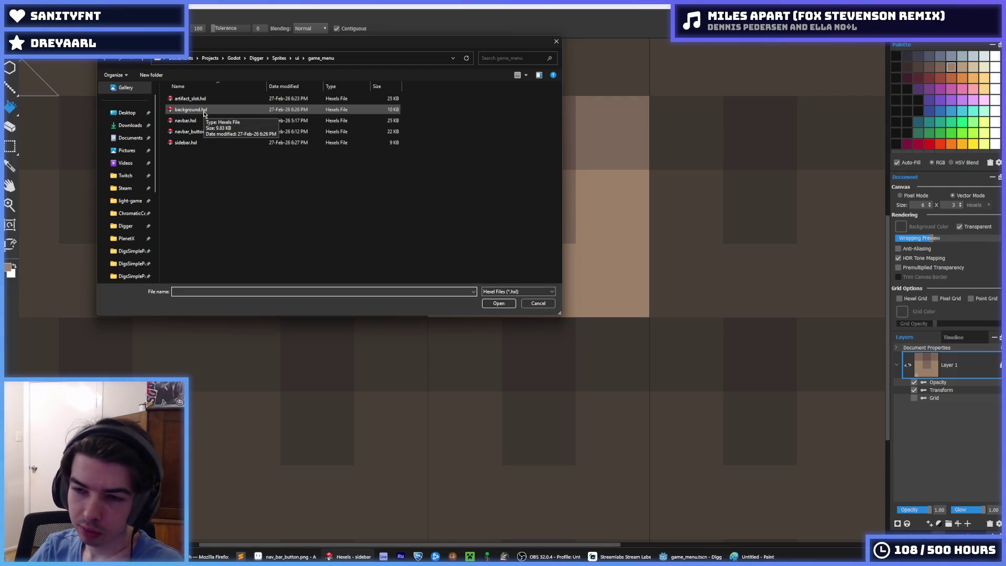
click(204, 131)
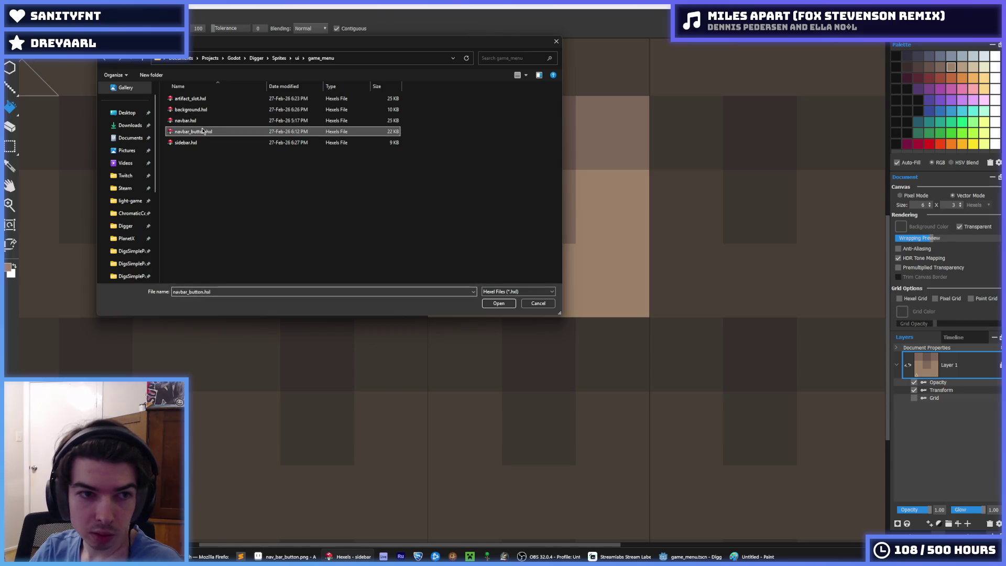
Open artifact_slot.hxl and erase the triangles around the tile's top-left corner
double_click(196, 97)
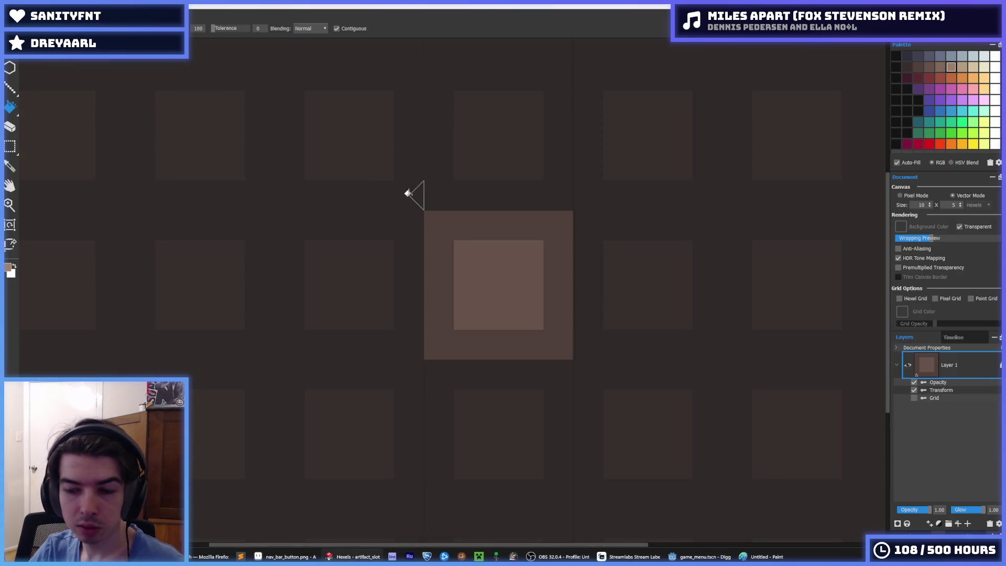
key(ctrl+o)
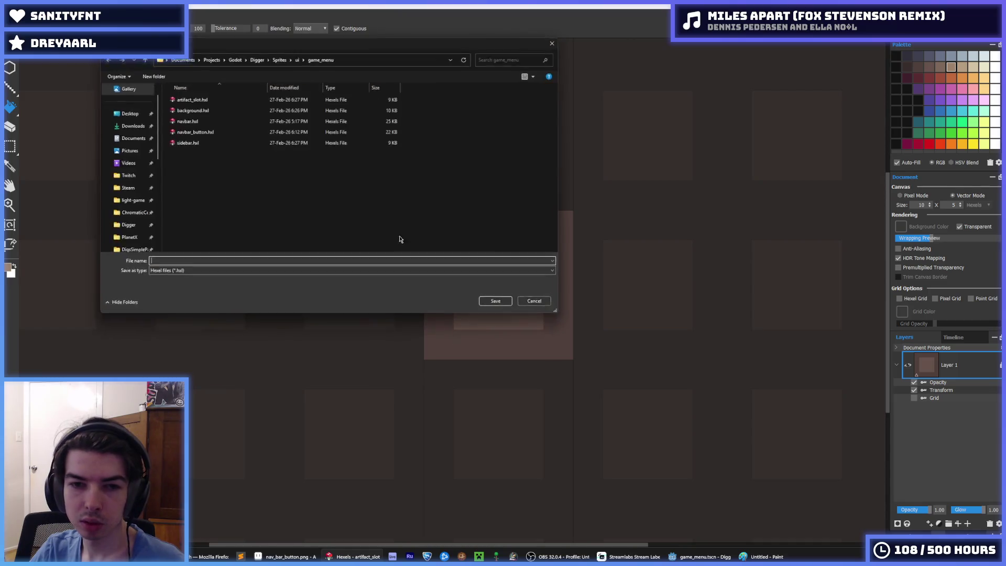
key(Escape)
key(e)
click(438, 221)
drag(460, 220, 431, 249)
Paint the inner square's top-left and top-right corners dark brown
key(f)
alt+click(476, 234)
click(468, 245)
key(alt)
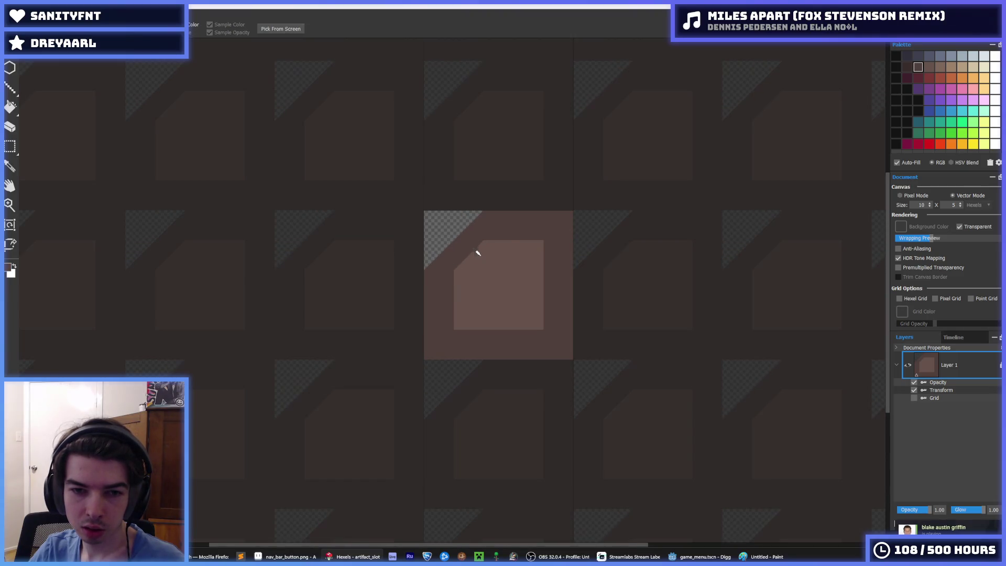
click(543, 249)
alt+click(483, 247)
click(457, 256)
Fill the checkered corner triangles with the tile's brown and restore the top-right corner
key(alt)
click(474, 228)
click(456, 224)
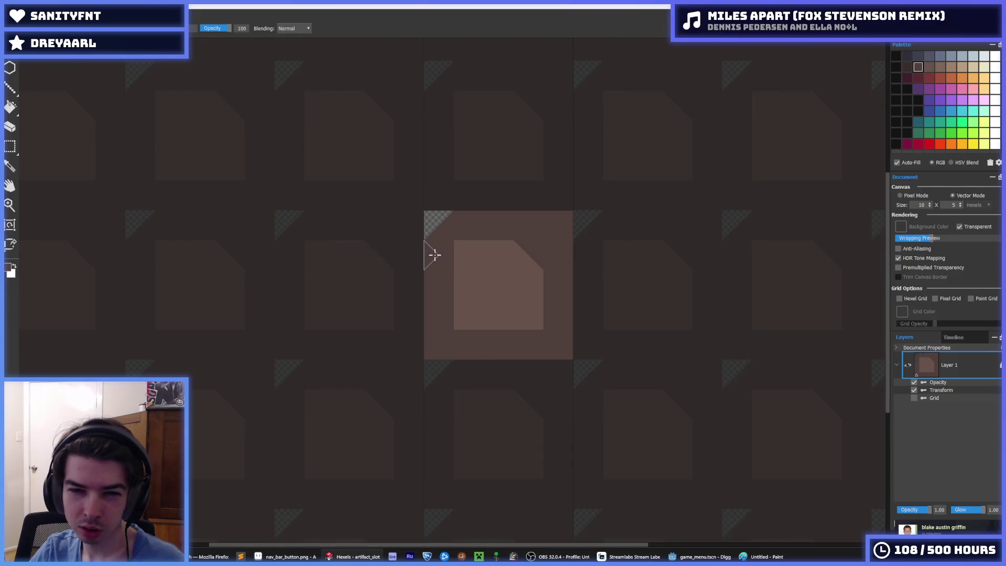
alt+click(459, 314)
alt+click(453, 331)
click(429, 222)
alt+click(523, 254)
click(529, 259)
Cut all four inner corners dark brown to form the octagon
alt+click(464, 234)
click(465, 244)
click(540, 250)
click(529, 325)
click(460, 321)
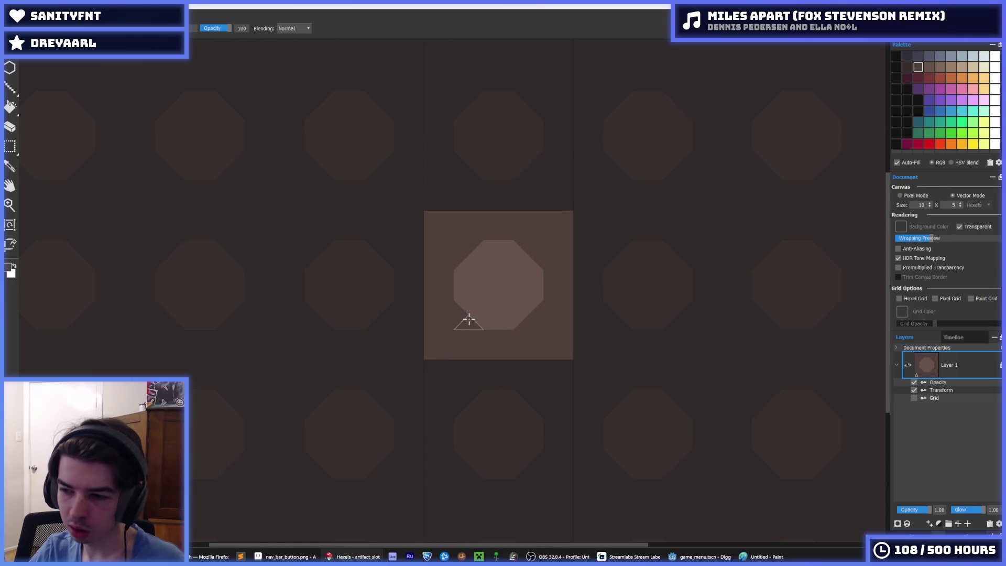
Export the tile as a PNG, replacing artifact_slot.png
key(ctrl+e)
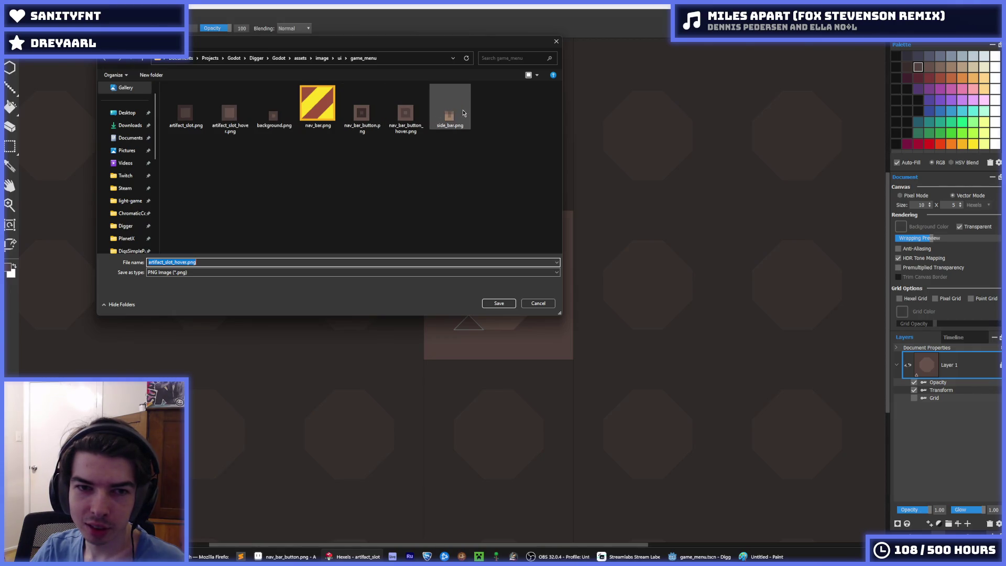
click(407, 116)
click(345, 115)
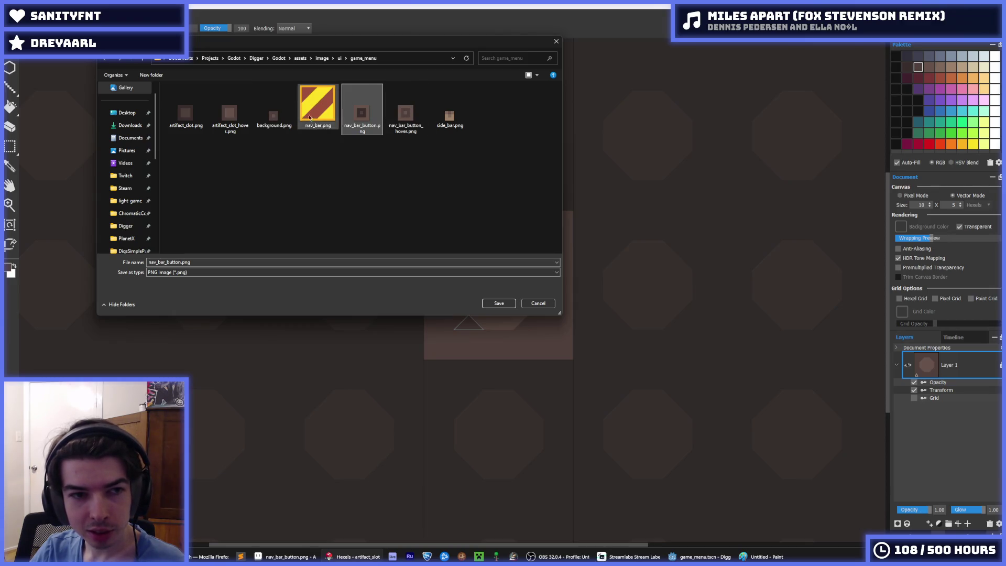
double_click(194, 112)
click(520, 277)
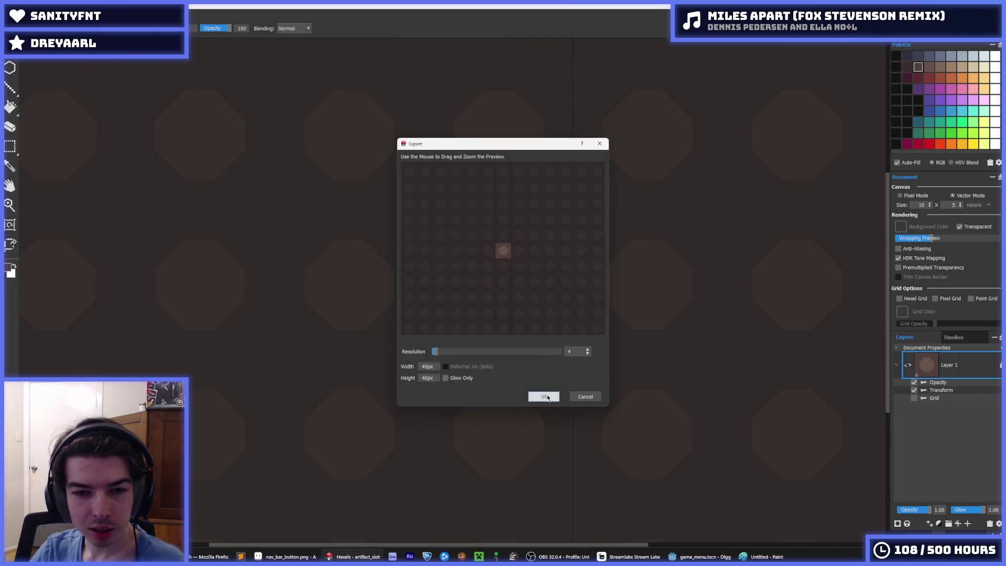
click(547, 397)
Fill the octagon darker brown, re-export over artifact_slot.png, and return to Godot
key(f)
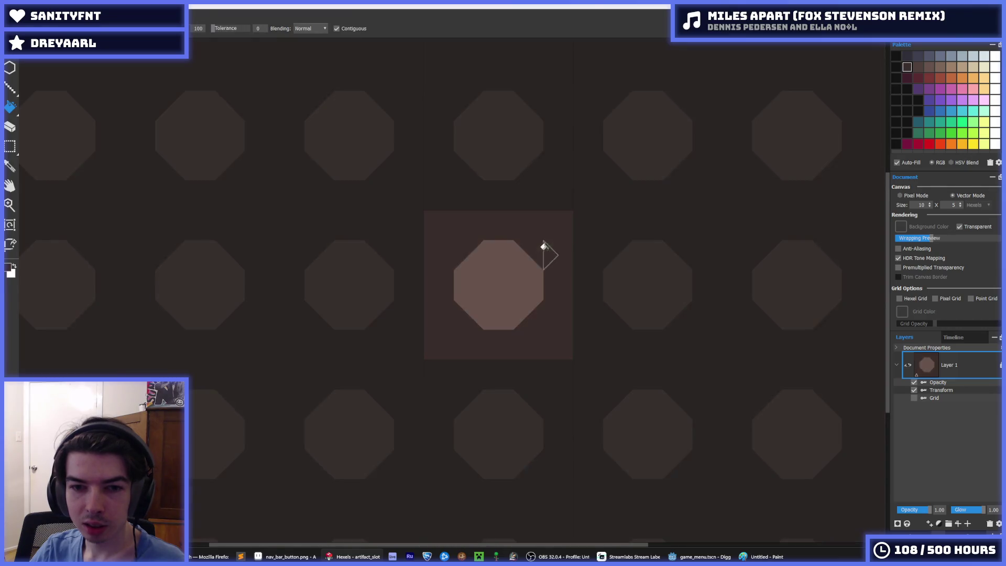
click(516, 273)
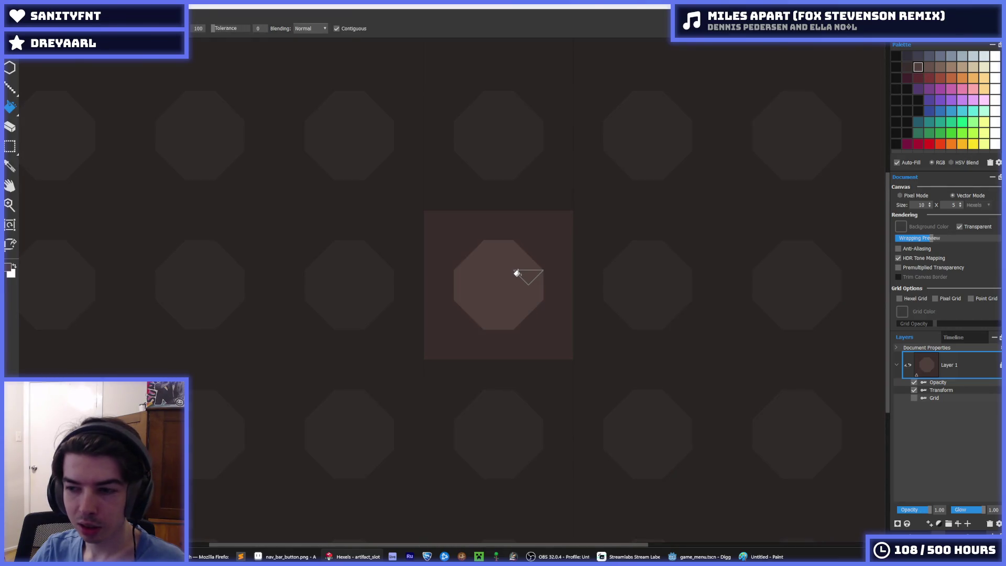
key(ctrl+e)
key(Return)
key(y)
click(544, 397)
click(702, 556)
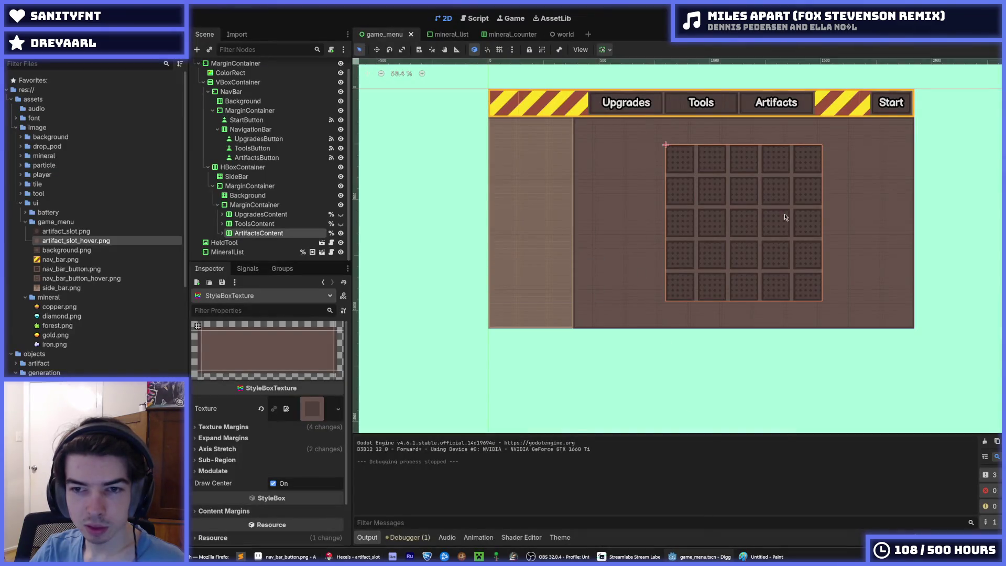
scroll(786, 217, up, 4)
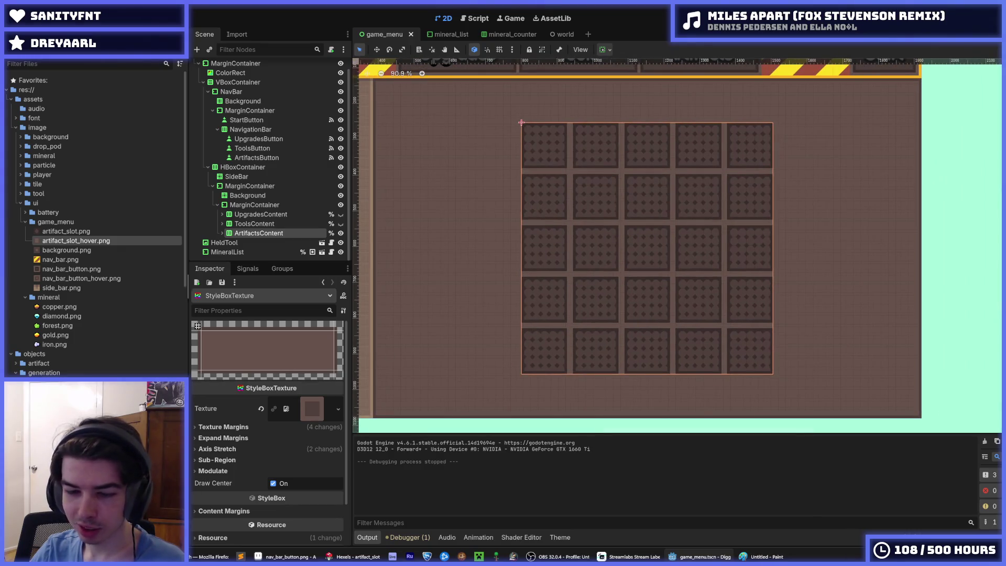
click(216, 427)
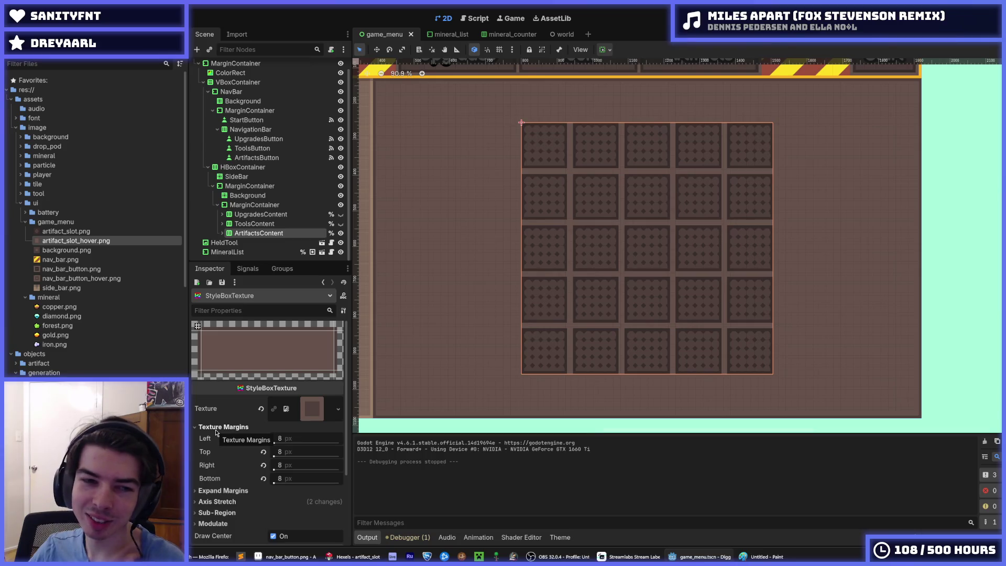
click(286, 443)
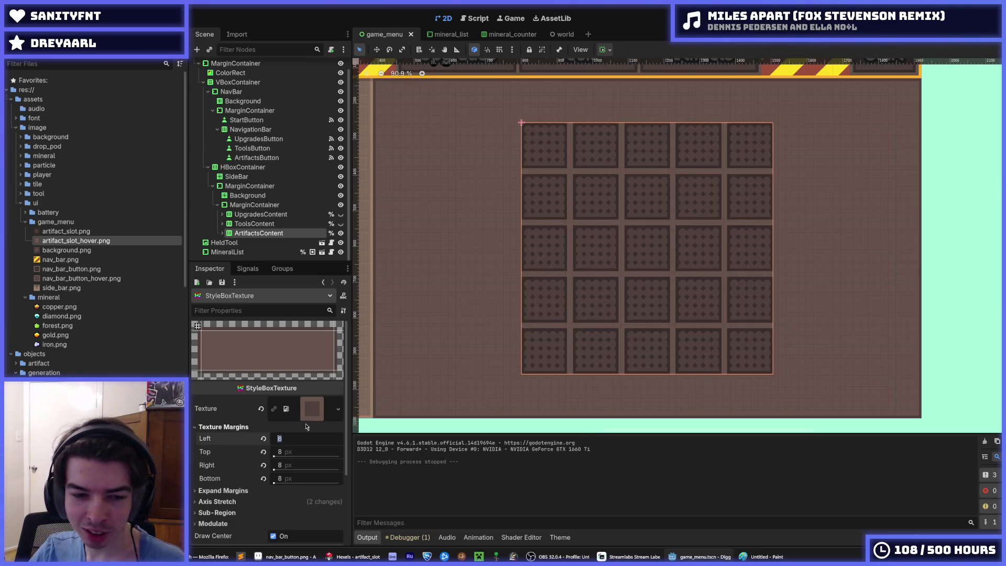
text(16)
key(Tab)
key(Tab)
text(16)
key(Tab)
text(16)
key(Return)
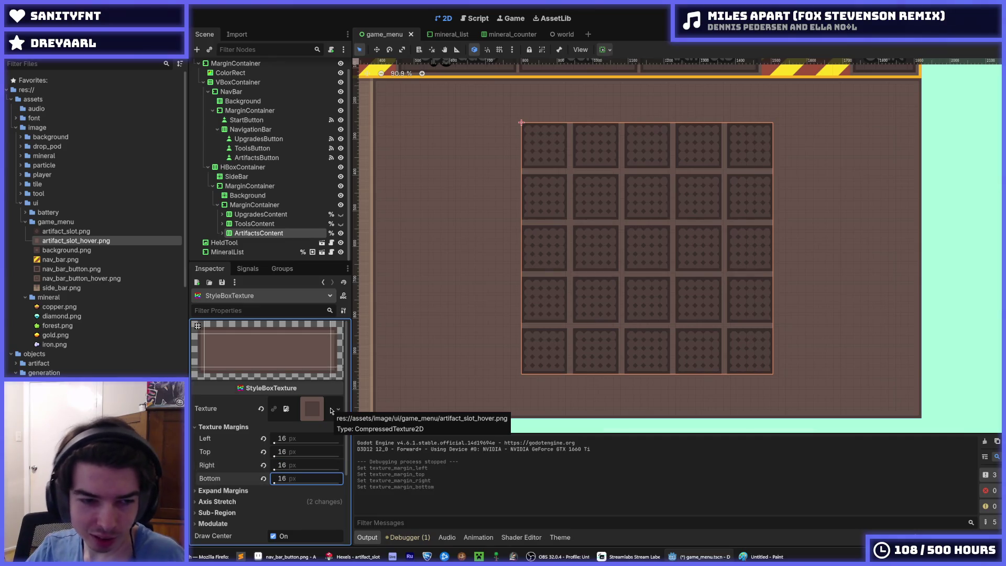
key(ctrl+s)
key(ctrl+s)
key(F5)
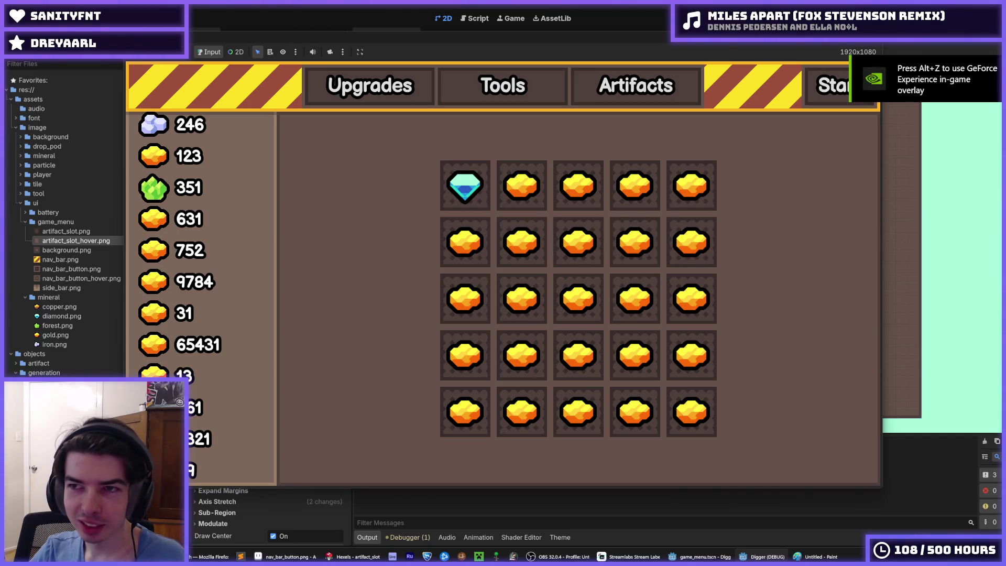
key(alt+F4)
key(ctrl+s)
click(237, 446)
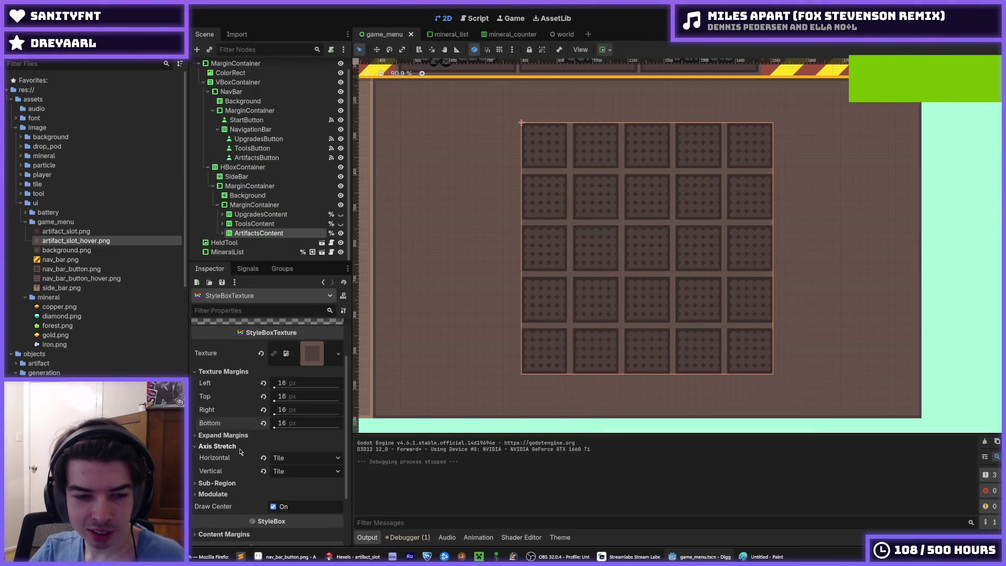
click(285, 460)
click(287, 459)
key(ctrl+s)
click(311, 354)
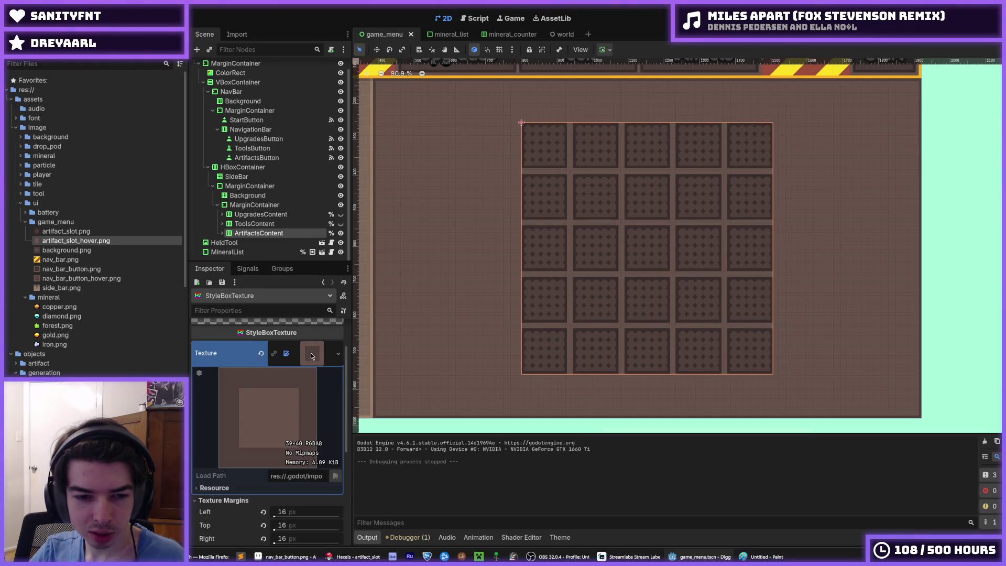
key(ctrl+s)
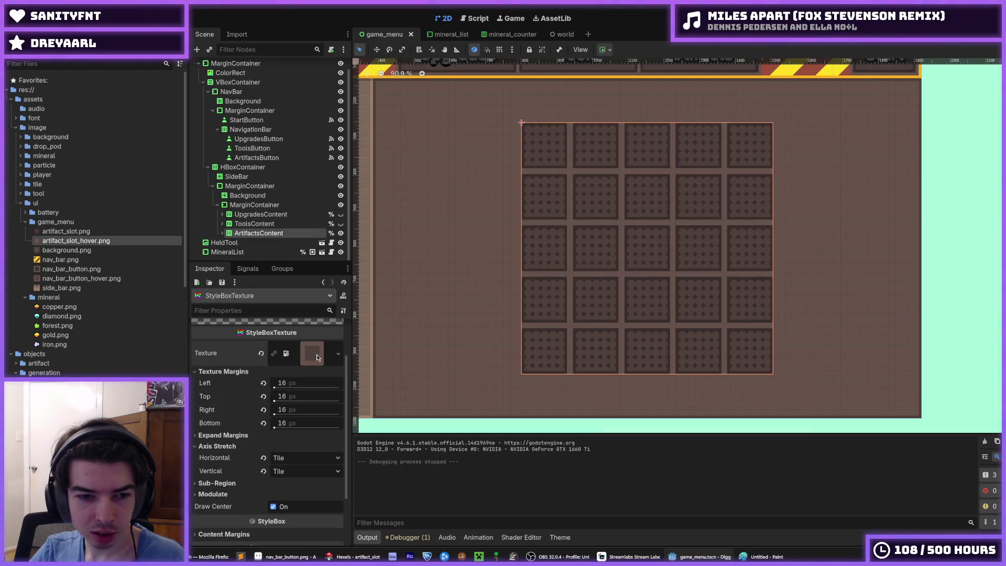
click(317, 357)
click(317, 357)
key(ctrl+s)
click(263, 439)
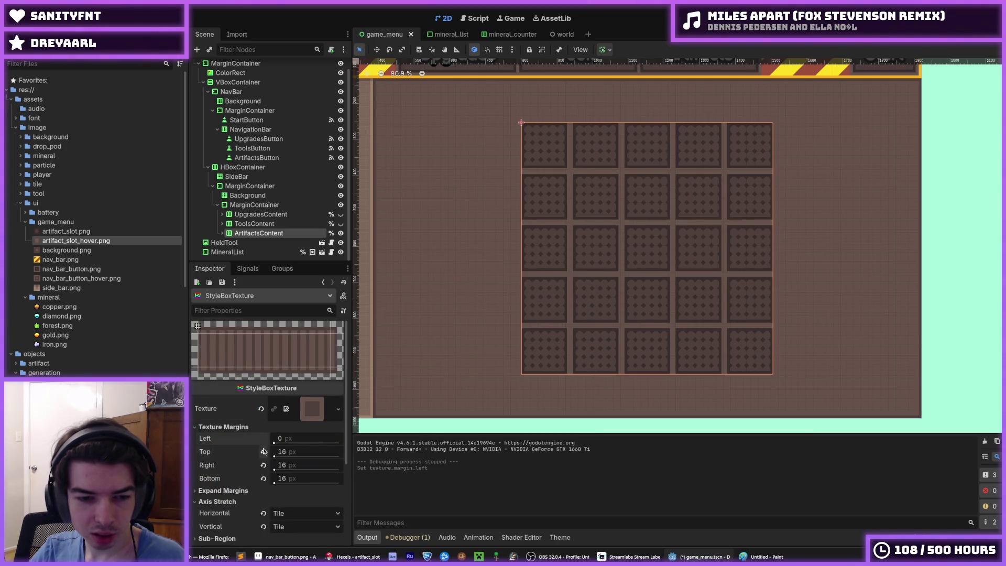
click(263, 452)
click(263, 465)
click(292, 439)
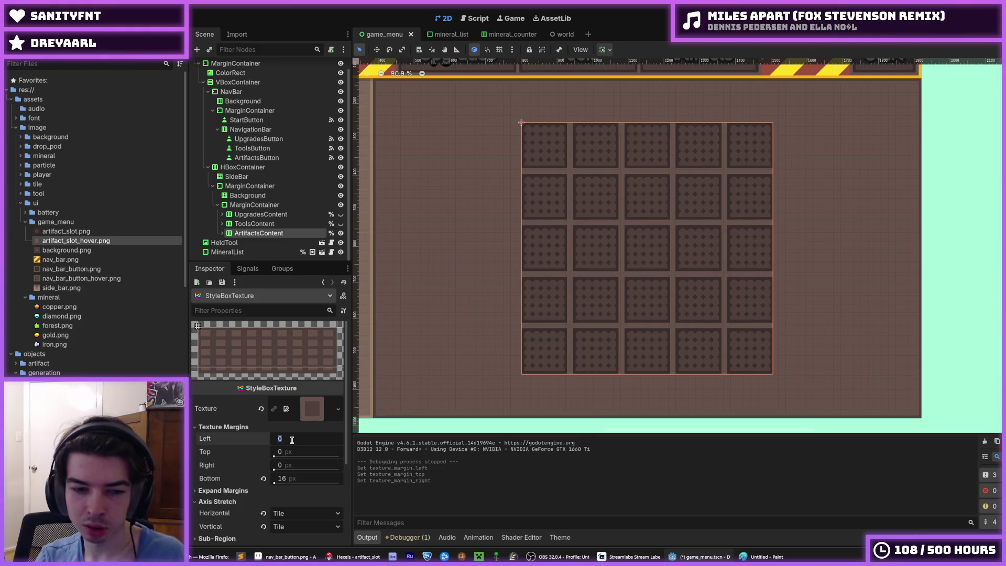
key(Tab)
text(8)
key(Tab)
key(Tab)
text(8)
key(ctrl+s)
key(ctrl+s)
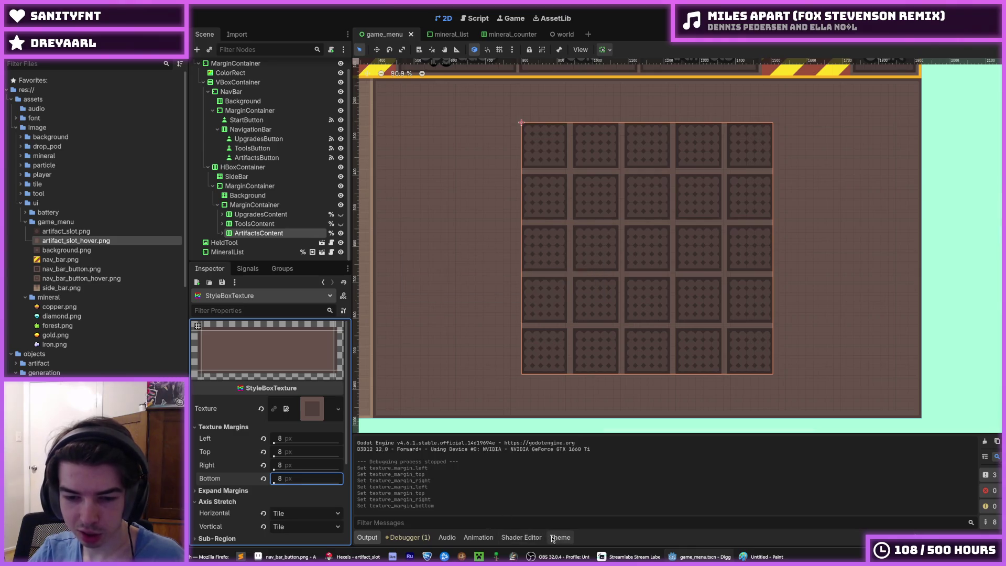
Set the ArtifactSlot normal StyleBox texture margins to 16 on left, top, right and bottom
click(560, 537)
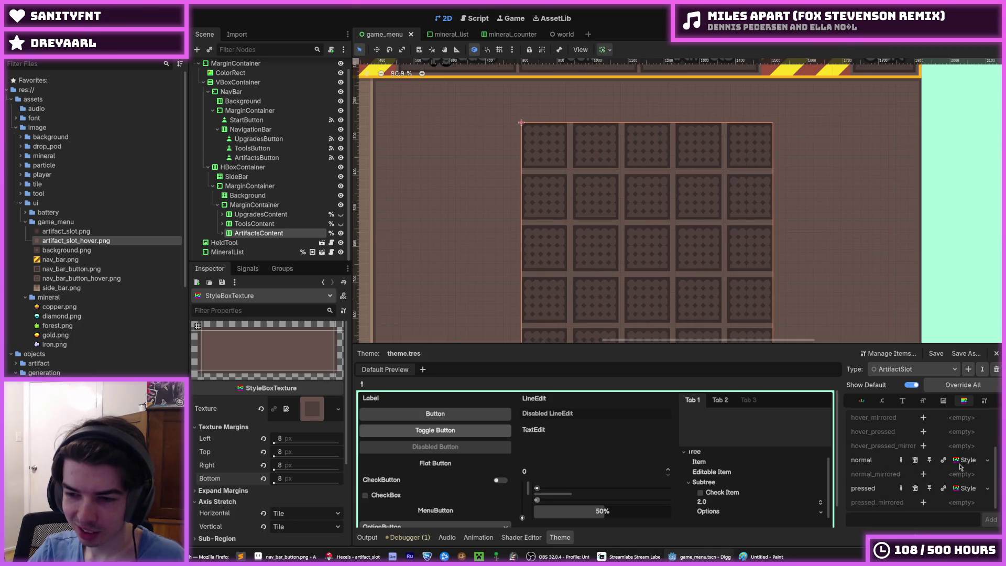
click(962, 466)
click(298, 439)
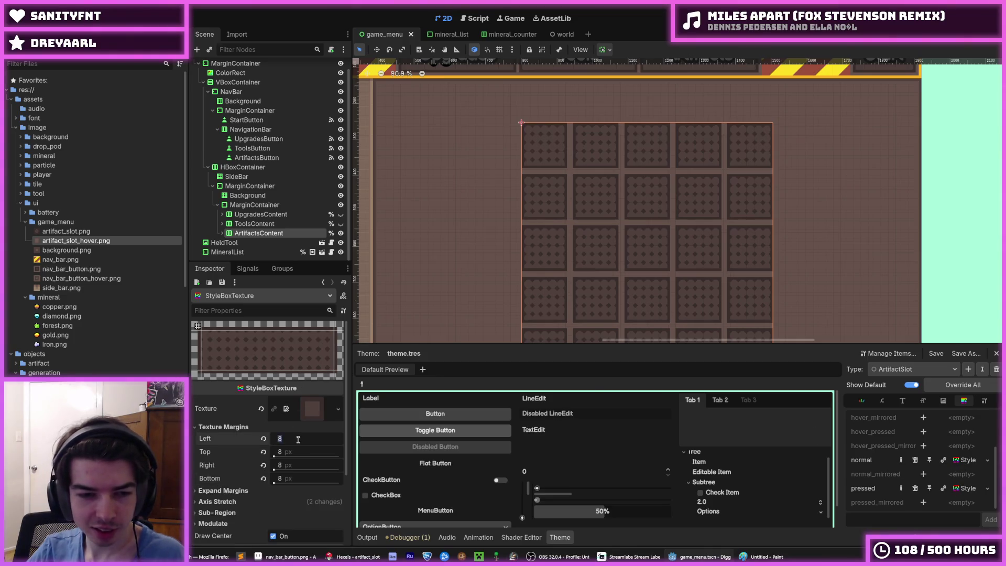
text(16)
key(Tab)
text(16)
key(Tab)
text(16)
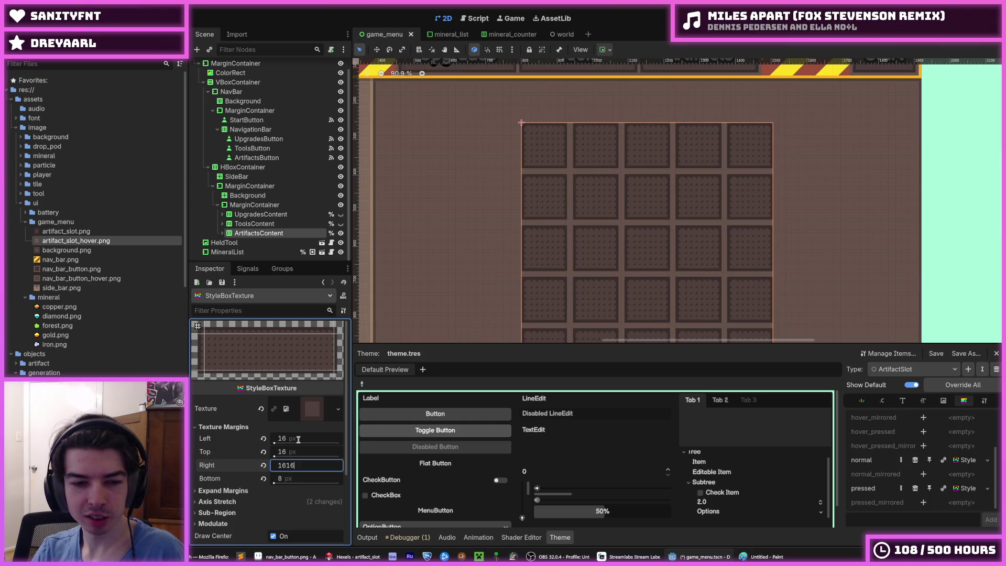
key(BackSpace)
key(BackSpace)
key(Tab)
text(16)
Save the scene, run the game to check the slots, then stop it
key(ctrl+s)
key(F5)
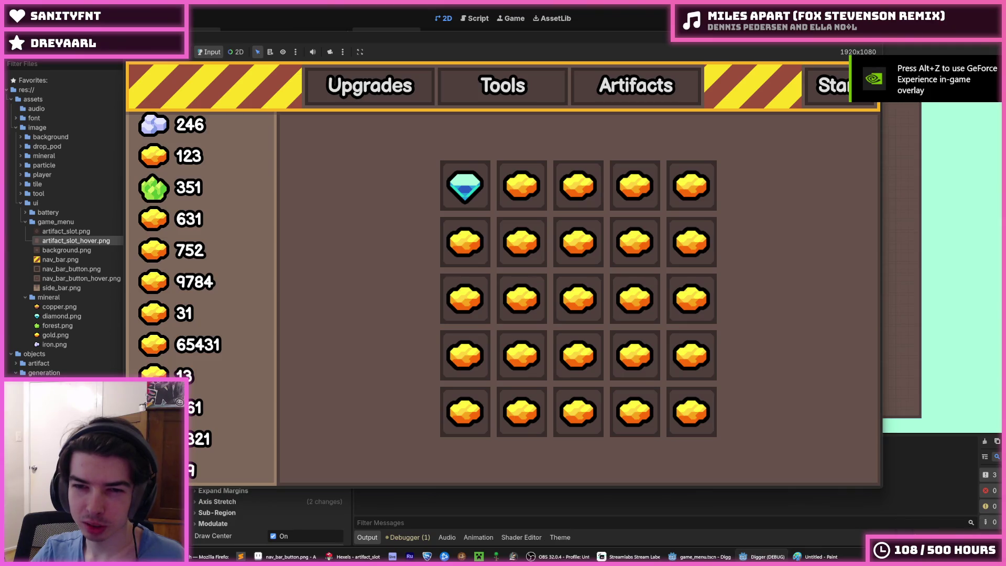
key(F8)
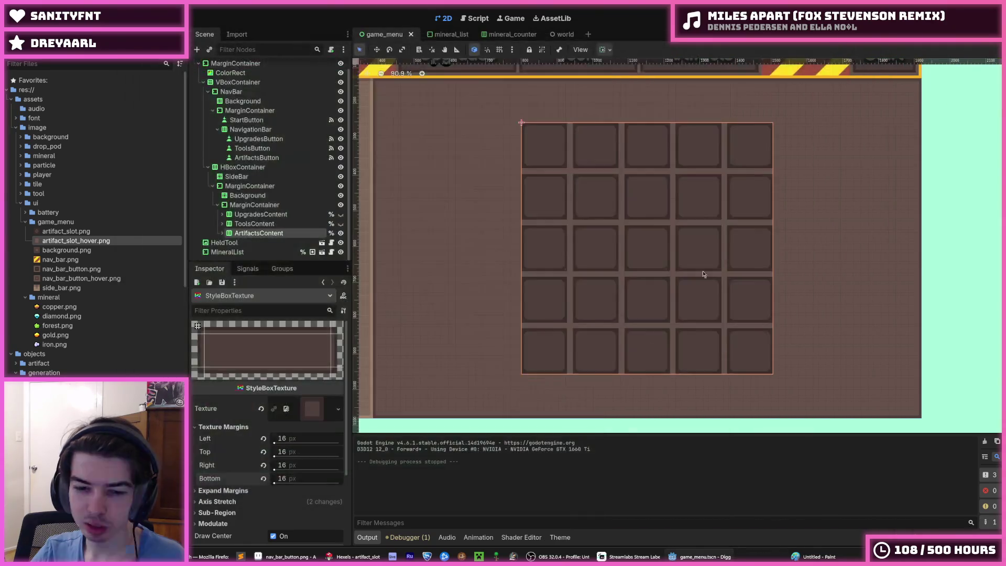
Erase the slot tile's four outer corner triangles in Hexels
click(386, 552)
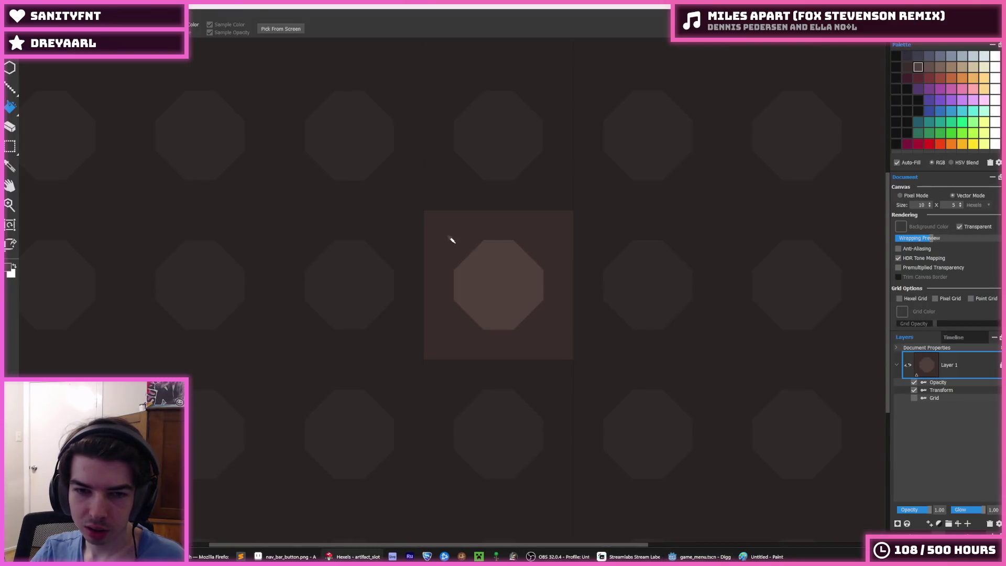
key(e)
click(431, 220)
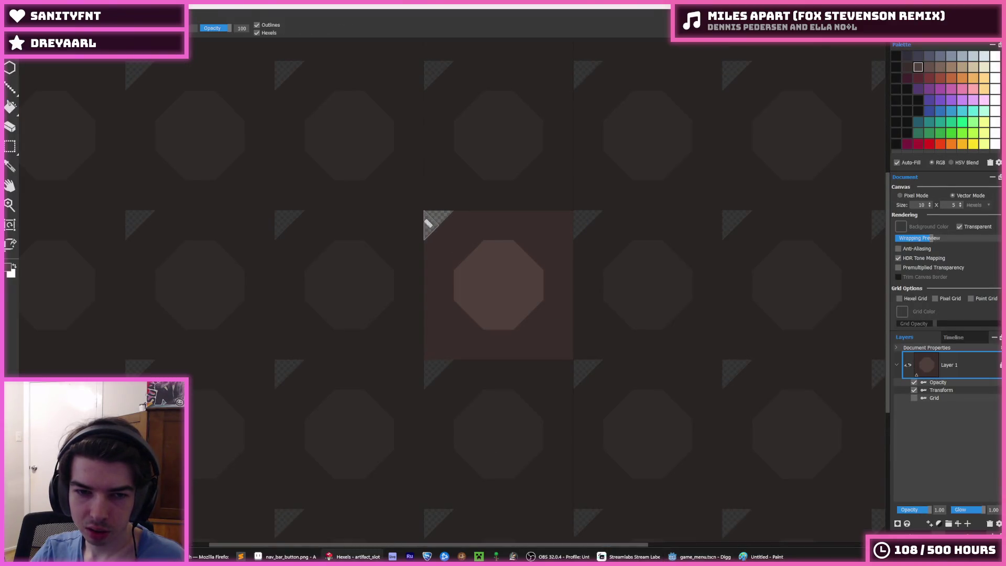
drag(431, 341, 451, 350)
click(557, 350)
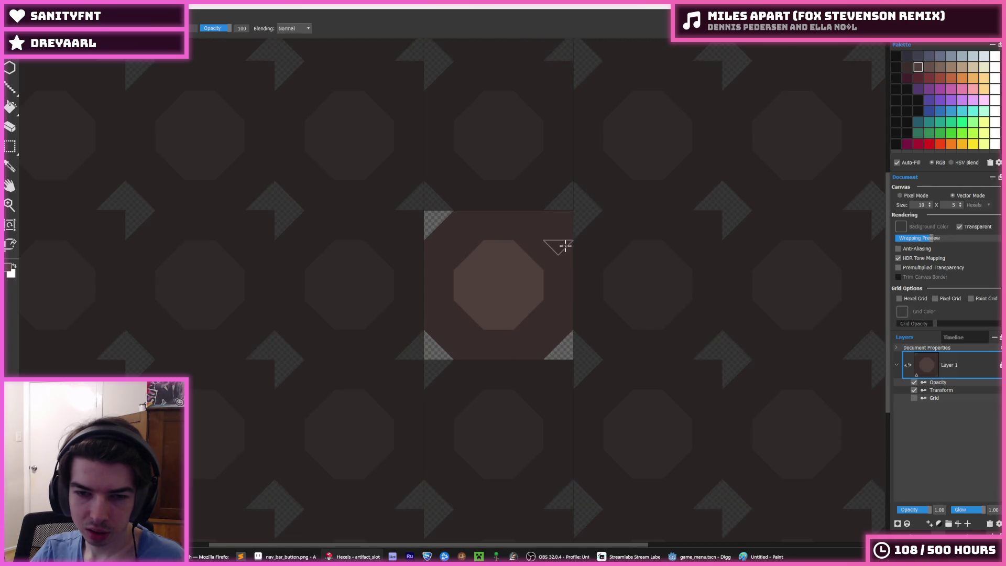
click(554, 215)
Export the tile over artifact_slot.png, confirming the replace, and return to Godot
key(ctrl+shift+s)
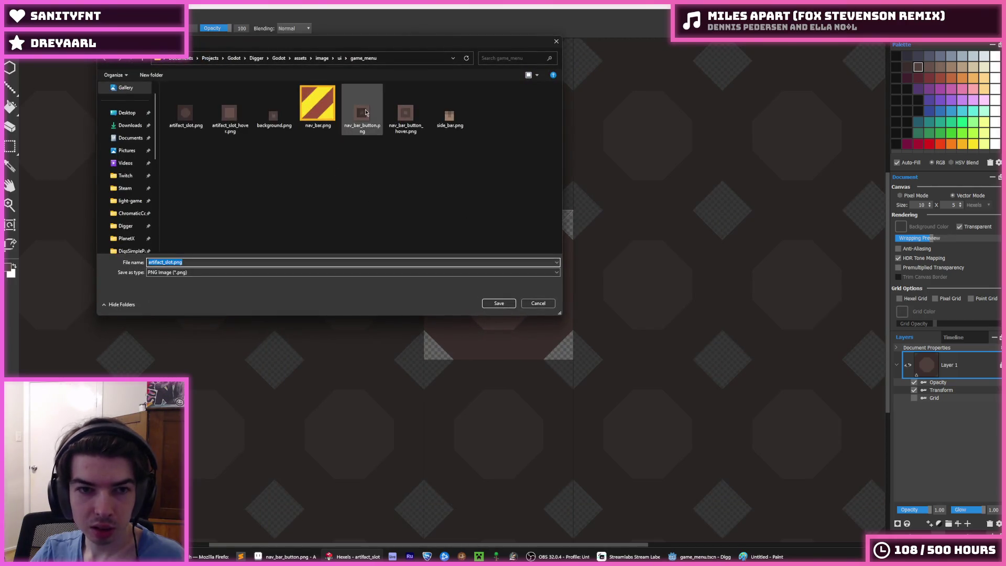
double_click(186, 108)
click(526, 279)
click(545, 396)
click(723, 557)
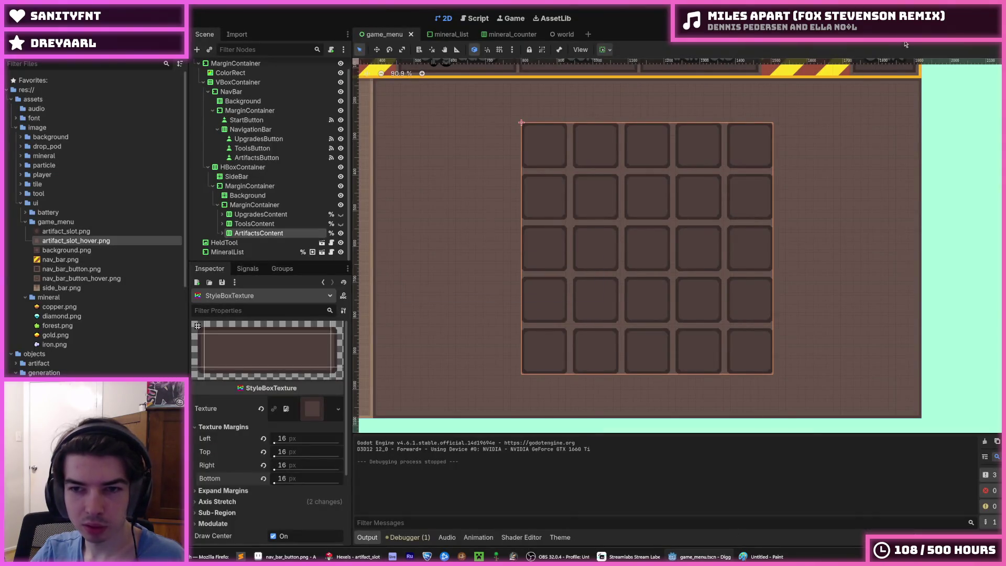
Run the game to view the corner-cut Artifacts slots, stop it, and switch to Hexels
key(F5)
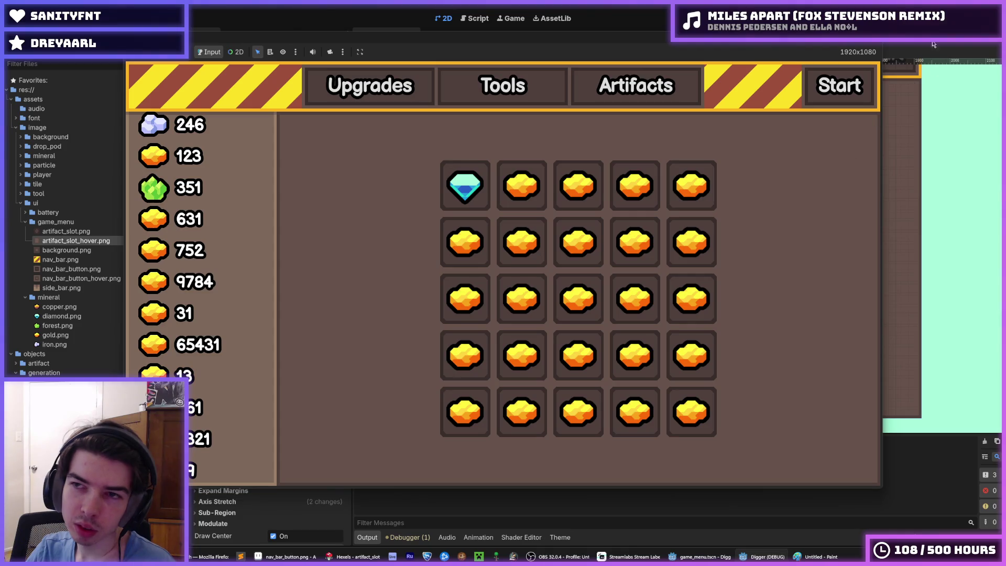
key(F8)
key(alt+Tab)
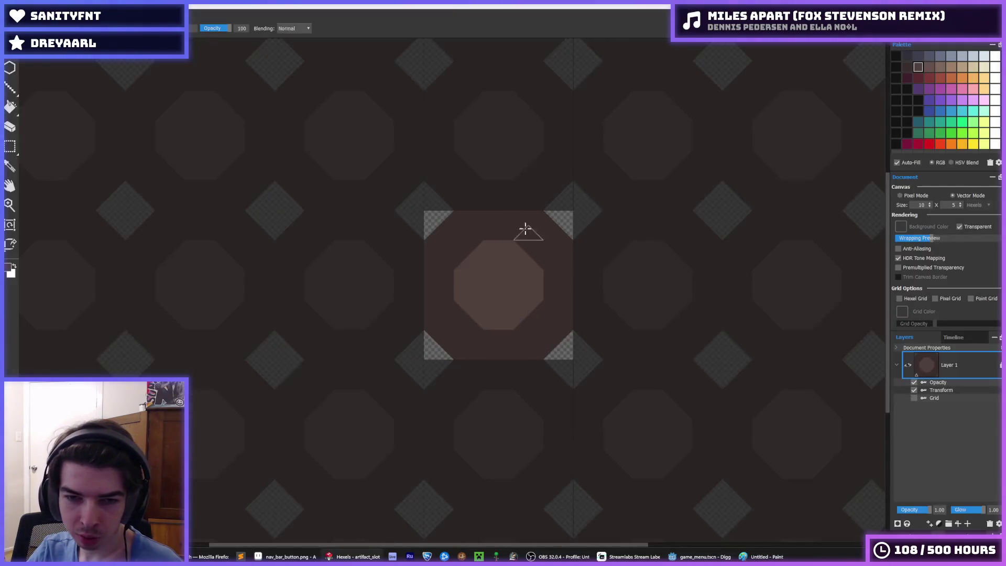
Erase larger top-left, bottom-left and bottom-right corners from the slot tile
key(e)
drag(426, 251, 460, 213)
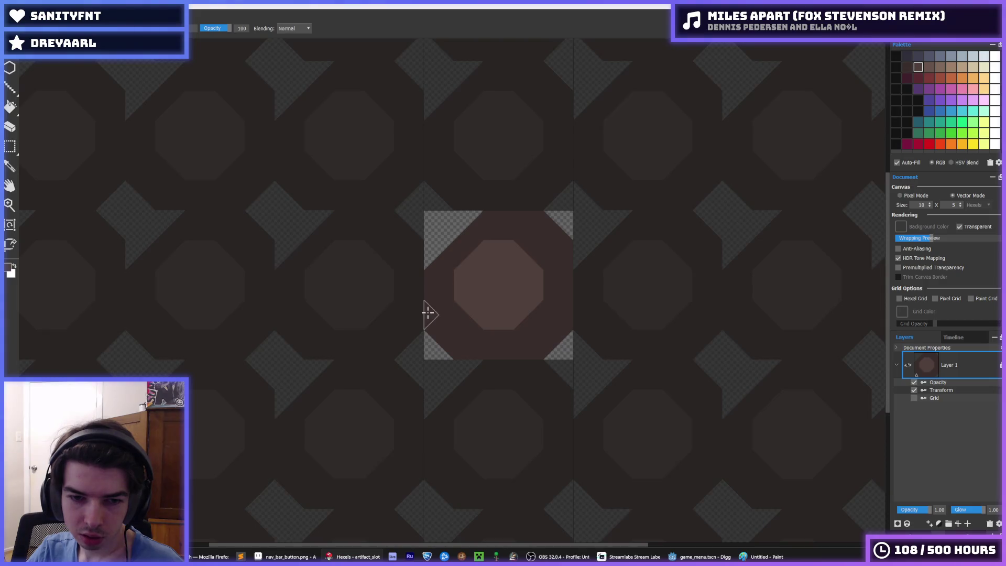
drag(426, 314, 467, 346)
mouse_move(540, 348)
mouse_down()
mouse_move(562, 321)
mouse_move(539, 337)
mouse_up()
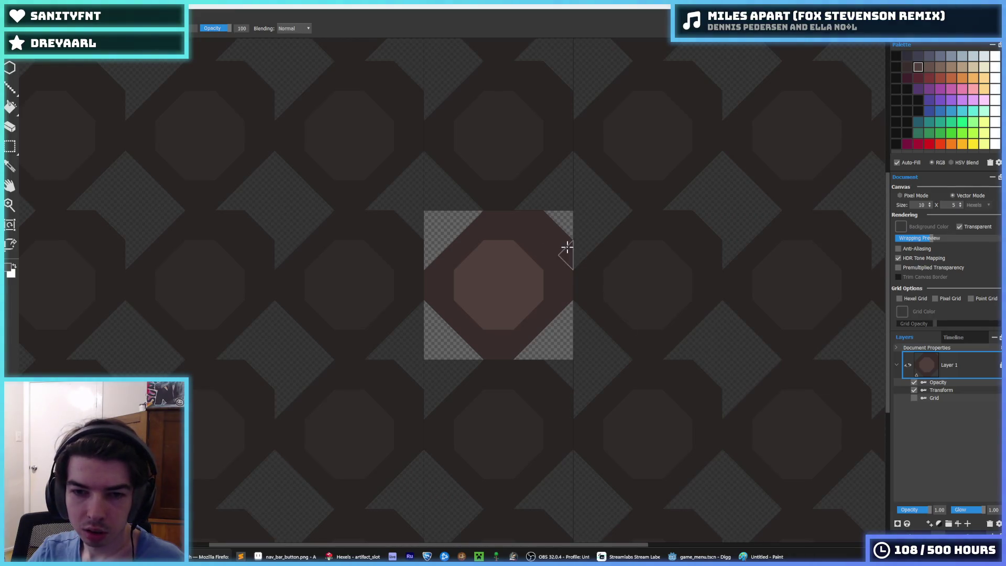
key(e)
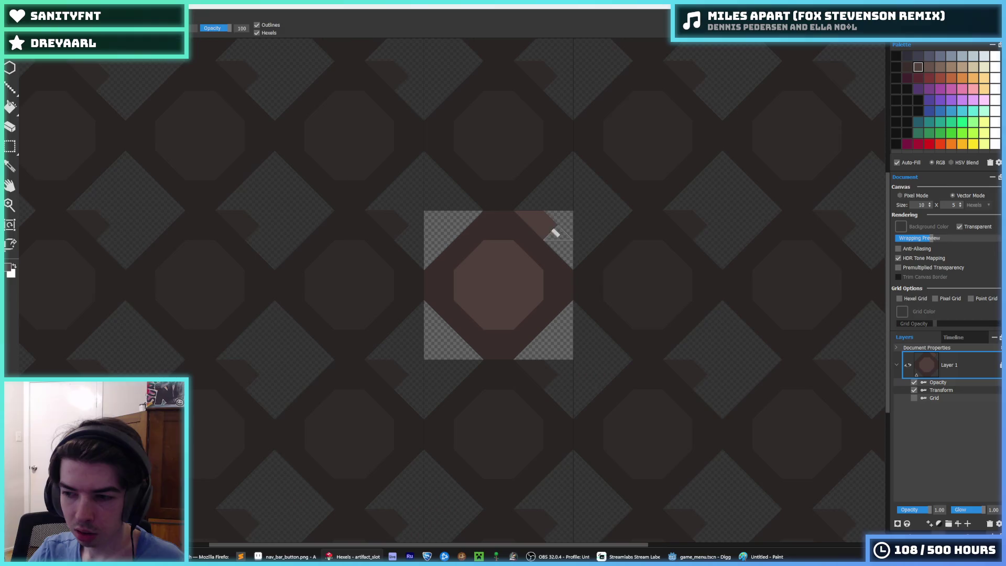
key(i)
key(b)
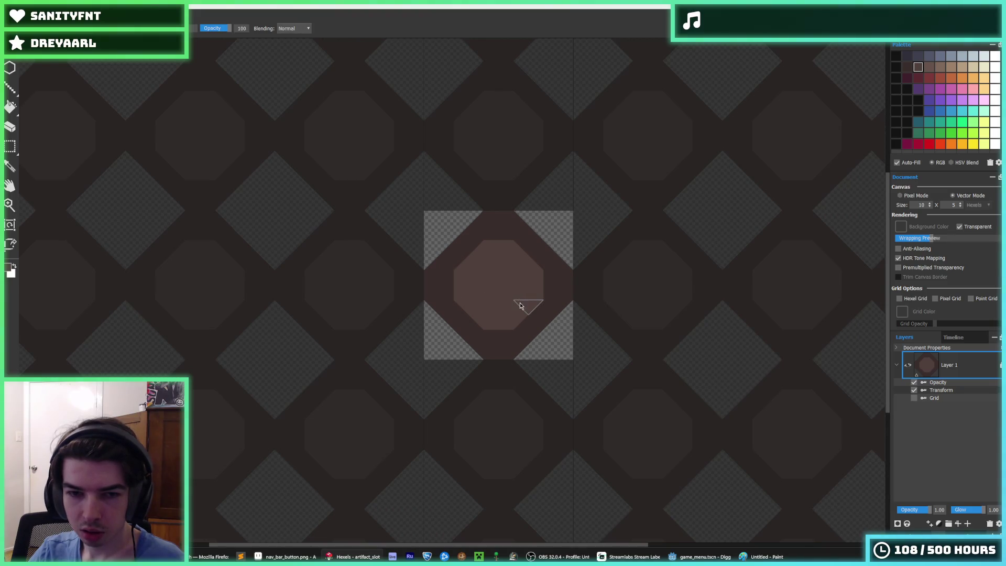
Export the tile over artifact_slot.png, replacing it, and return to Godot
key(ctrl+e)
click(184, 110)
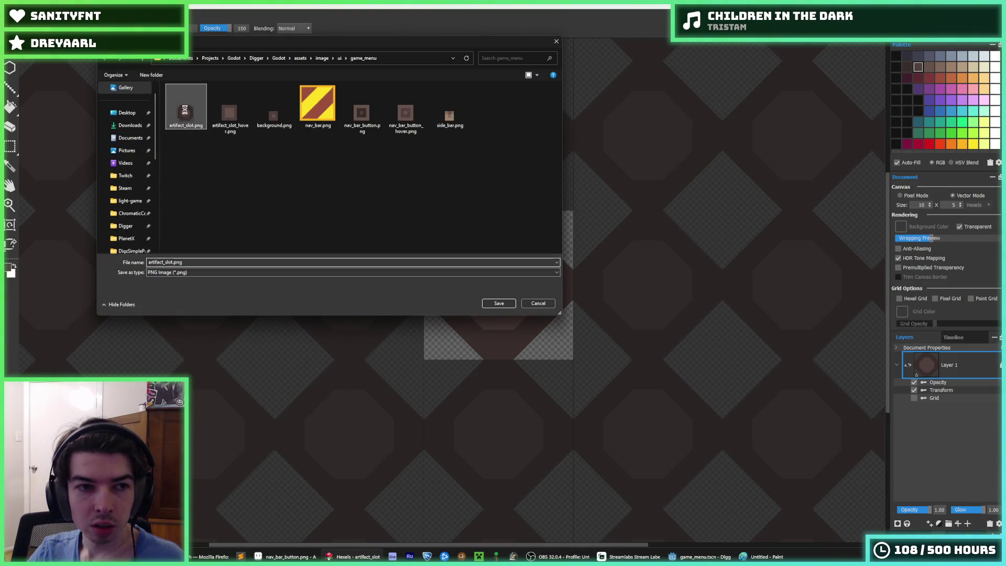
click(528, 292)
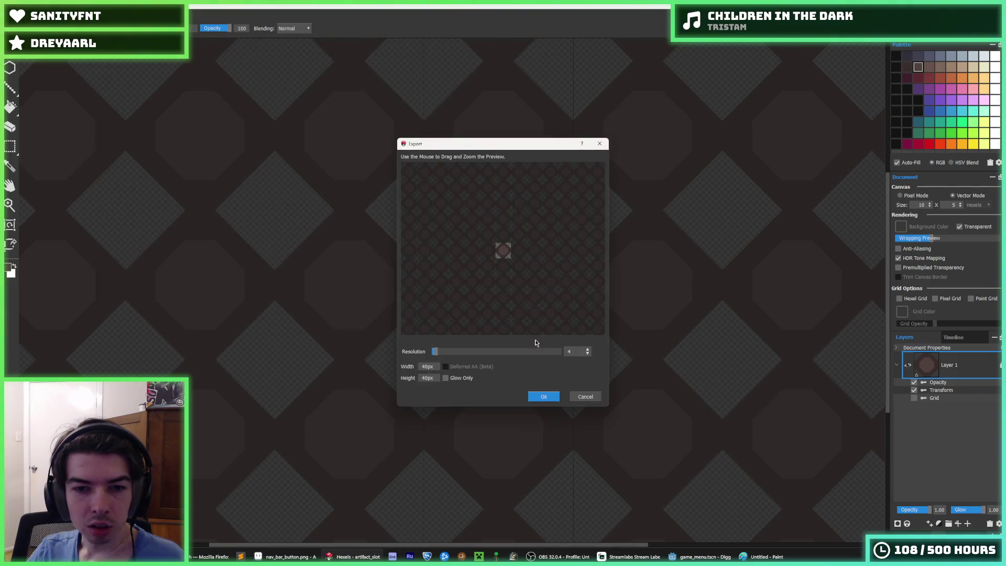
click(544, 397)
click(700, 556)
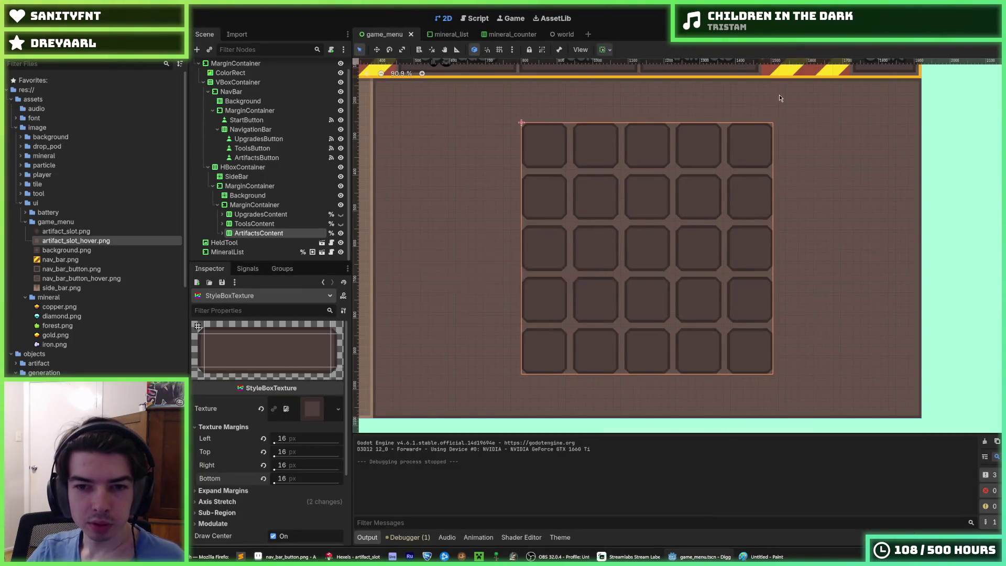
Test-run the slot grid with items, close the game, and pick the darker ring colour in Hexels
scroll(838, 168, up, 3)
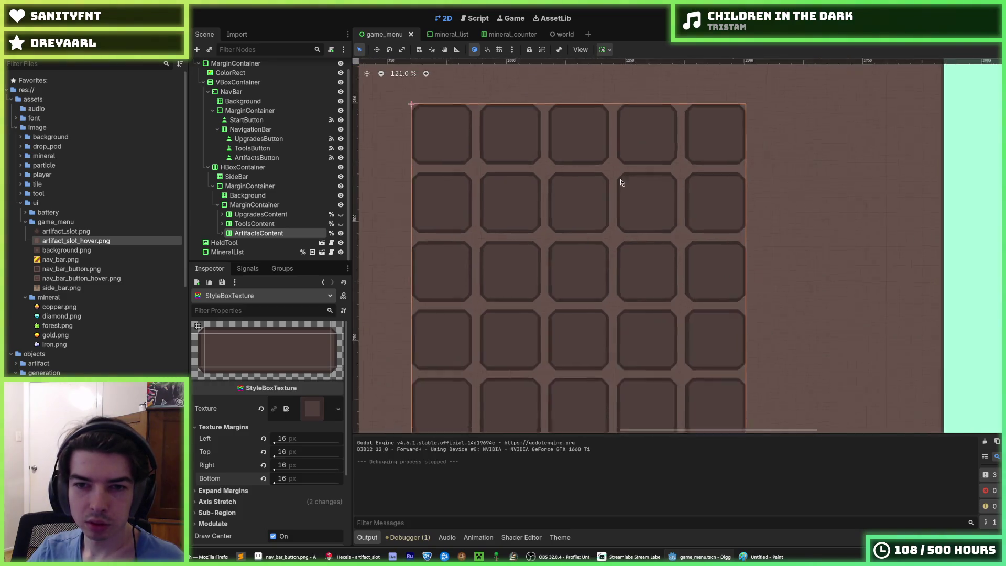
scroll(621, 183, up, 4)
scroll(526, 155, down, 6)
key(F5)
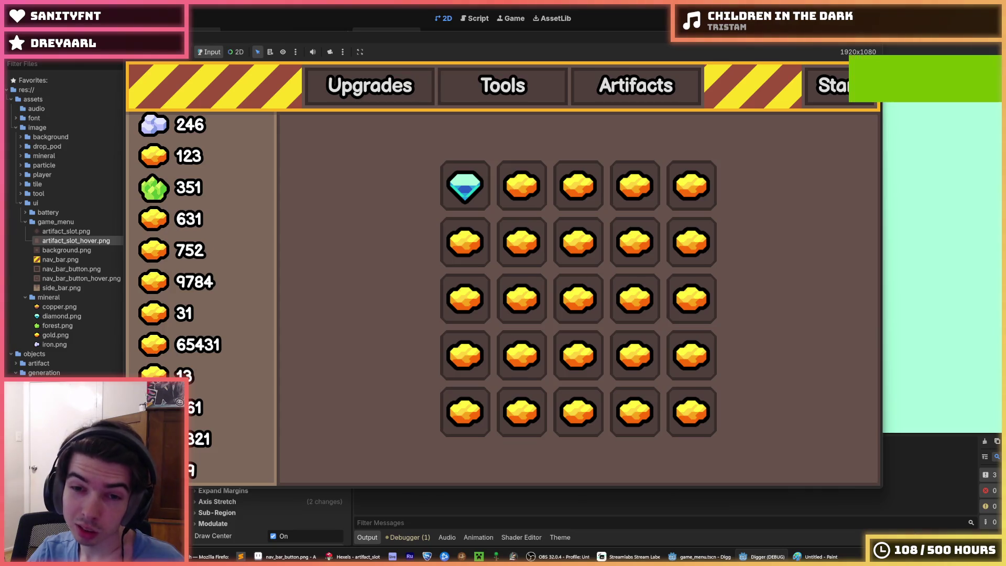
key(alt+F4)
click(352, 557)
alt+click(485, 225)
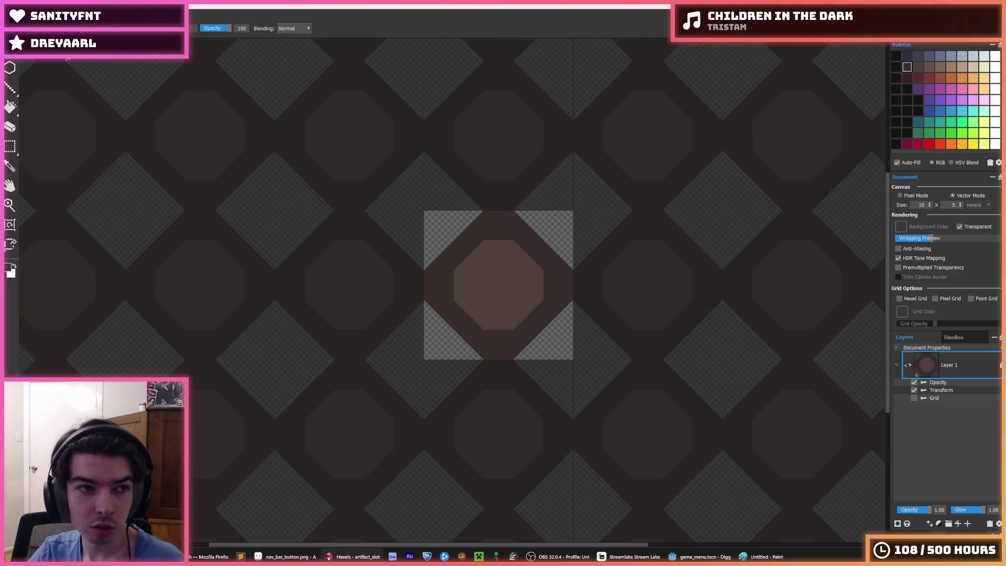
Resize the Hexels slot canvas to 14 × 7
click(931, 207)
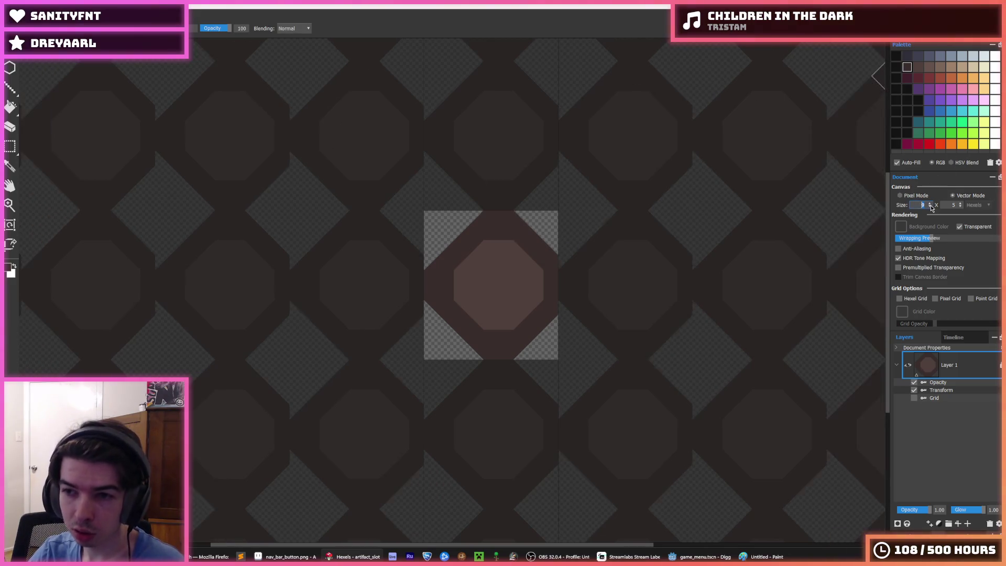
click(932, 206)
click(931, 206)
click(932, 206)
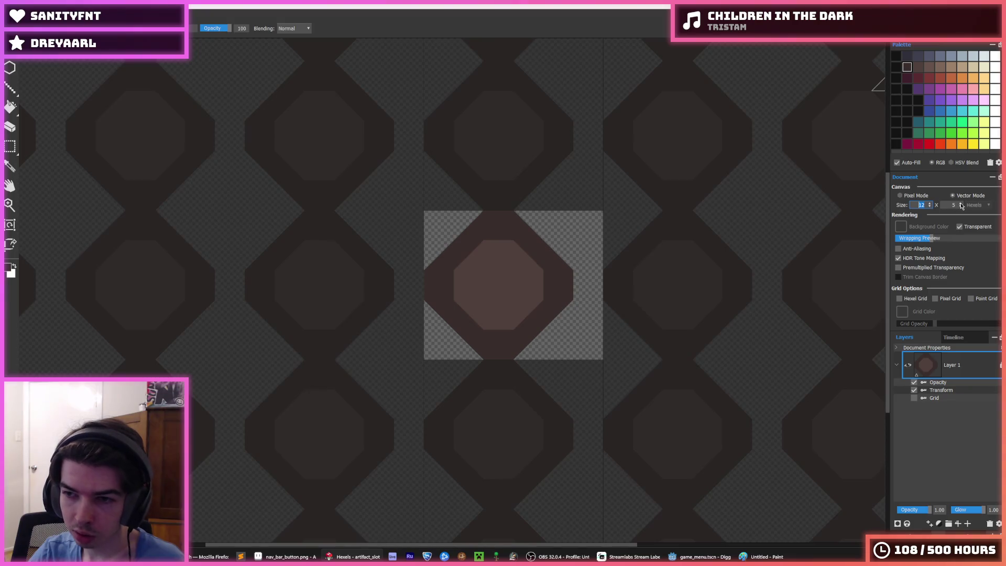
click(961, 204)
click(961, 205)
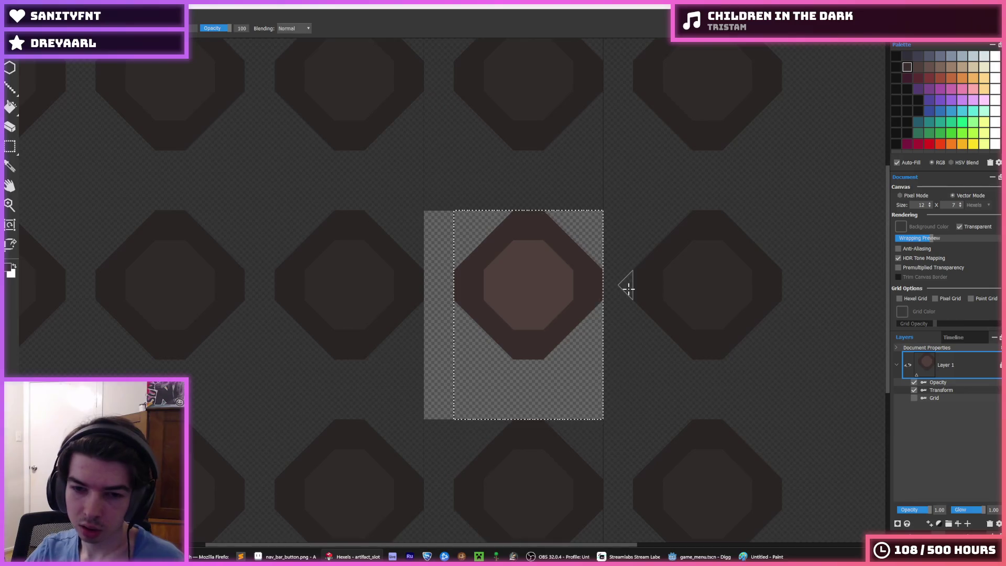
click(931, 205)
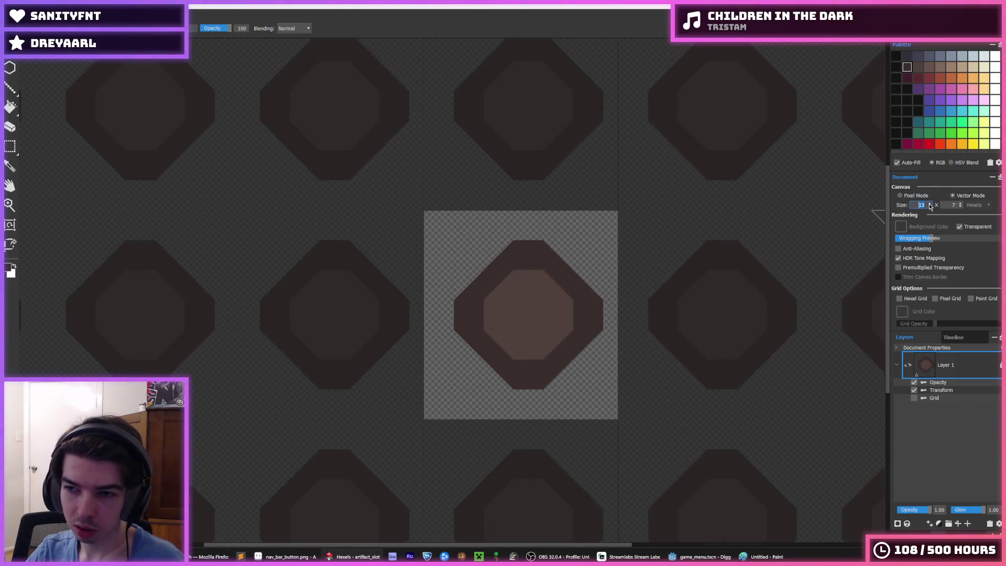
click(931, 204)
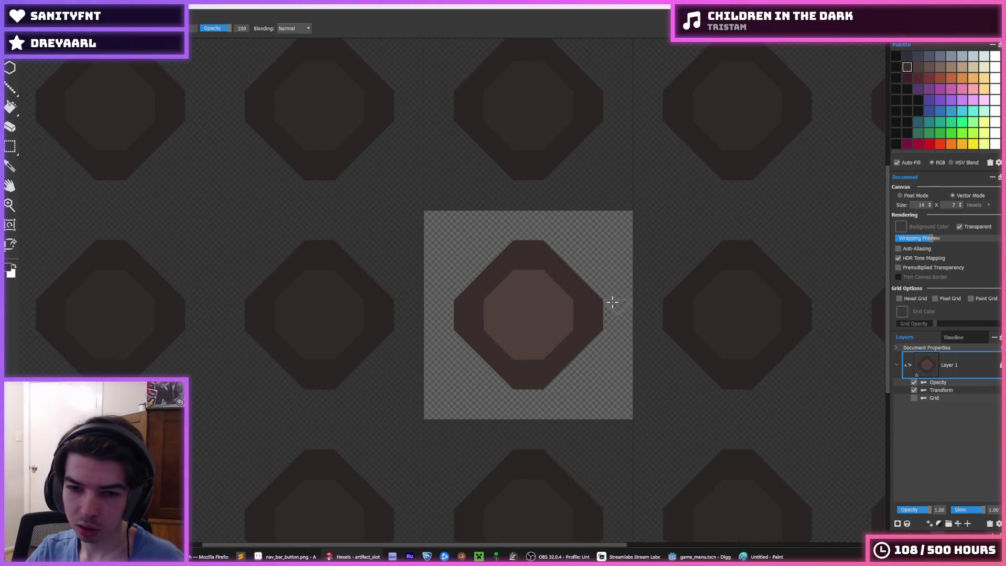
Paint and erase around the octagon to fill the notches along the slot's cut edges
mouse_move(503, 240)
mouse_down()
mouse_move(517, 220)
mouse_move(440, 321)
mouse_move(449, 343)
mouse_move(512, 402)
mouse_move(602, 367)
mouse_move(609, 282)
mouse_move(544, 223)
mouse_move(526, 220)
mouse_move(527, 258)
mouse_move(514, 274)
mouse_move(473, 285)
mouse_up()
alt+click(521, 283)
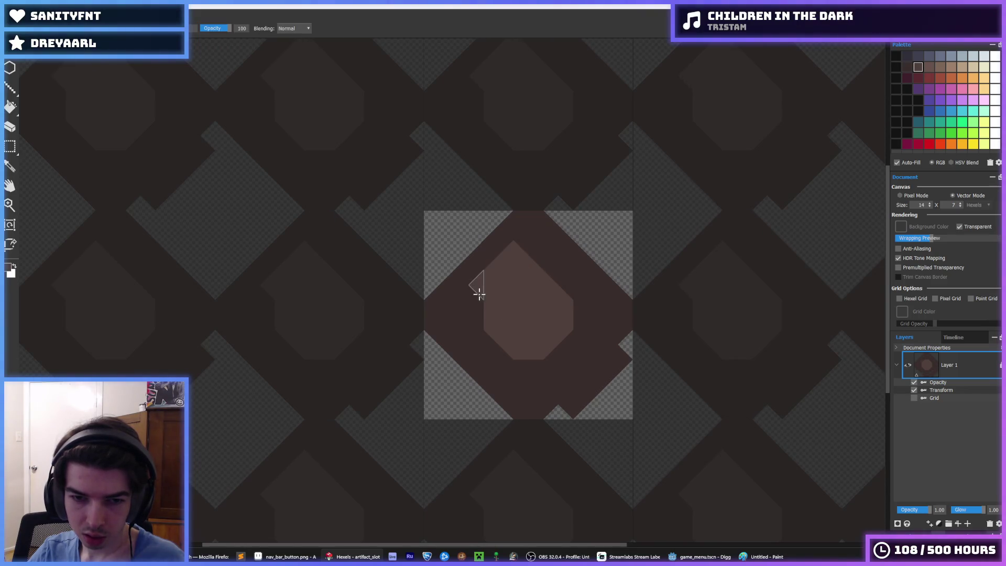
key(ctrl+z)
key(alt)
mouse_move(625, 362)
mouse_down()
mouse_move(612, 359)
mouse_move(570, 406)
mouse_move(556, 387)
mouse_up()
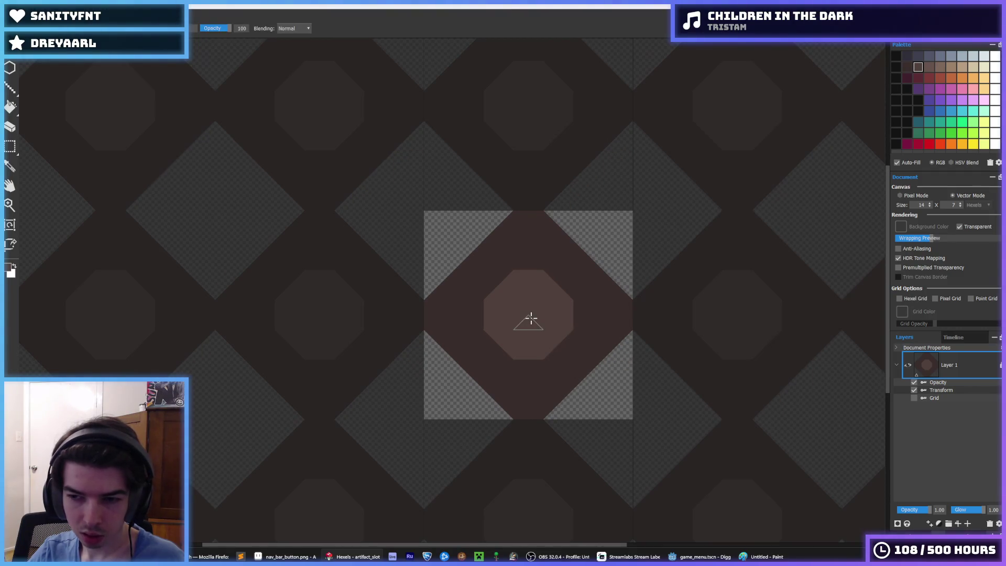
Export the tile over artifact_slot.png, confirming the replacement, and return to Godot
key(ctrl+e)
click(186, 110)
key(Return)
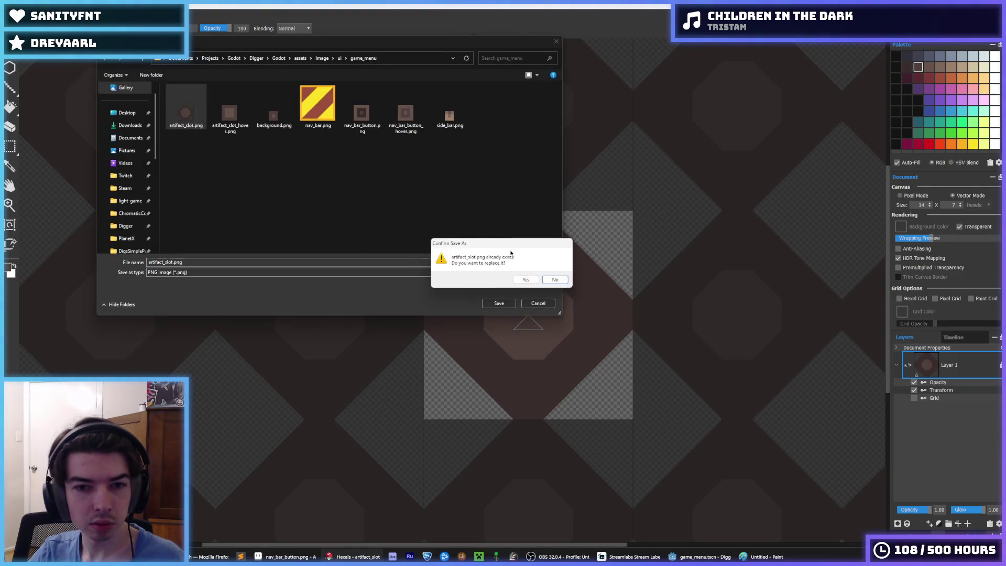
click(525, 280)
click(544, 397)
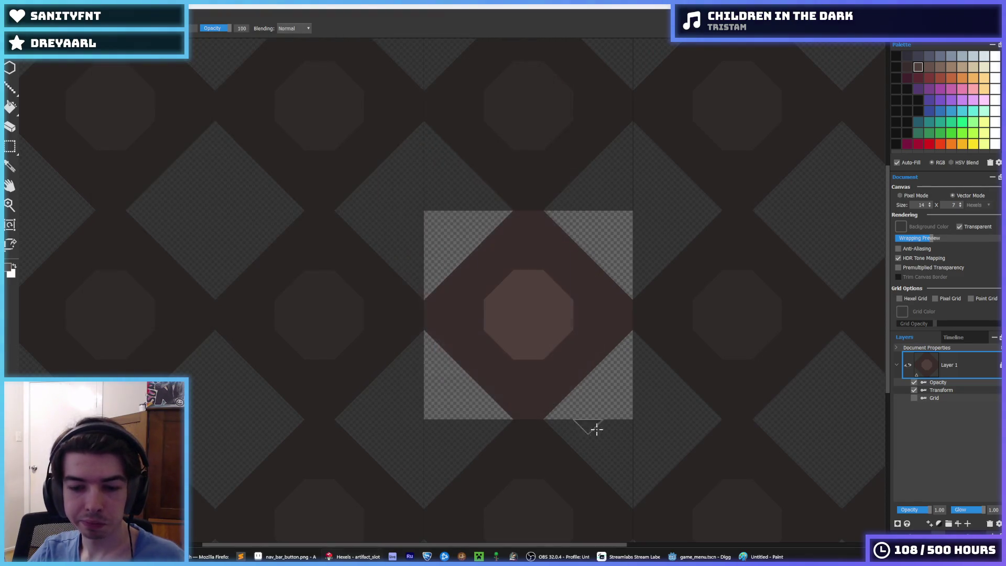
click(702, 557)
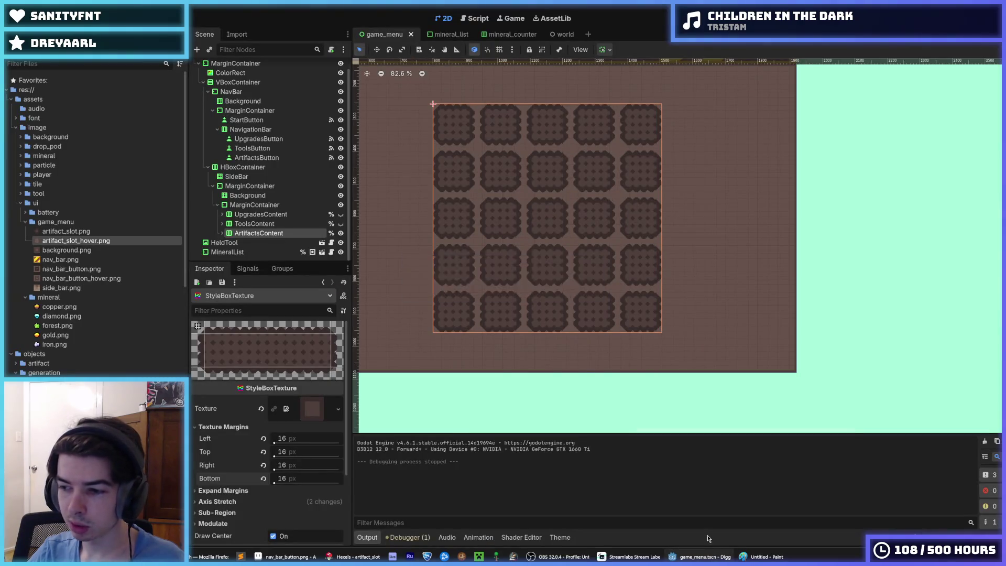
Zoom and pan the 2D viewport to frame the slot grid
scroll(598, 322, down, 2)
scroll(700, 357, up, 3)
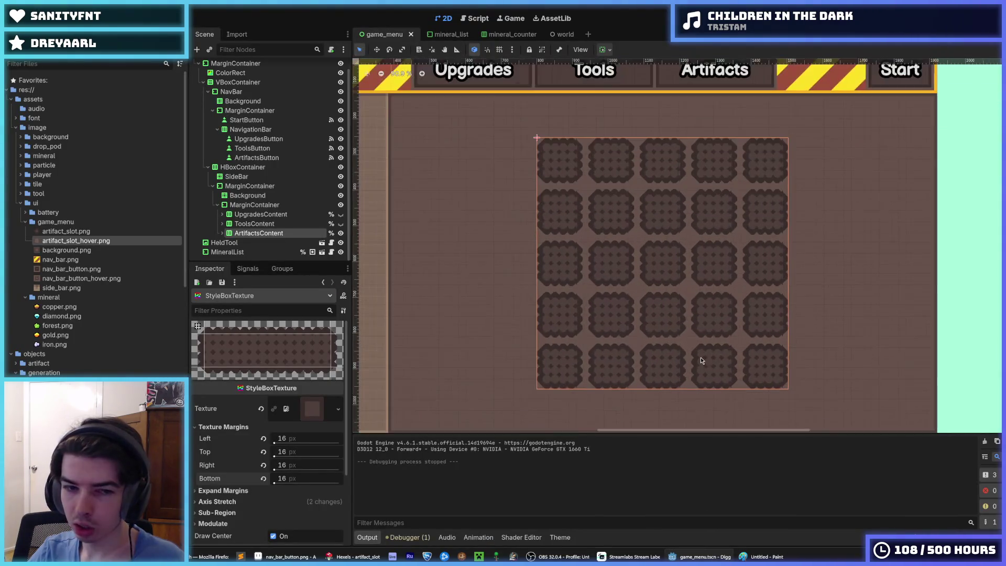
scroll(459, 342, down, 5)
scroll(541, 301, up, 7)
scroll(614, 284, up, 5)
scroll(619, 285, down, 9)
scroll(580, 288, up, 2)
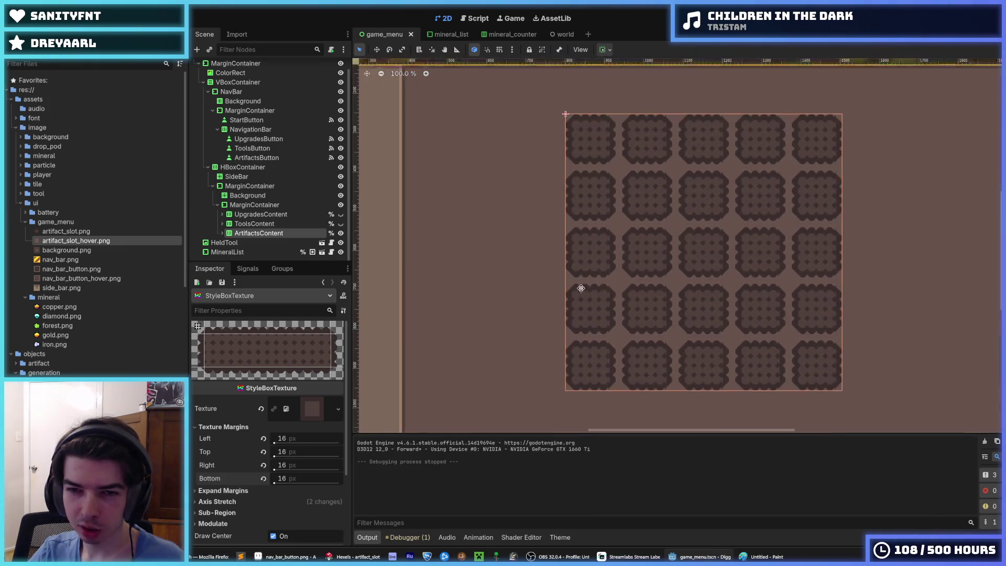
scroll(571, 291, down, 2)
scroll(555, 296, up, 2)
scroll(546, 299, down, 1)
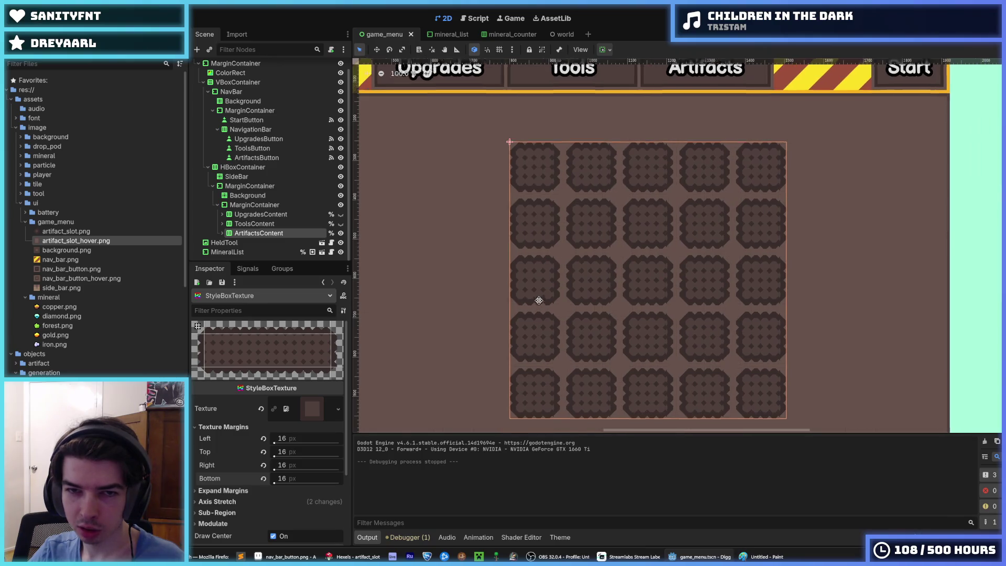
drag(539, 301, 537, 285)
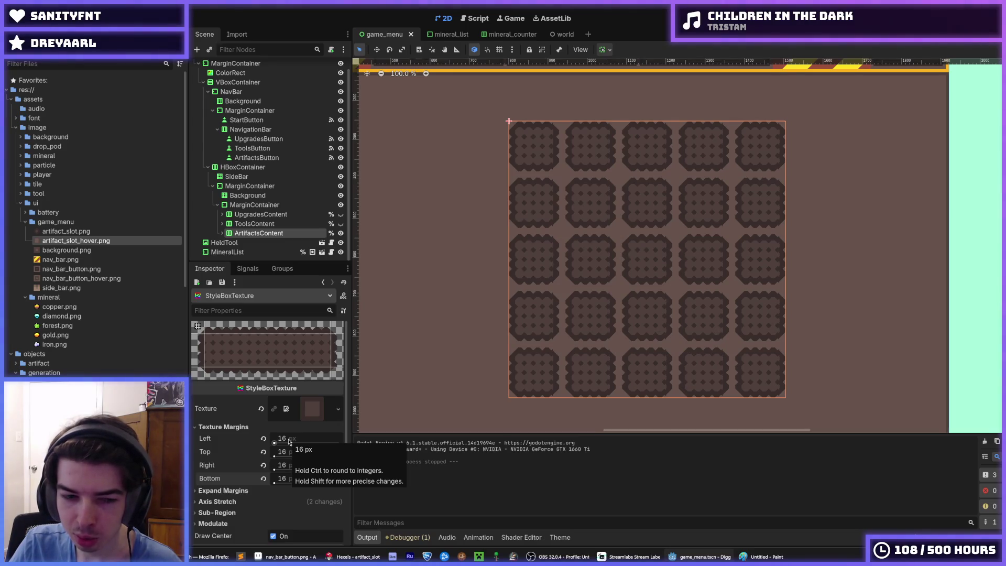
Set the slot style's Left, Top, Right and Bottom texture margins to 24
click(288, 438)
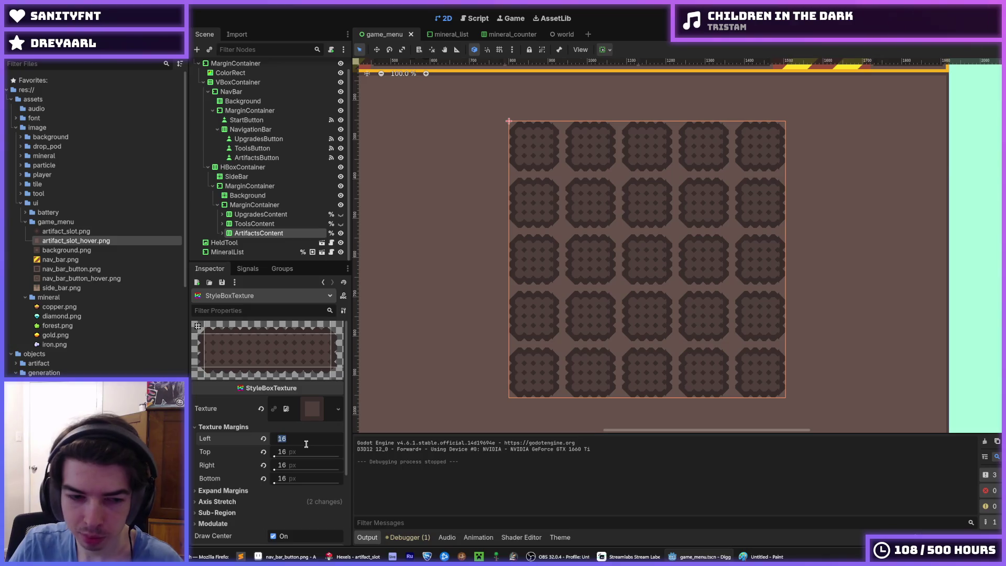
key(Tab)
text(24)
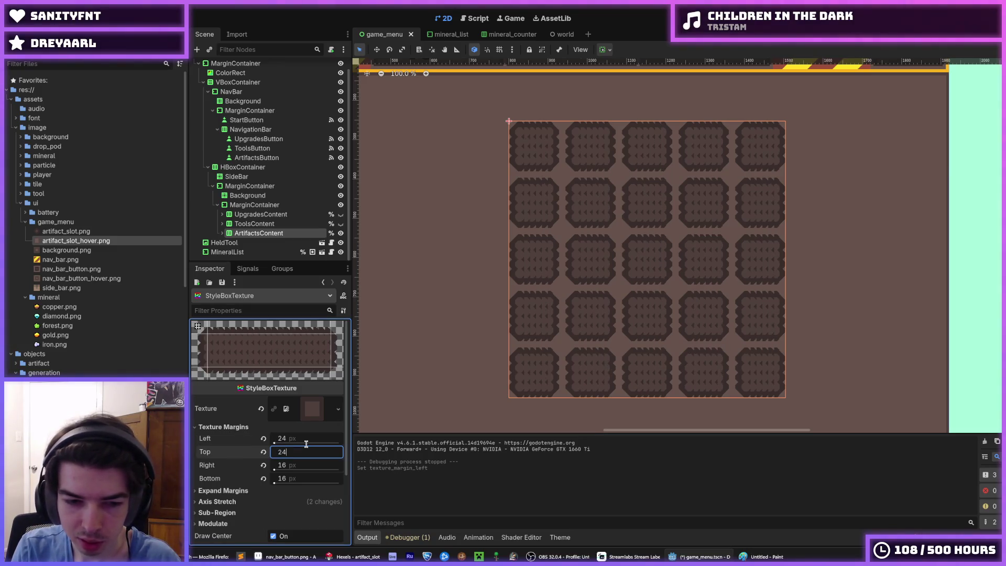
key(Tab)
text(24)
key(Tab)
text(24)
key(Return)
Test-run the game with F5 to check the slots, then stop it
key(F5)
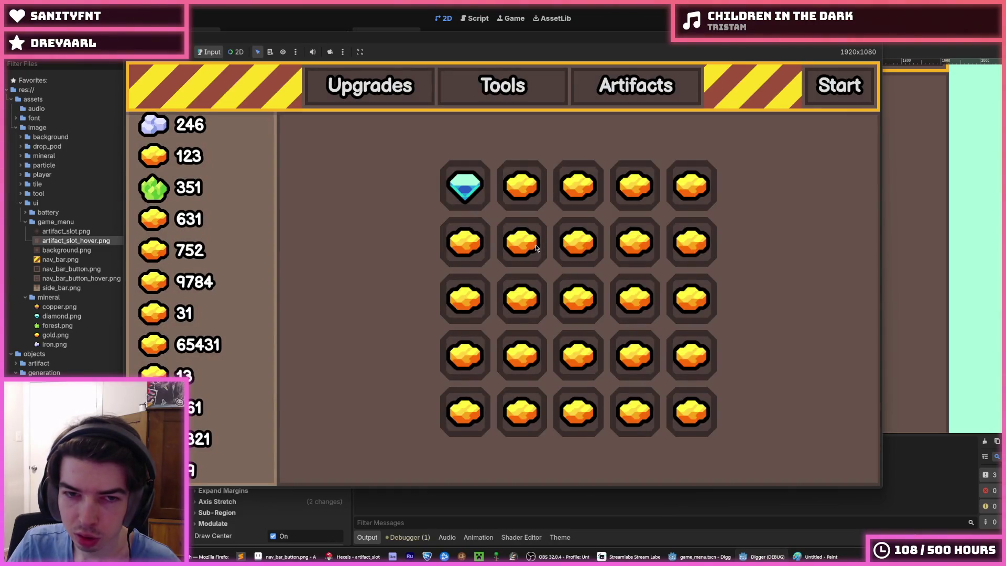
key(F8)
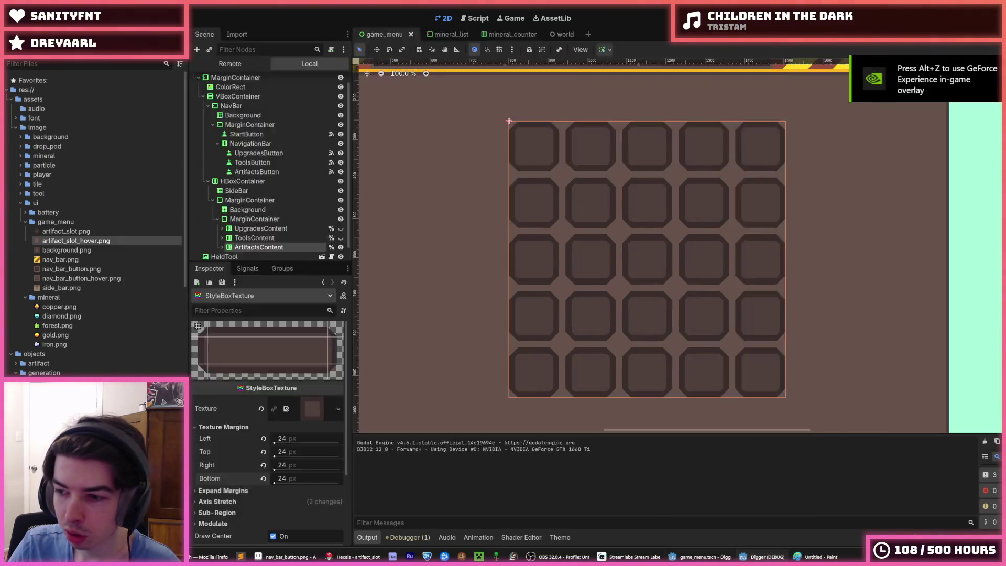
click(348, 558)
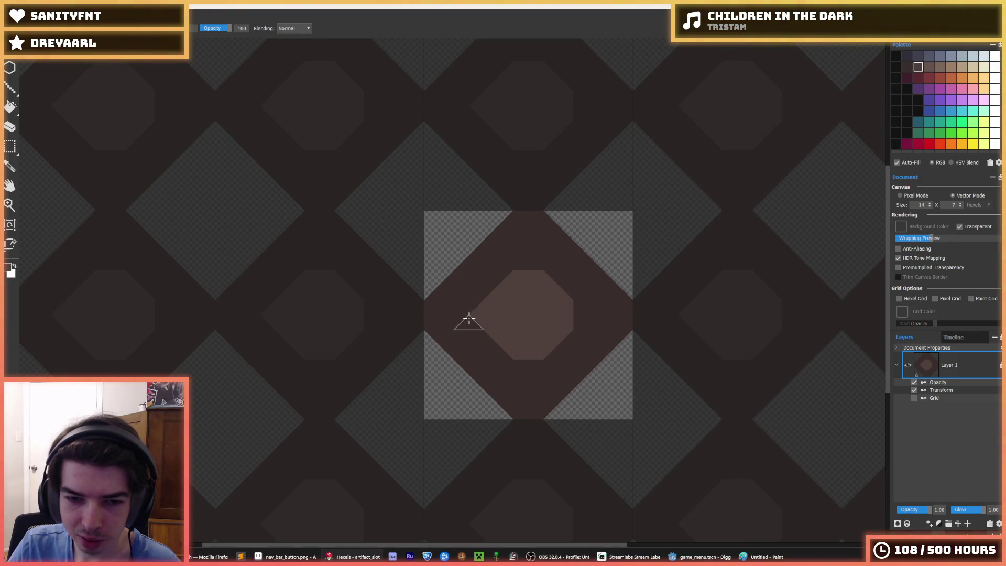
Paint the tile's transparent corners dark brown and enlarge the lighter inner octagon
alt+click(431, 293)
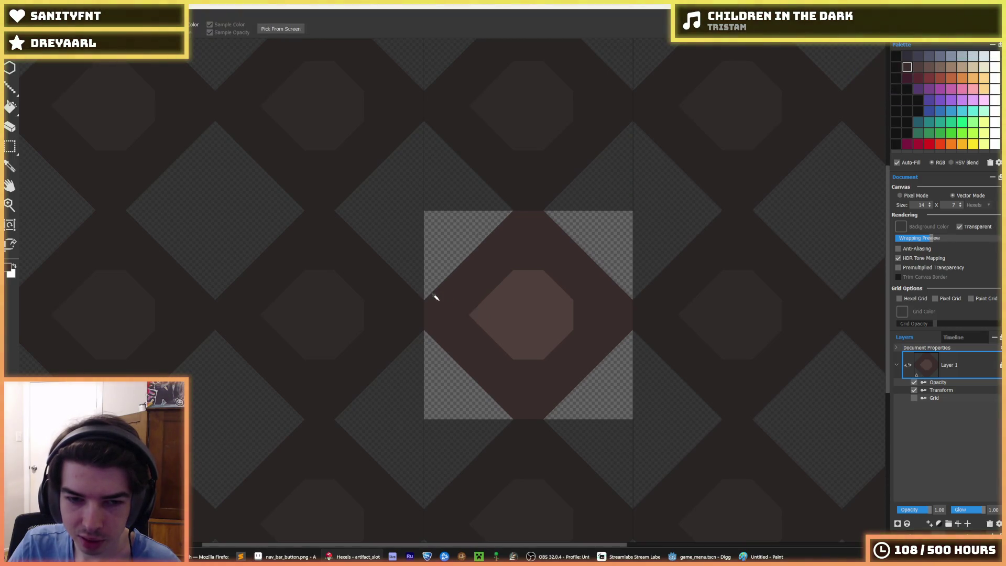
drag(429, 281, 487, 229)
mouse_move(478, 284)
mouse_down()
mouse_move(436, 351)
mouse_move(499, 411)
mouse_move(568, 400)
mouse_move(616, 353)
mouse_move(624, 285)
mouse_move(561, 218)
mouse_move(548, 223)
mouse_up()
alt+click(535, 287)
mouse_move(524, 260)
mouse_down()
mouse_move(476, 286)
mouse_move(477, 344)
mouse_move(535, 372)
mouse_move(582, 341)
mouse_move(587, 310)
mouse_move(595, 312)
mouse_move(524, 241)
mouse_up()
alt+click(611, 315)
mouse_move(611, 315)
mouse_down()
mouse_move(561, 393)
mouse_move(595, 344)
mouse_up()
Export the tile over artifact_slot.png and return to Godot
key(ctrl+e)
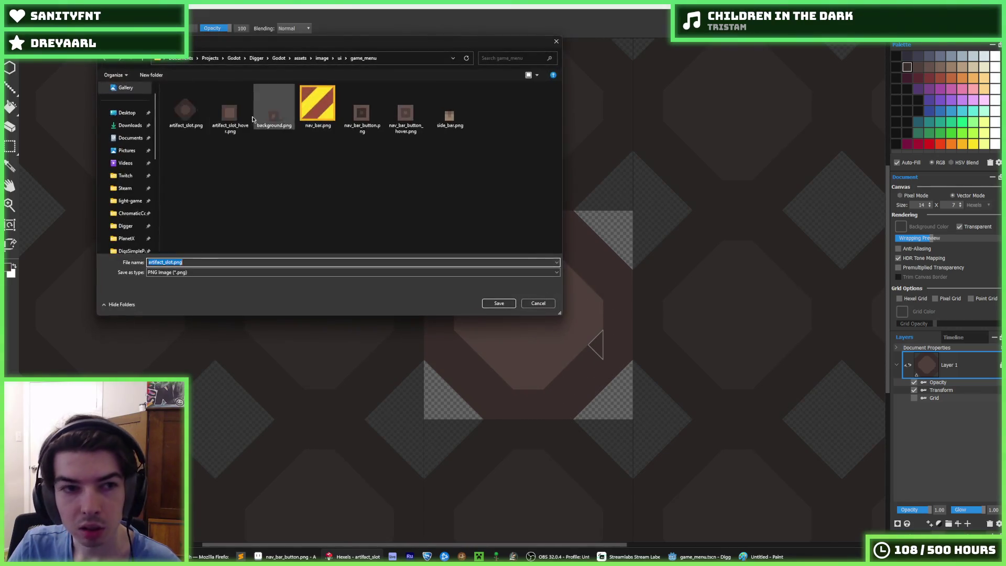
double_click(188, 110)
click(523, 286)
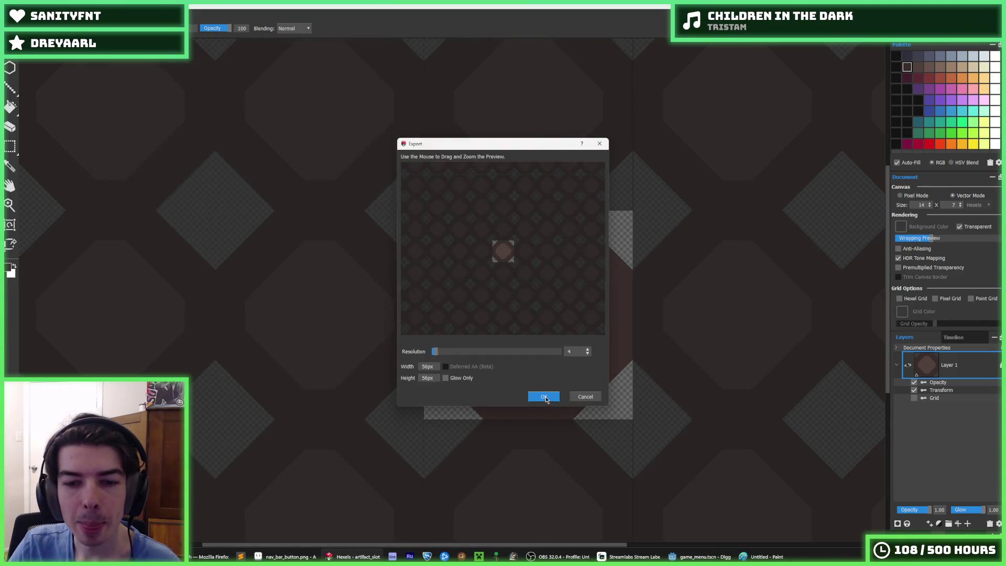
key(Return)
click(702, 557)
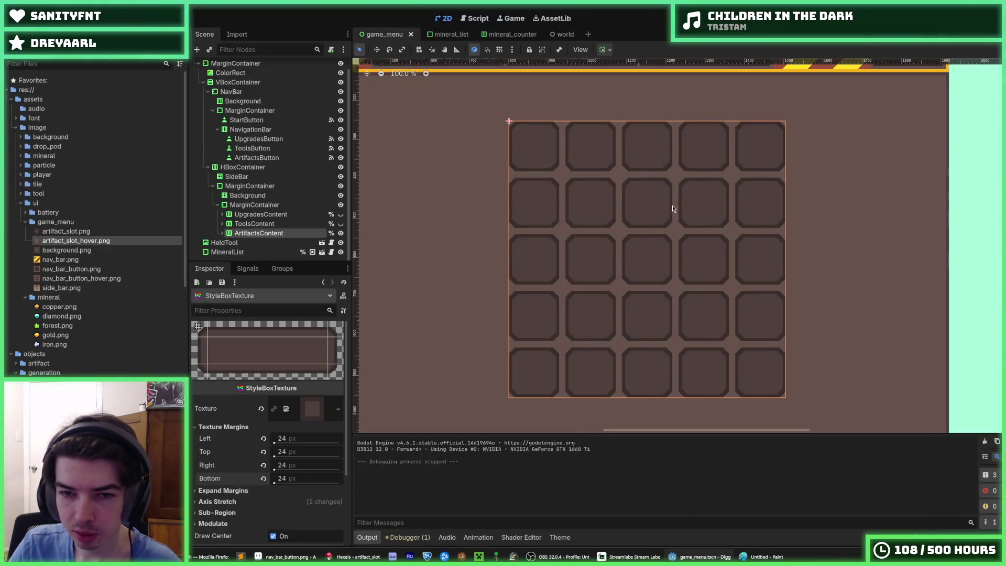
Deselect ArtifactsContent and zoom and pan in to inspect the enlarged-octagon slot grid
scroll(577, 265, up, 6)
scroll(612, 247, down, 4)
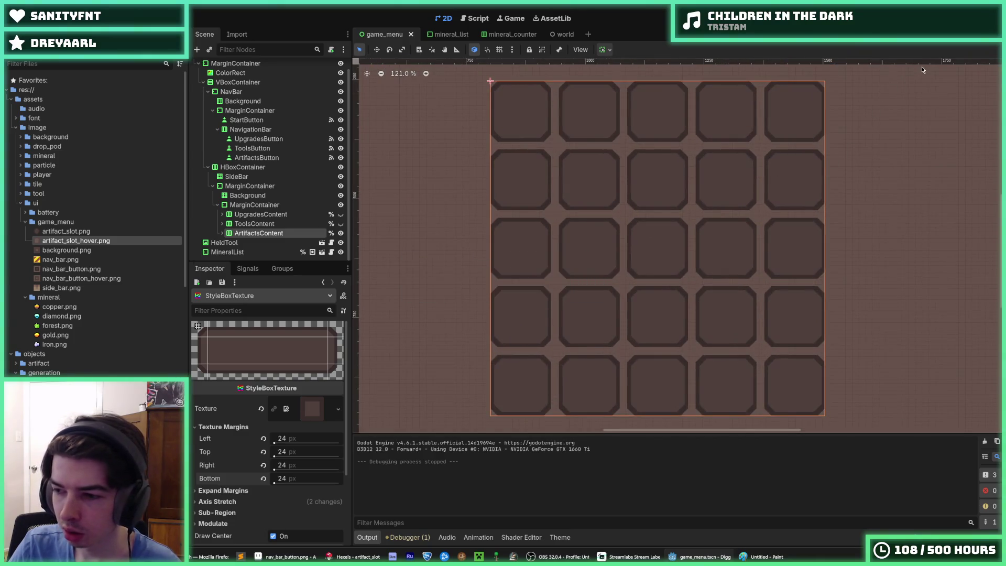
scroll(878, 136, down, 4)
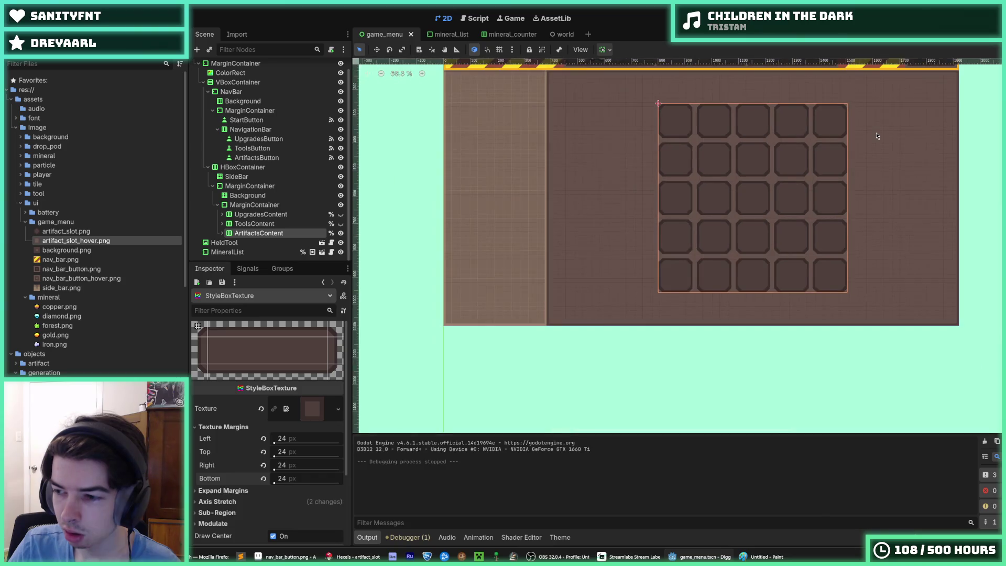
click(832, 375)
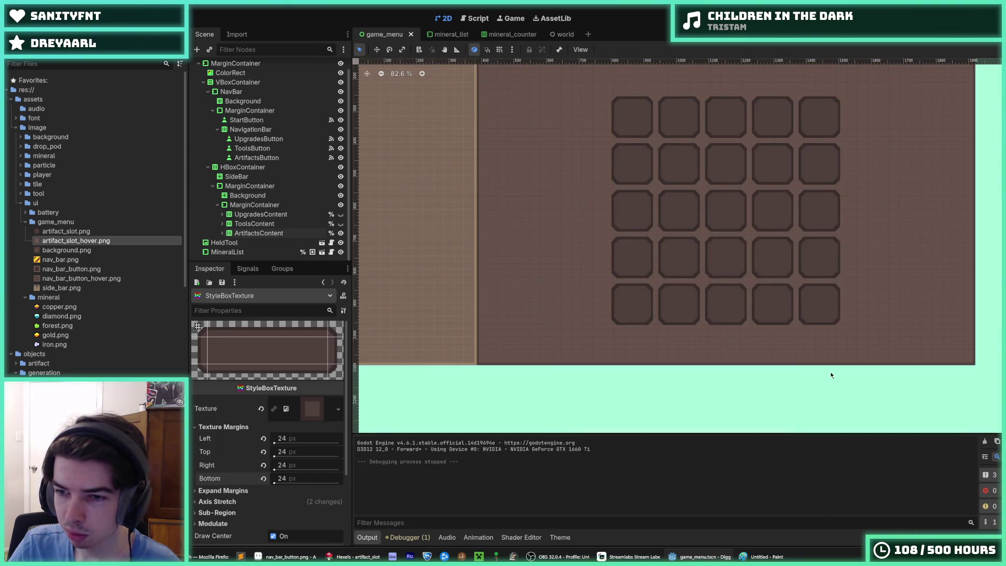
scroll(813, 194, down, 3)
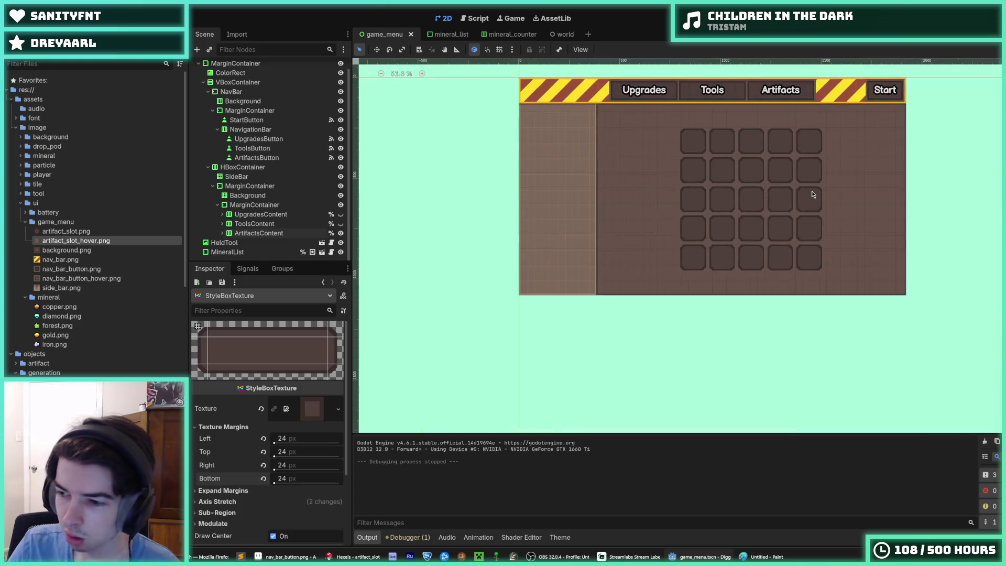
drag(813, 194, 775, 220)
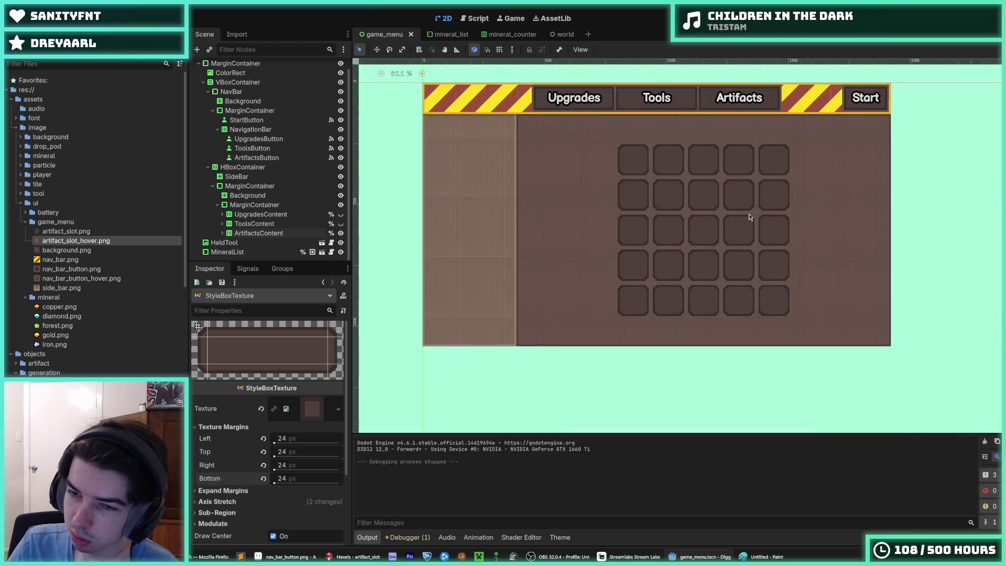
scroll(784, 210, up, 3)
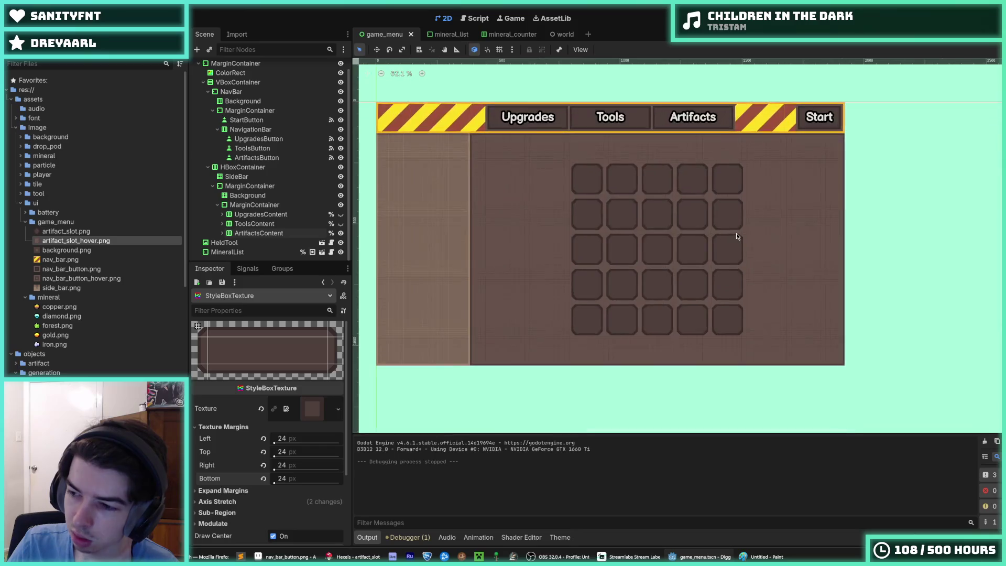
scroll(658, 257, up, 3)
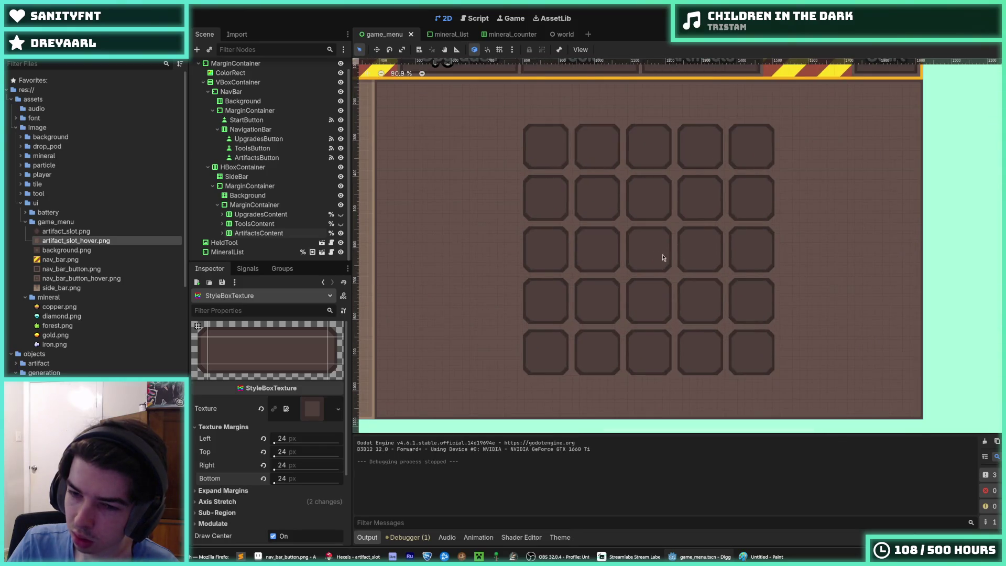
scroll(727, 258, up, 1)
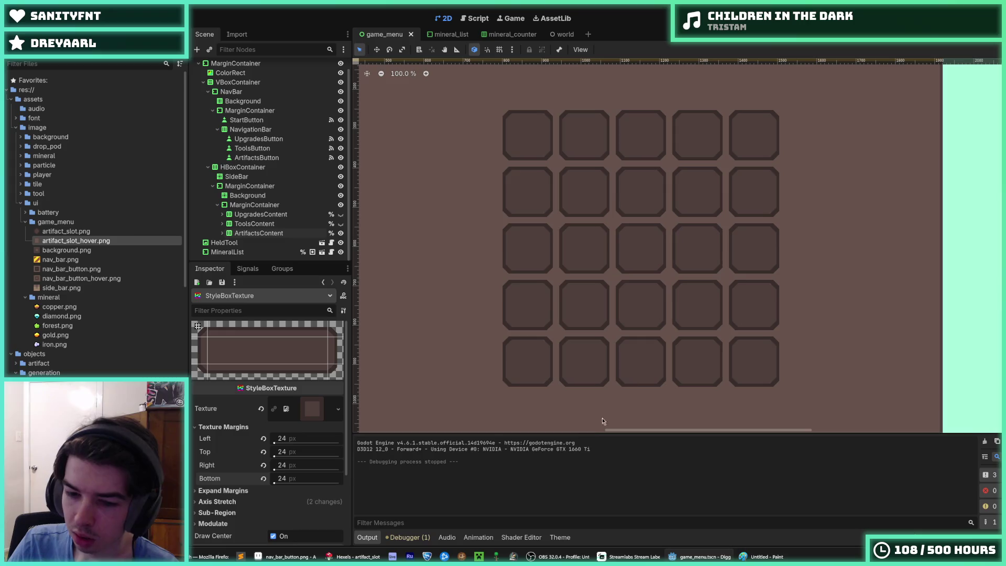
click(367, 557)
scroll(523, 337, down, 3)
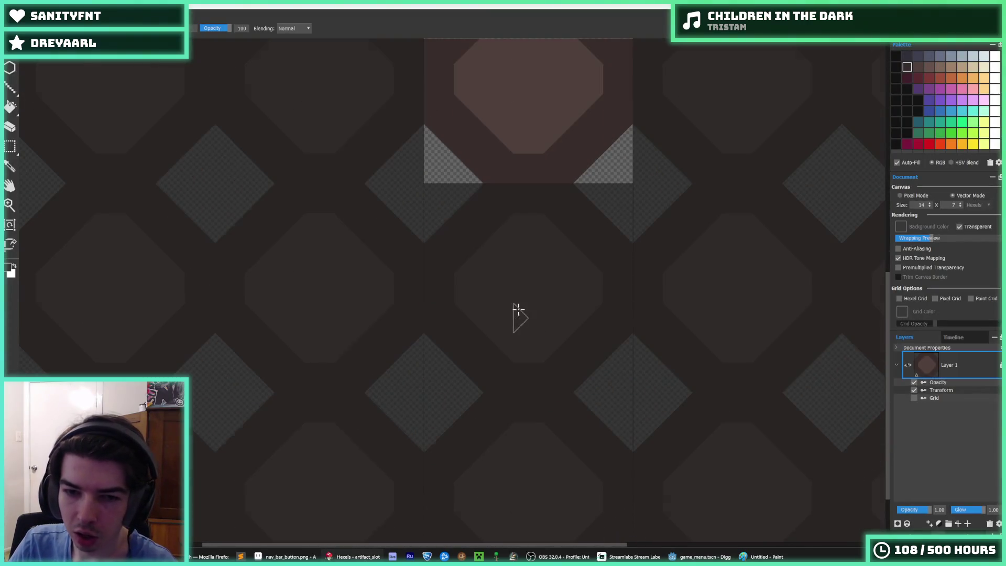
Open and dismiss Layer 1's options without changes, then go back to Godot
scroll(516, 314, up, 3)
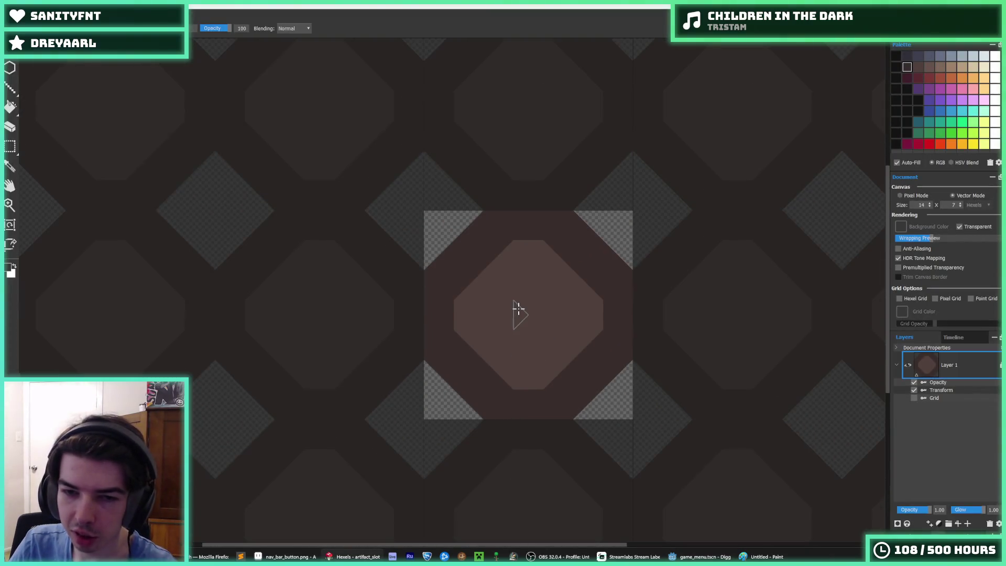
right_click(959, 365)
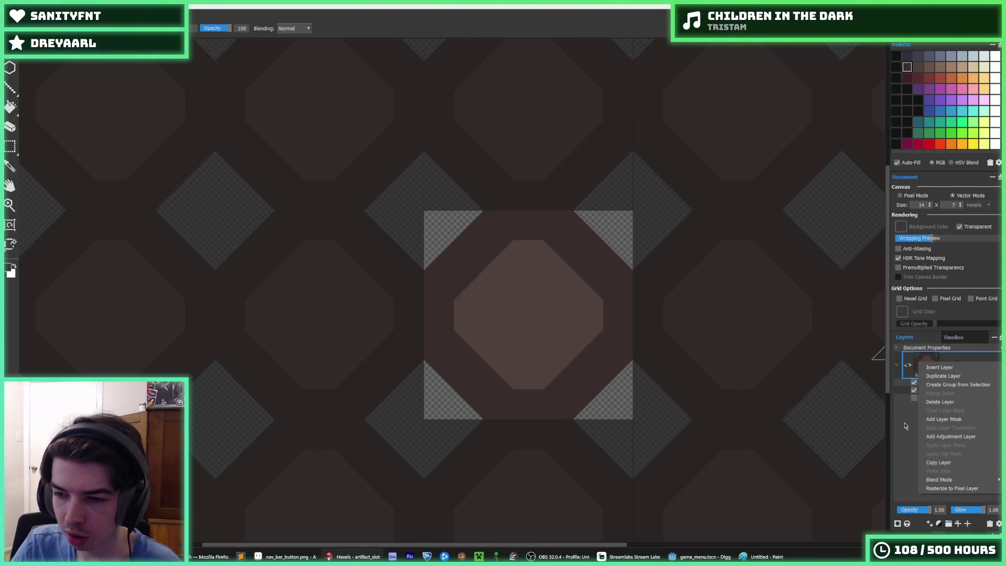
click(914, 438)
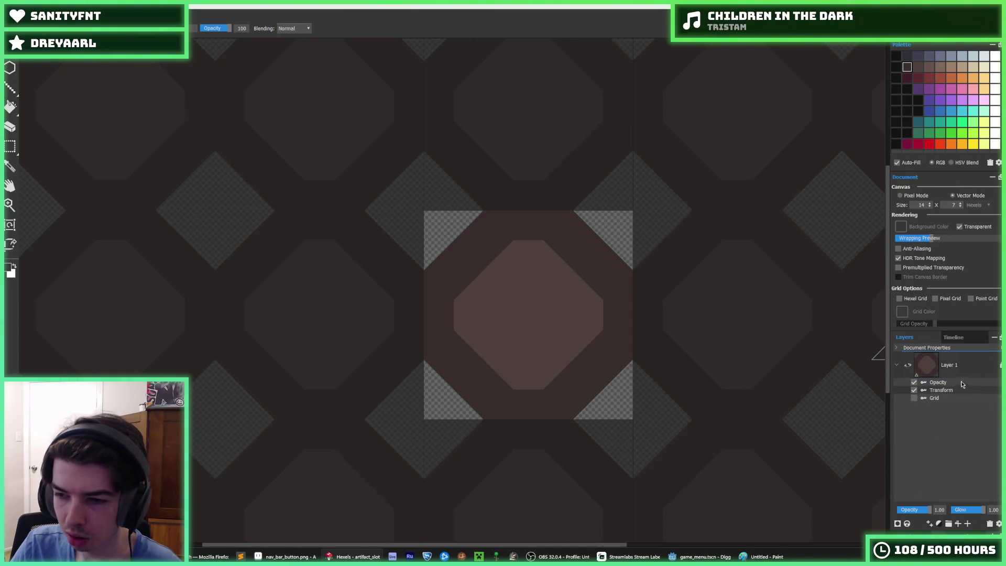
key(alt+Tab)
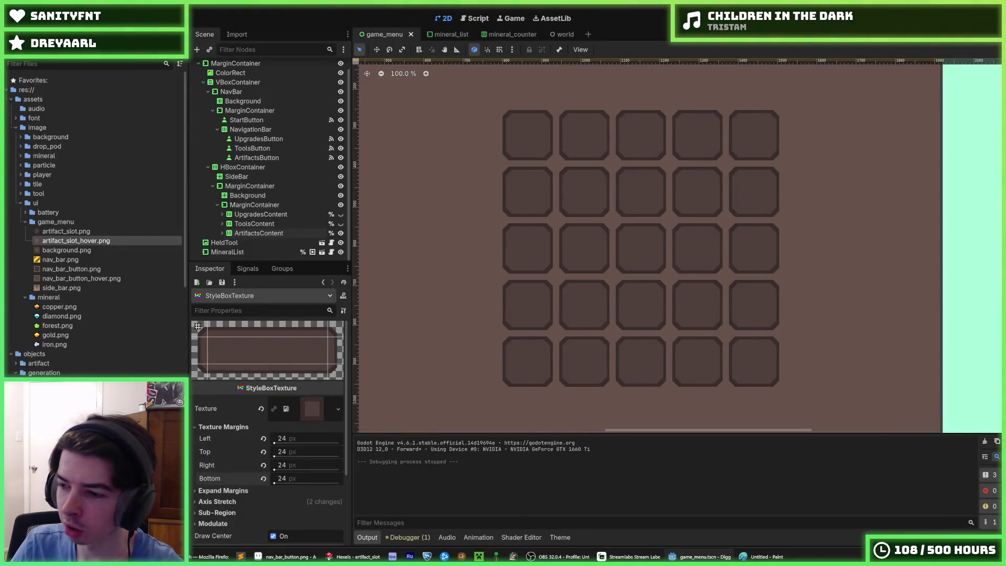
key(F5)
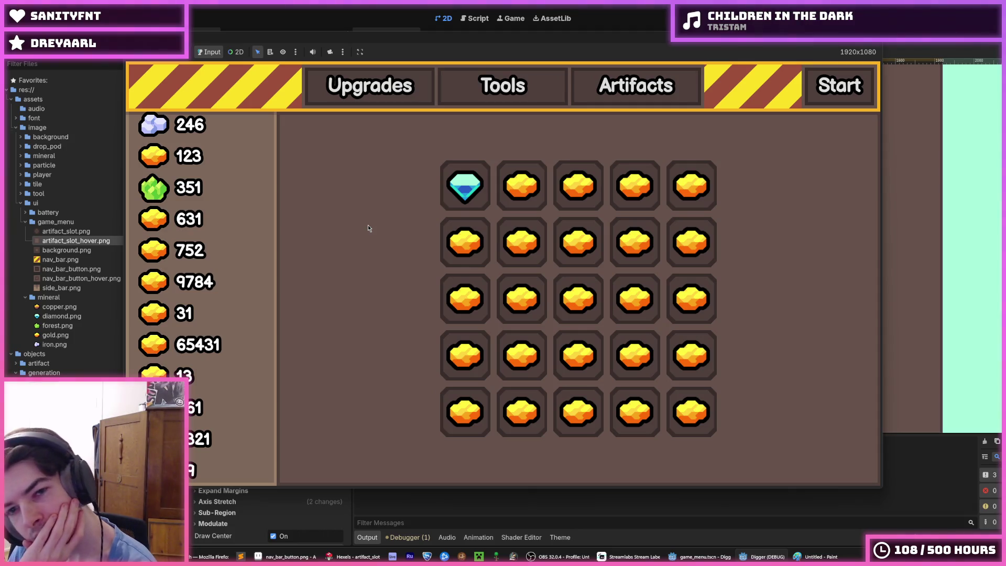
click(878, 49)
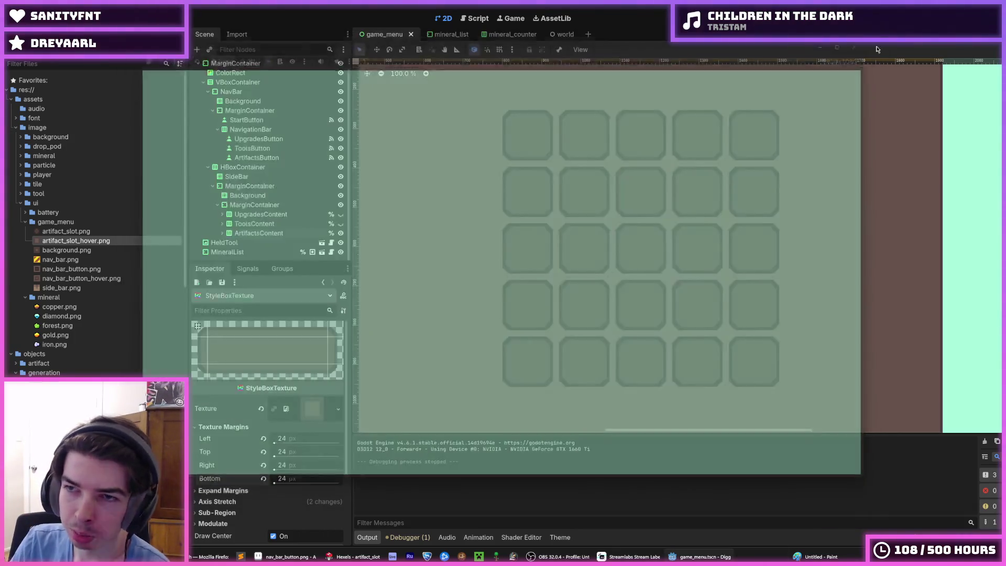
Undo back to a 10 × 5 slot canvas with the transparent corner cutouts restored
click(353, 556)
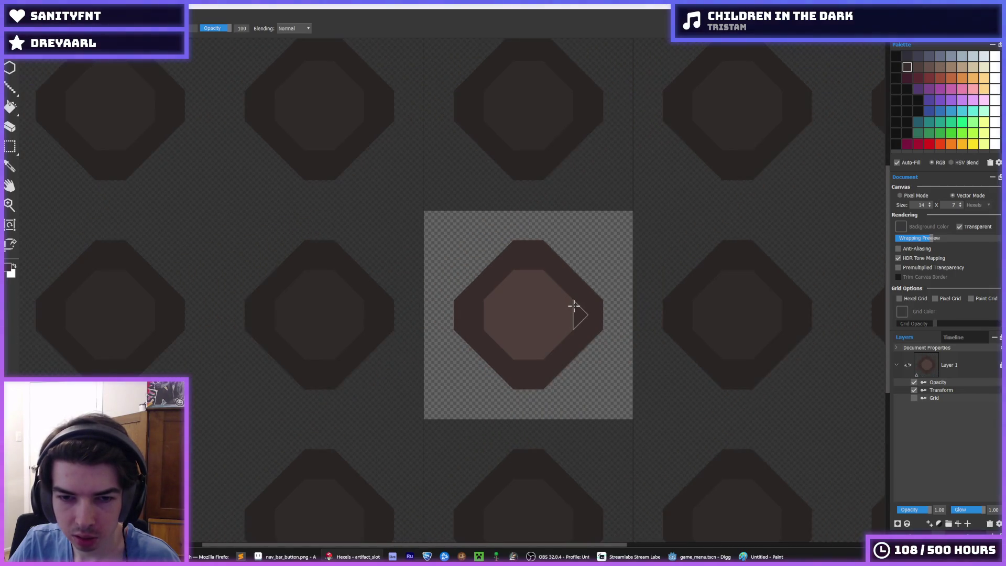
key(ctrl+z)
key(ctrl+z)
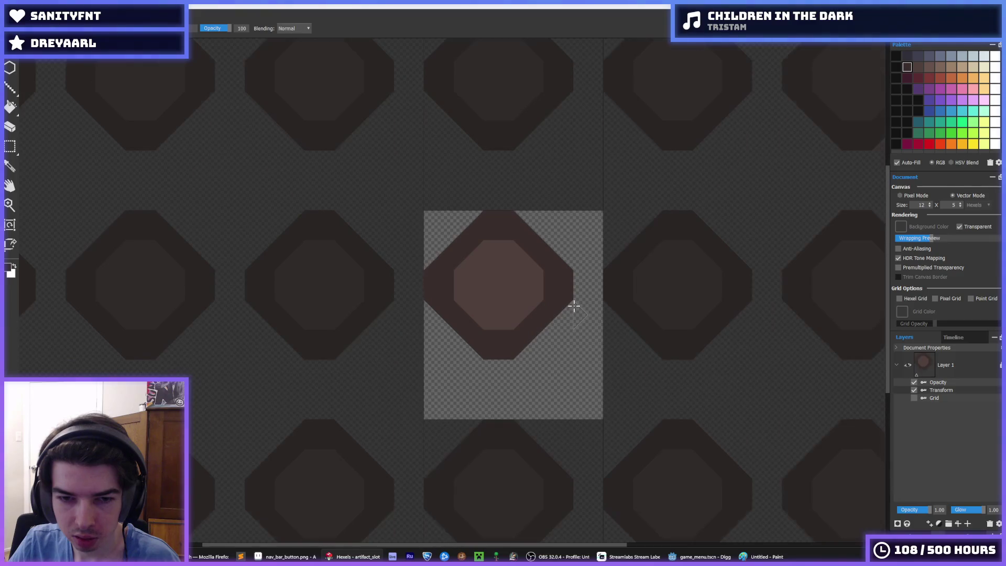
key(ctrl+z)
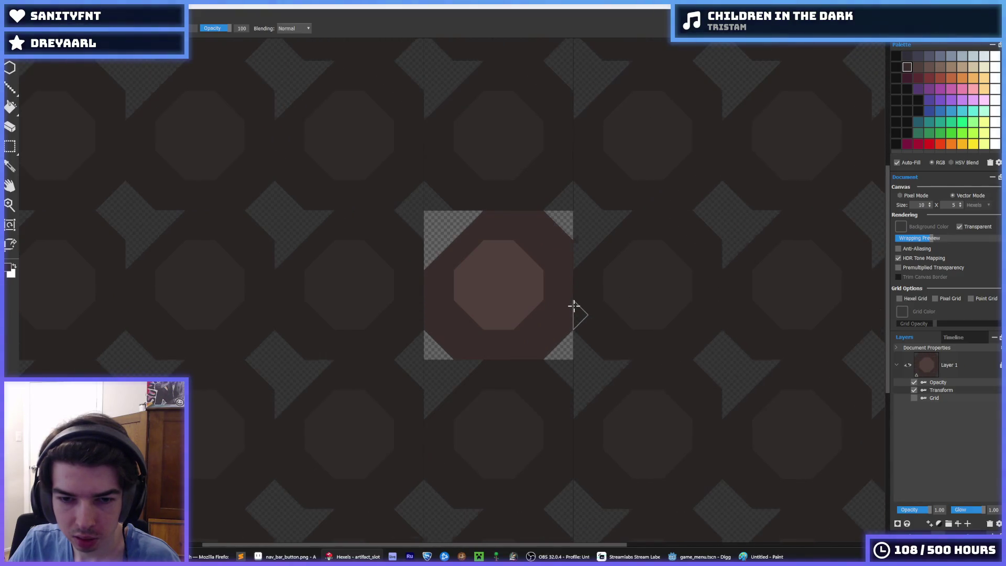
key(ctrl+z)
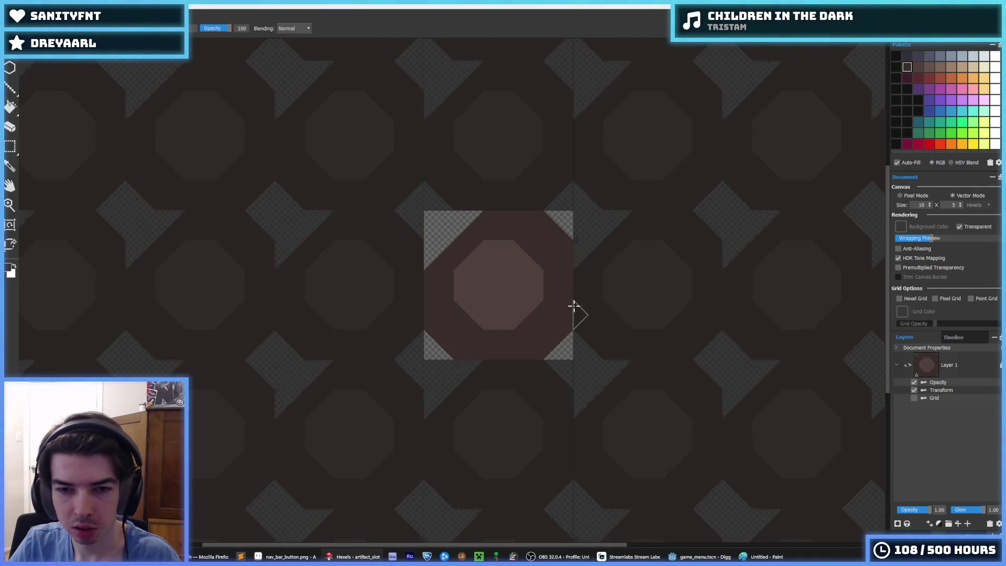
Export the tile as PNG over artifact_slot.png and return to Godot
key(ctrl+shift+s)
click(186, 109)
key(Return)
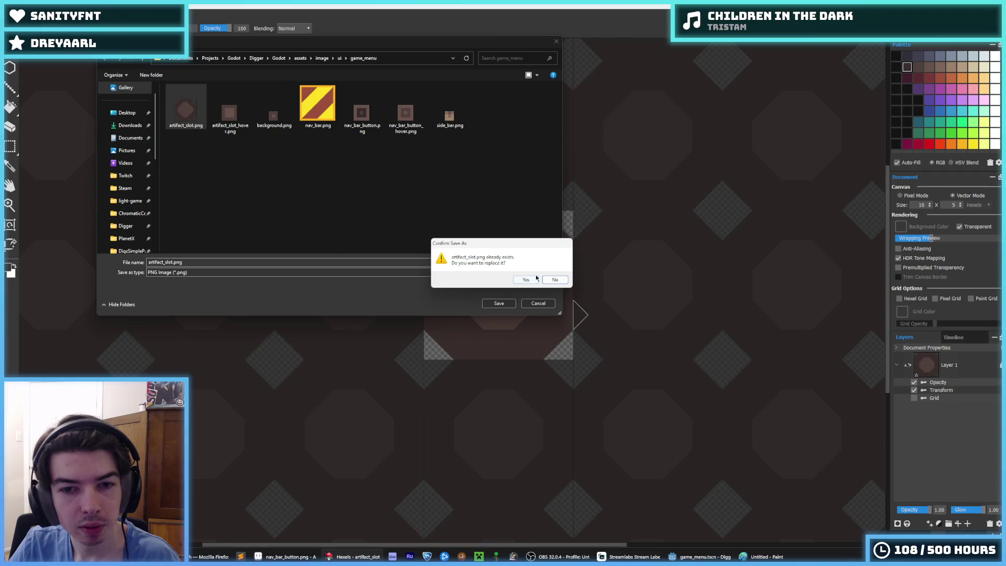
click(529, 279)
click(554, 400)
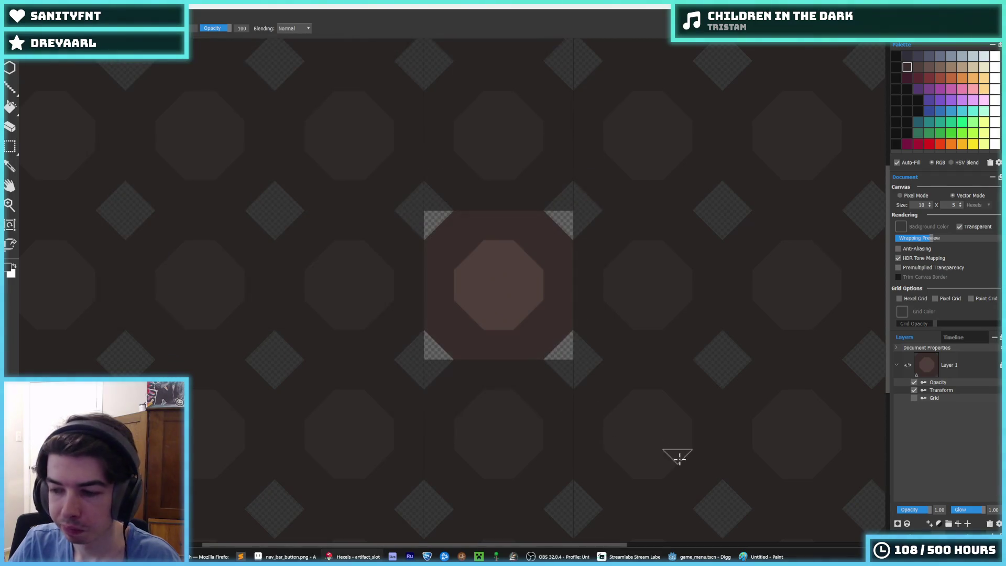
click(699, 557)
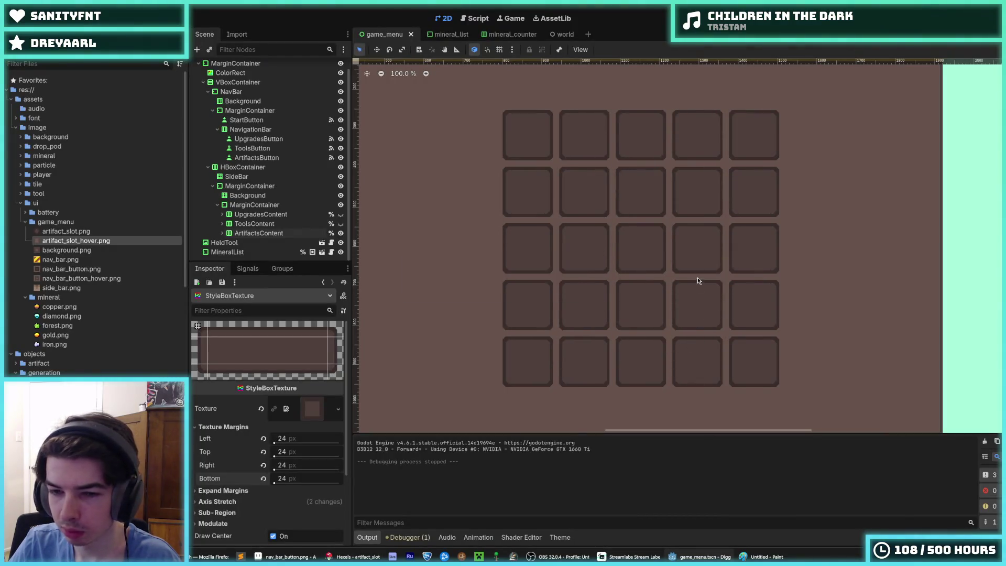
Save game_menu and give the slot style 16 px texture margins on all sides
key(ctrl+s)
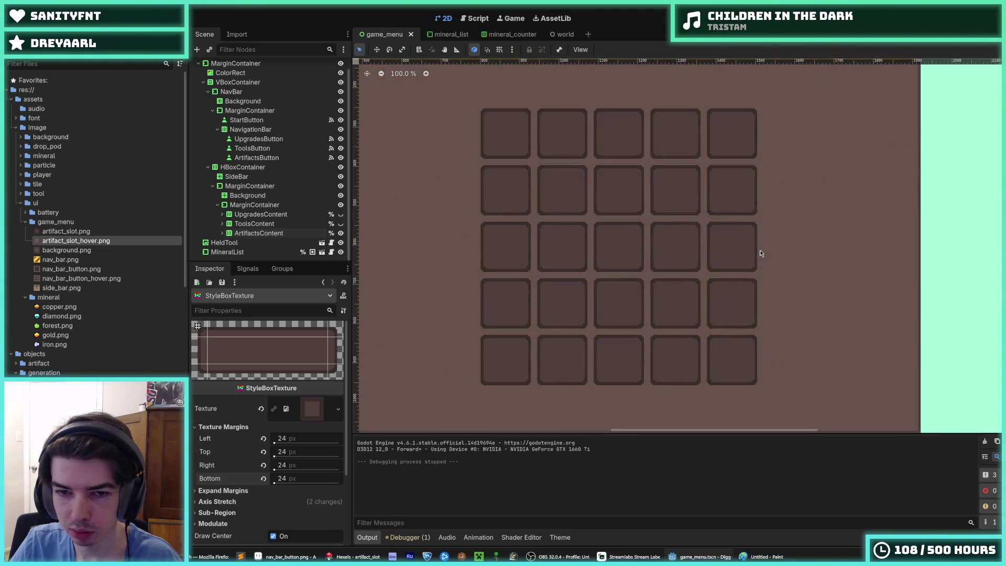
click(304, 439)
text(16)
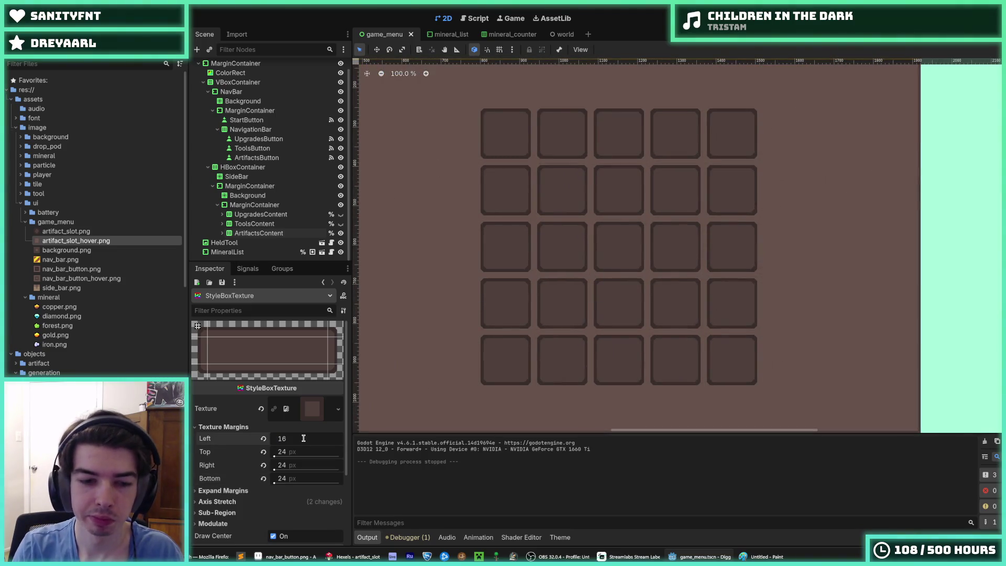
key(Tab)
text(16)
key(Tab)
key(Tab)
text(16)
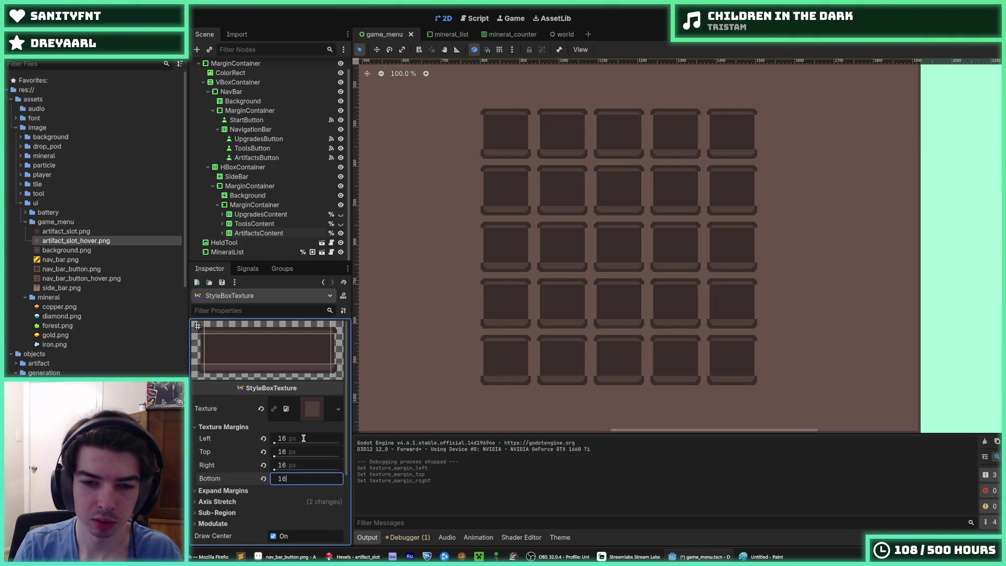
key(Return)
key(alt+Tab)
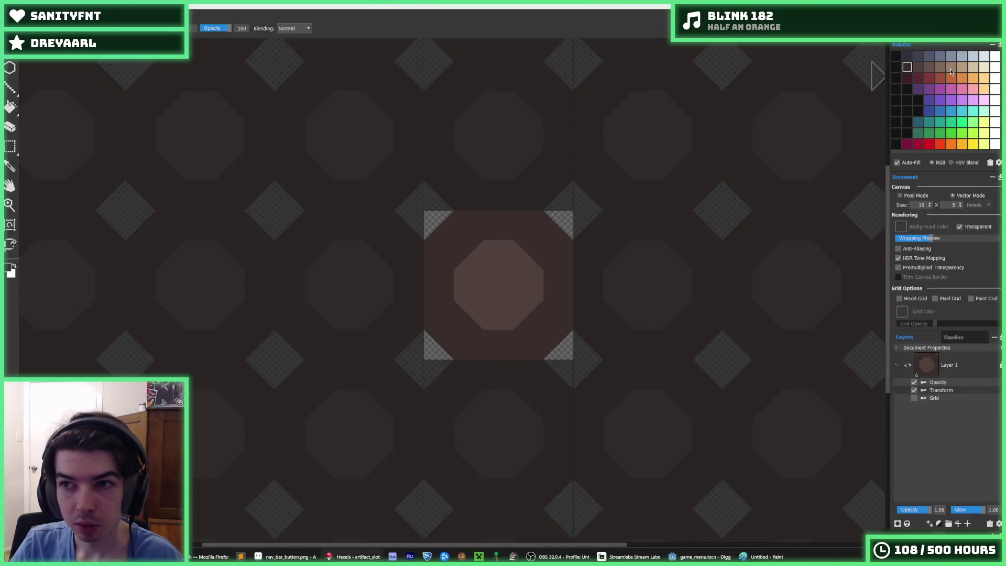
key(Return)
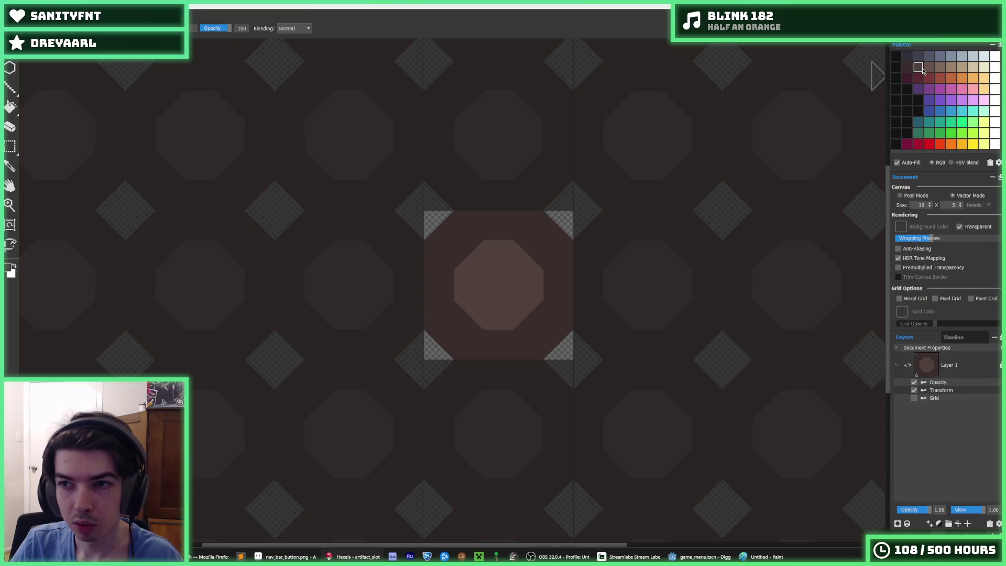
Fill the slot's inner octagon with a slightly lighter brown
click(926, 67)
key(f)
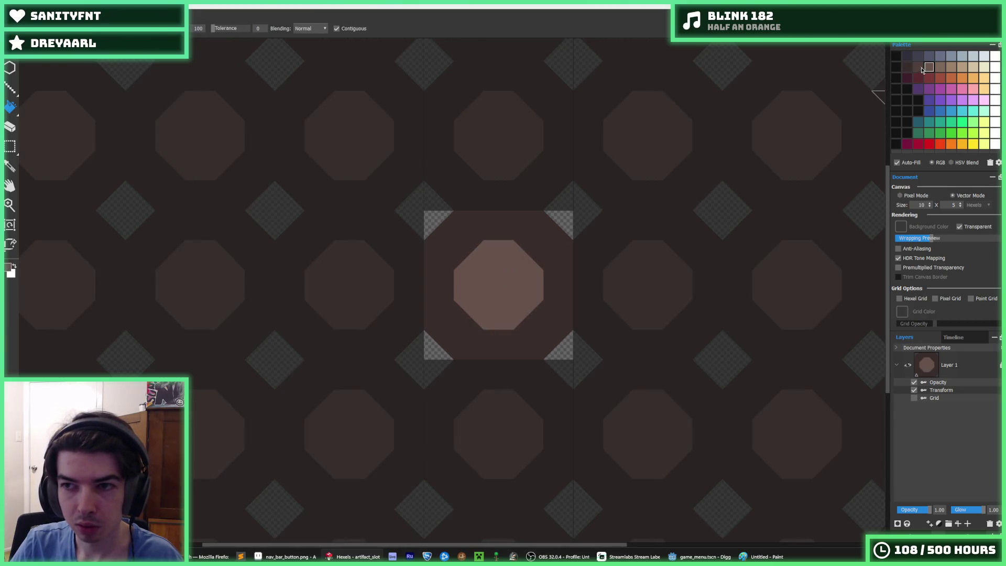
click(540, 232)
Export the tile over artifact_slot_hover.png and return to Godot
key(ctrl+e)
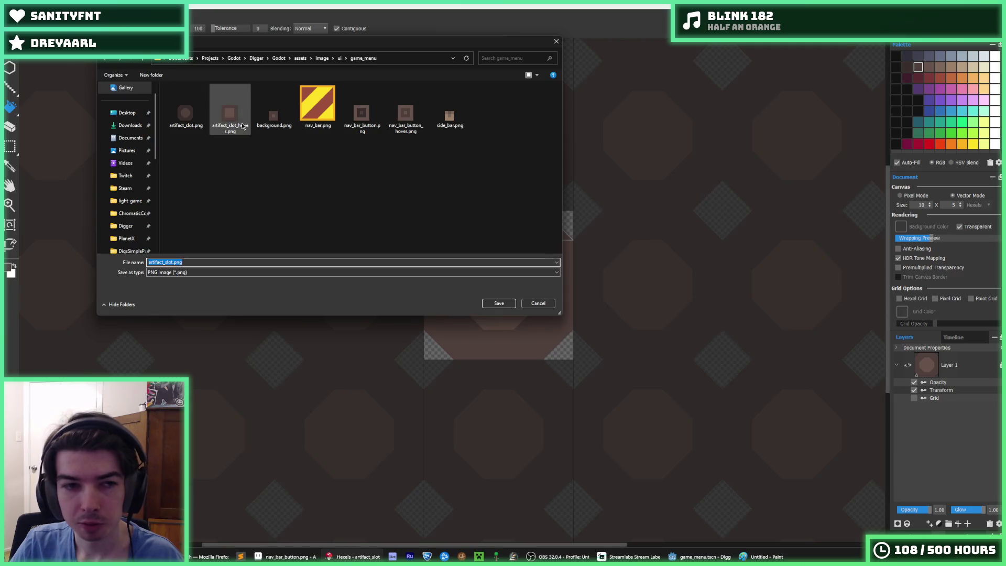
double_click(233, 116)
click(540, 290)
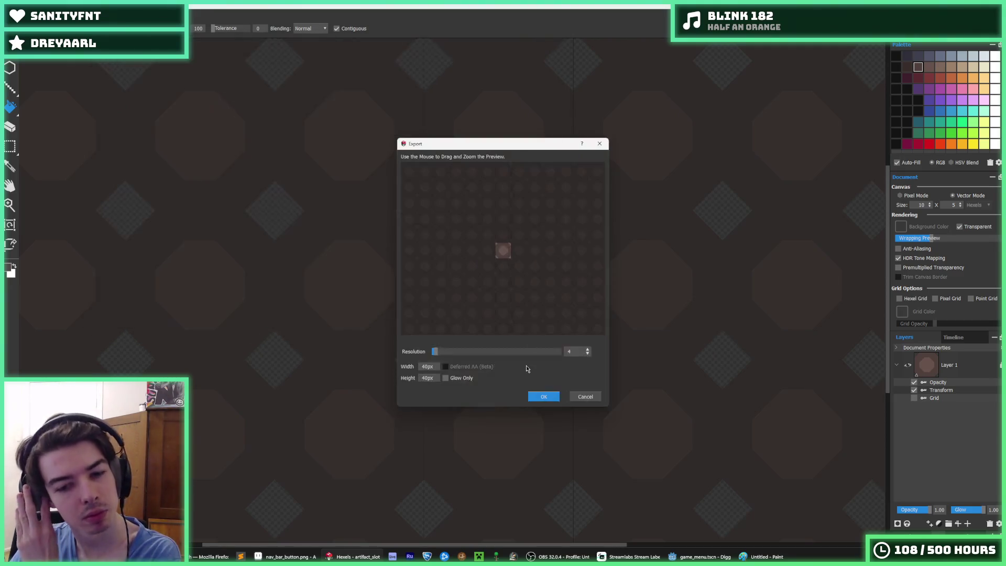
click(542, 397)
click(700, 557)
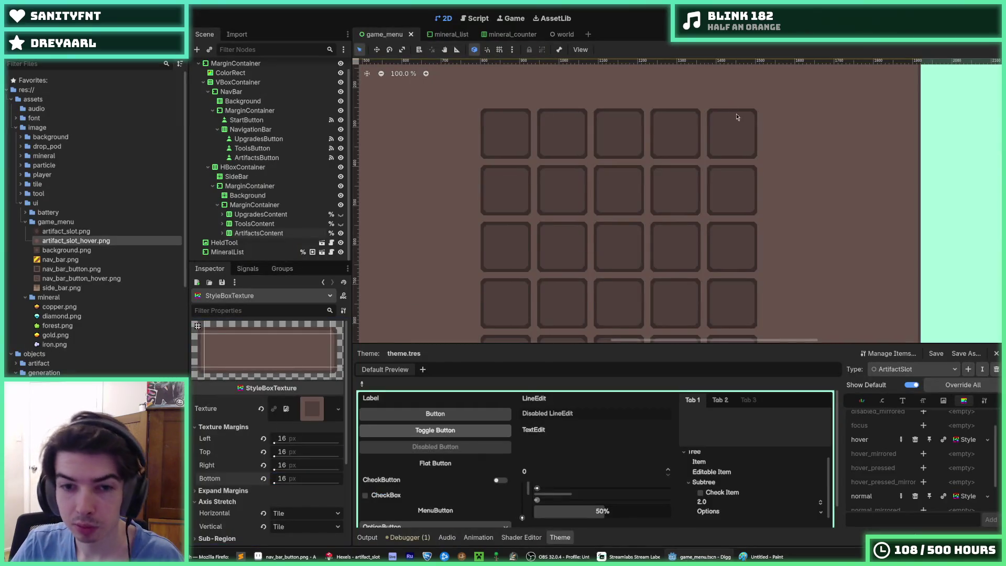
key(F5)
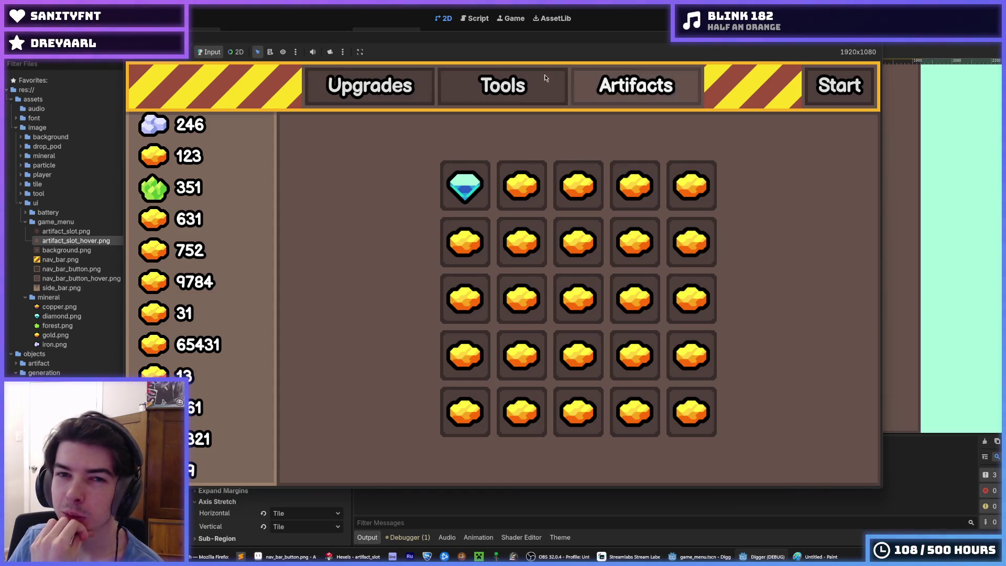
click(370, 90)
click(644, 91)
click(519, 88)
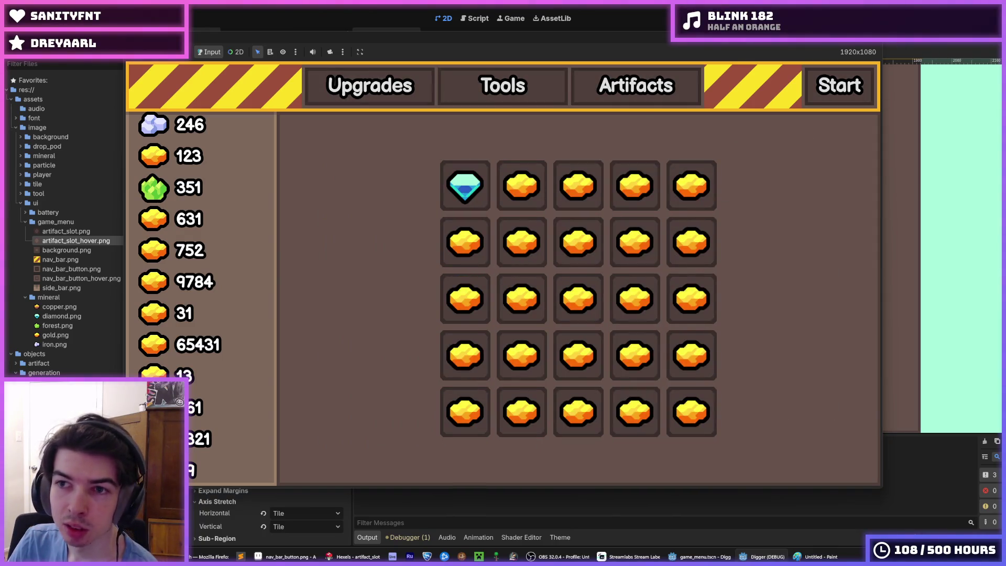
key(F8)
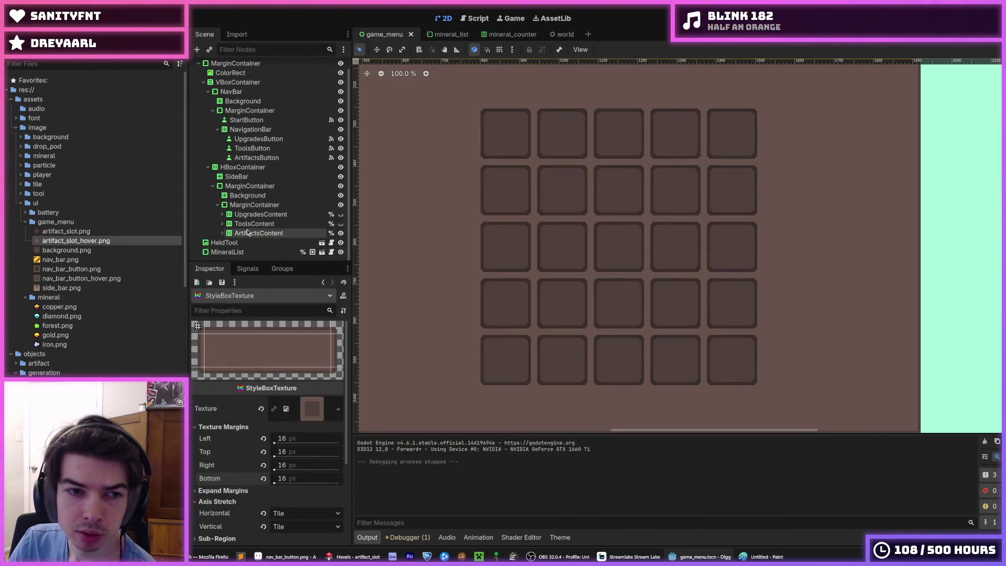
Collapse the MarginContainer and NavBar branches, inspecting StartButton and the NavBar Background
scroll(256, 225, up, 1)
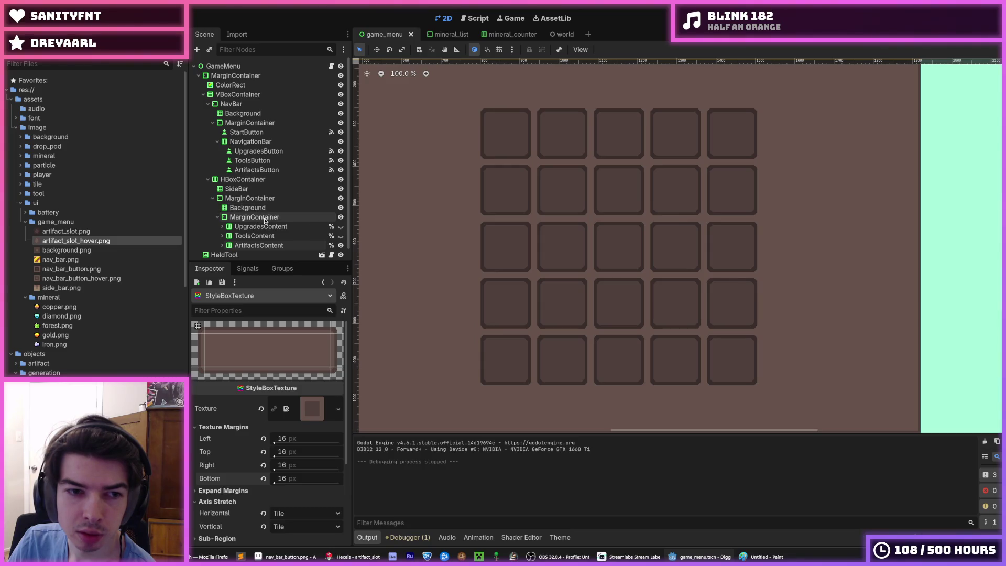
click(218, 217)
click(212, 198)
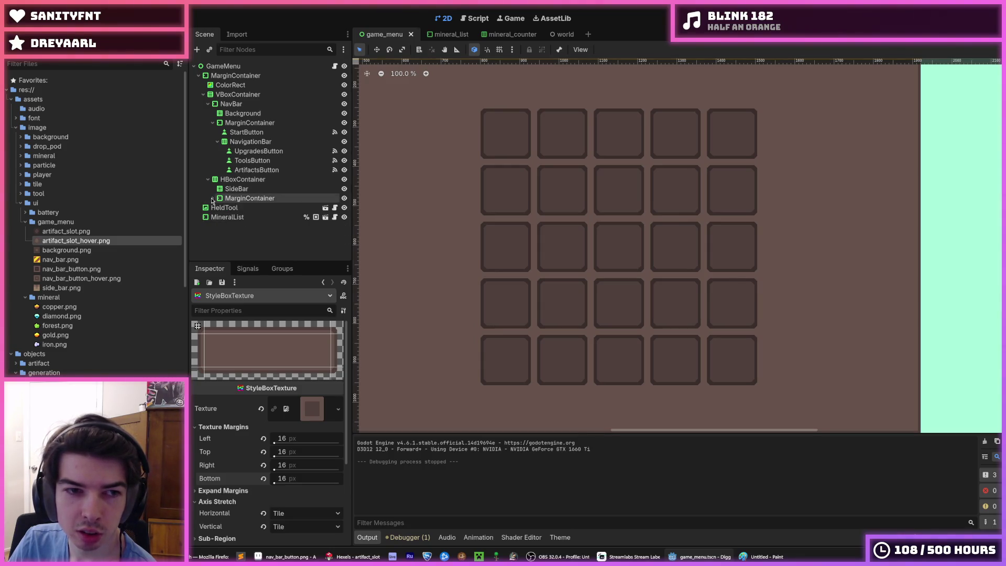
click(251, 134)
click(257, 124)
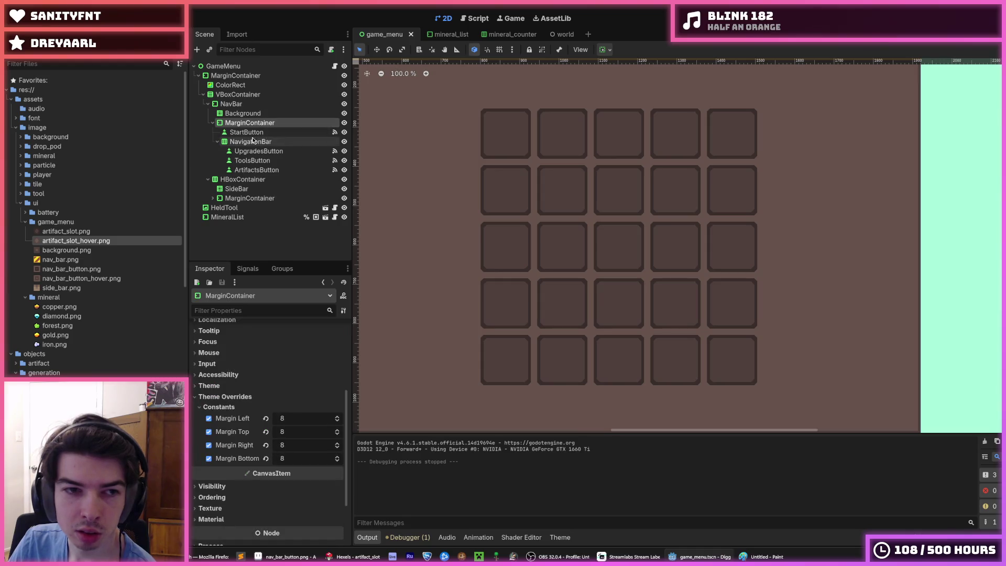
click(247, 133)
click(213, 123)
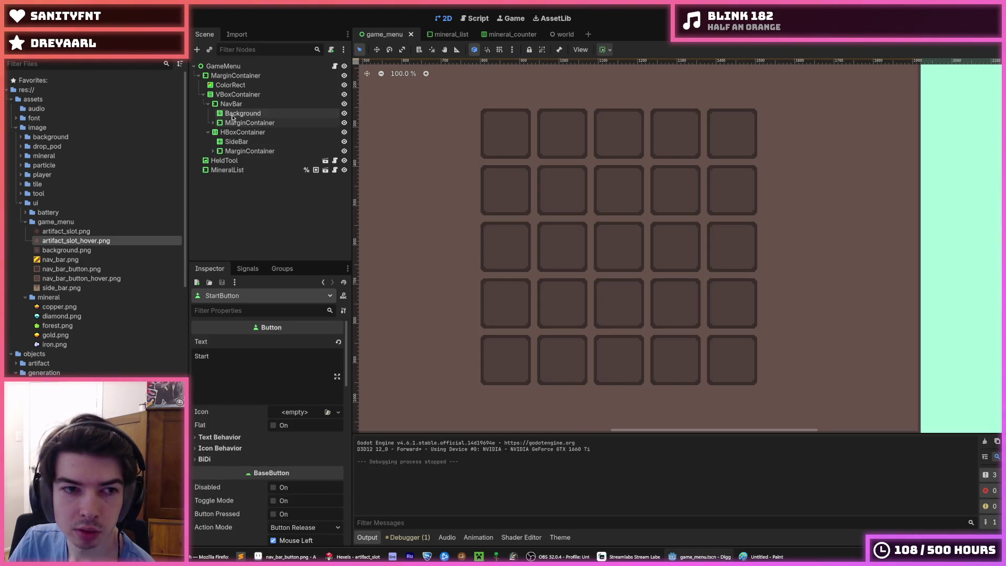
click(232, 114)
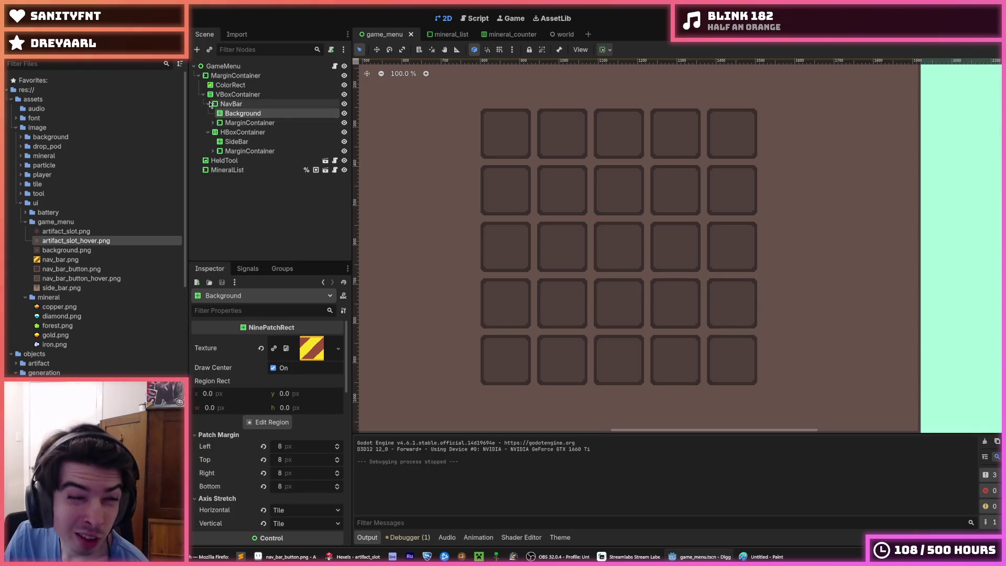
click(208, 104)
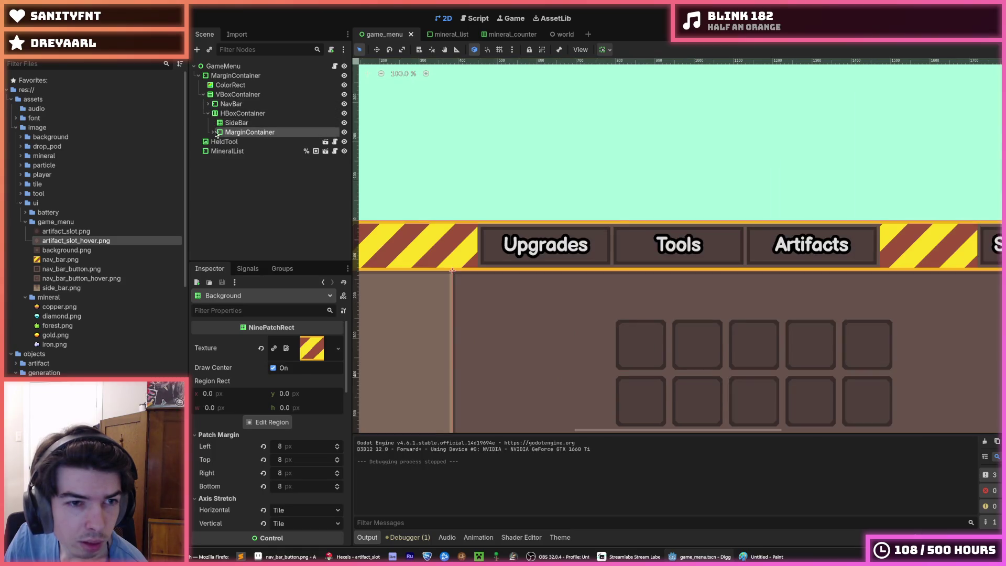
Expand down to UpgradesContent, make it visible, and hide ArtifactsContent
click(215, 131)
click(213, 132)
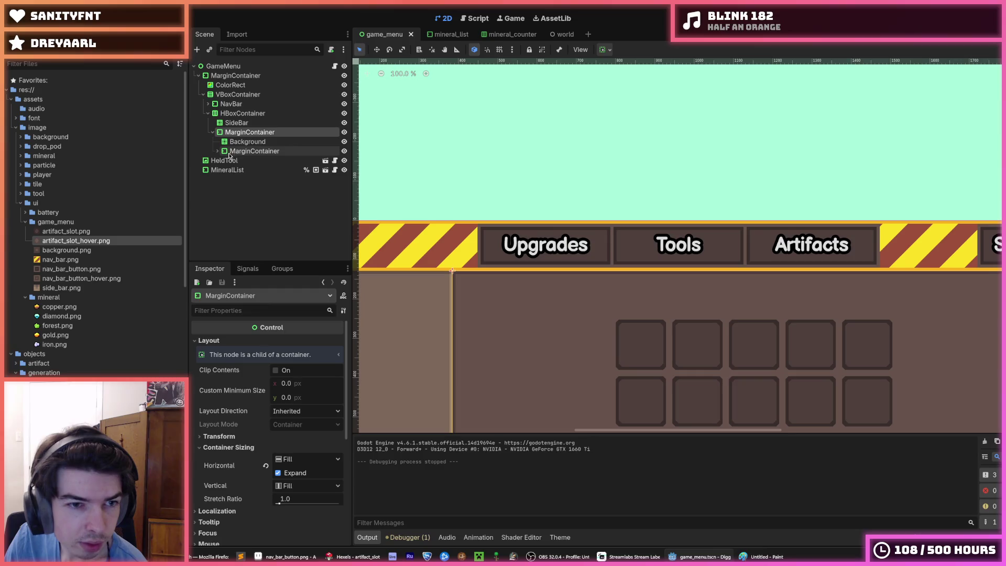
click(219, 152)
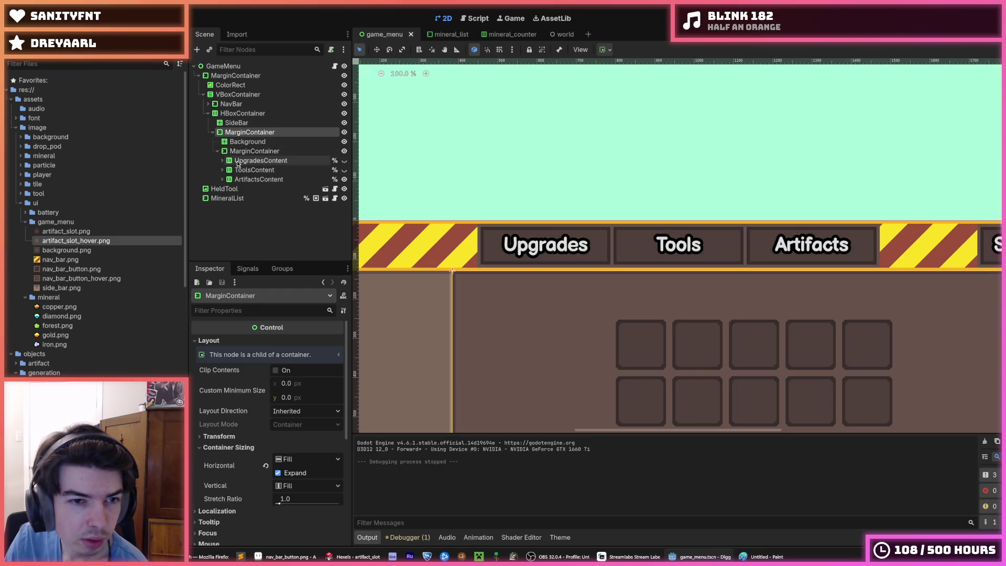
click(237, 161)
click(344, 160)
click(345, 179)
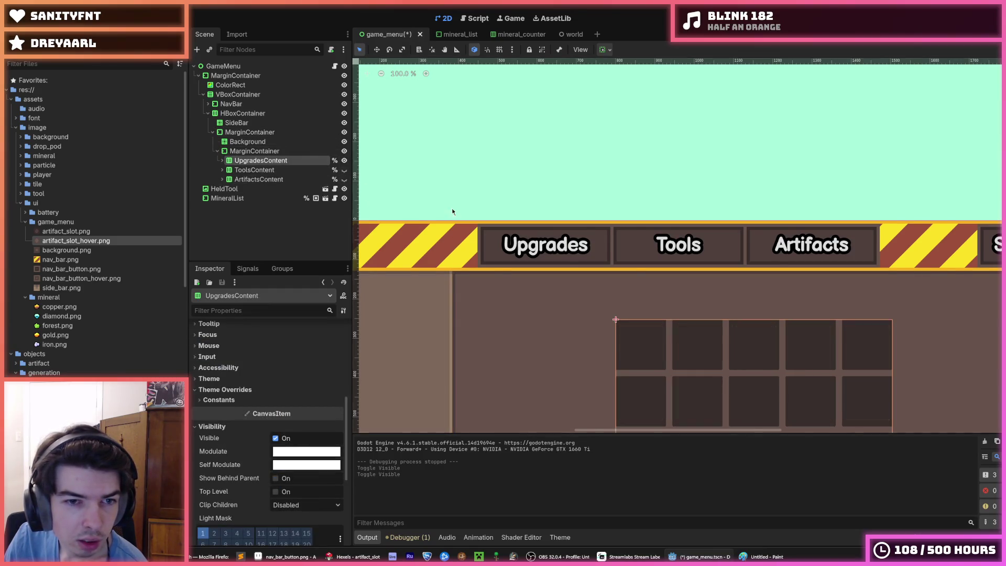
scroll(624, 162, down, 2)
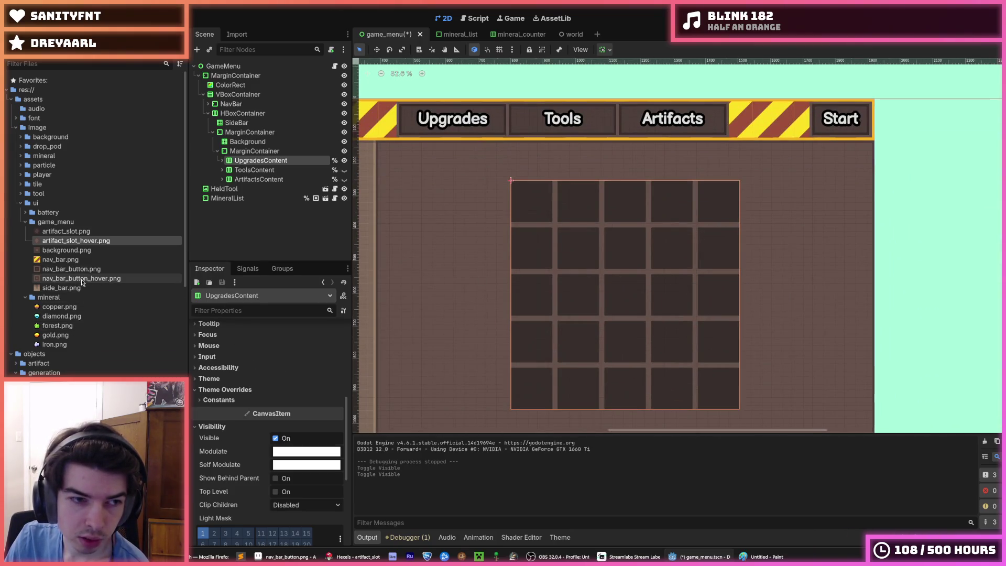
scroll(105, 319, down, 5)
Add a new UpgradeButton type to theme.tres in the Theme editor
click(556, 538)
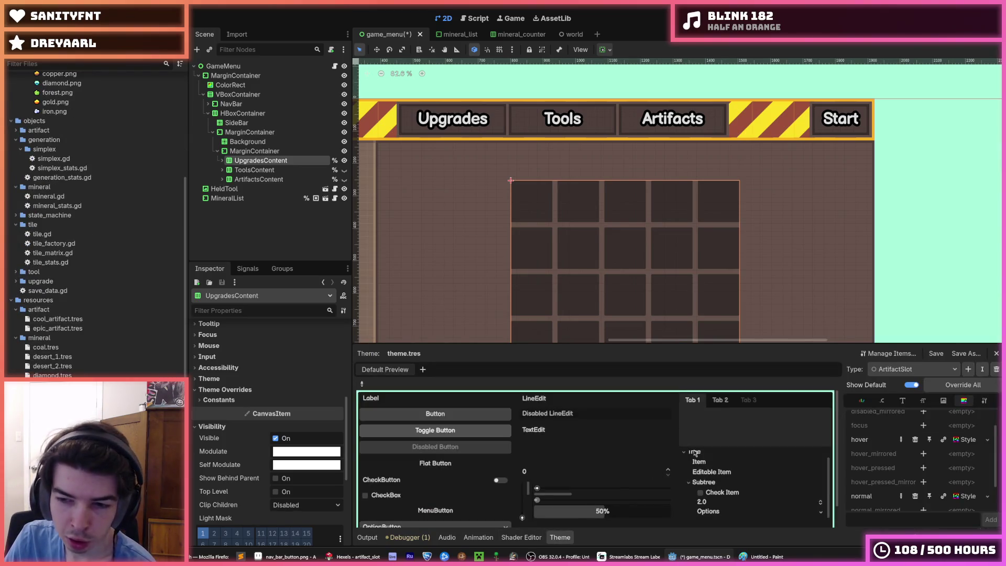
click(954, 369)
click(944, 400)
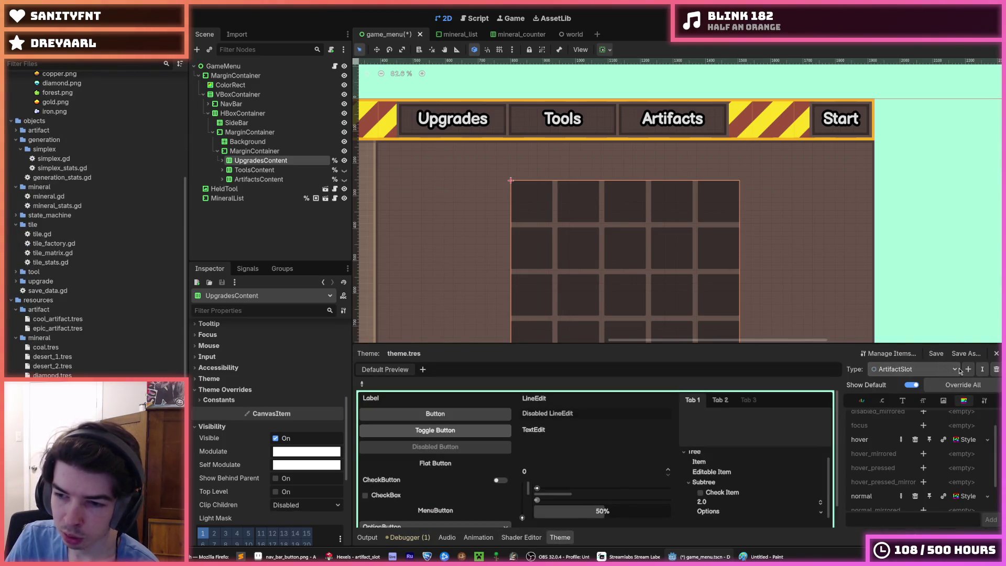
click(967, 370)
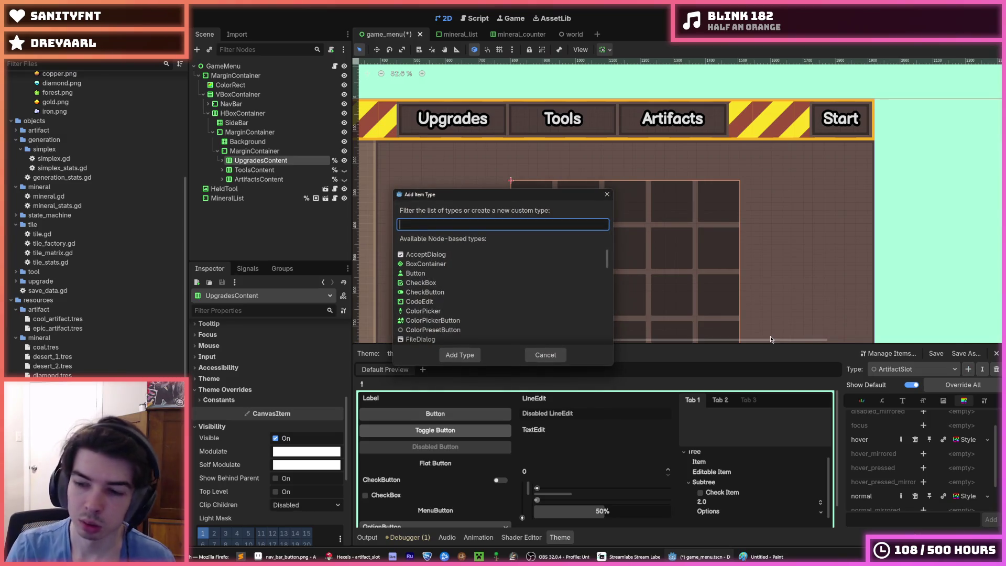
text(Upgrade)
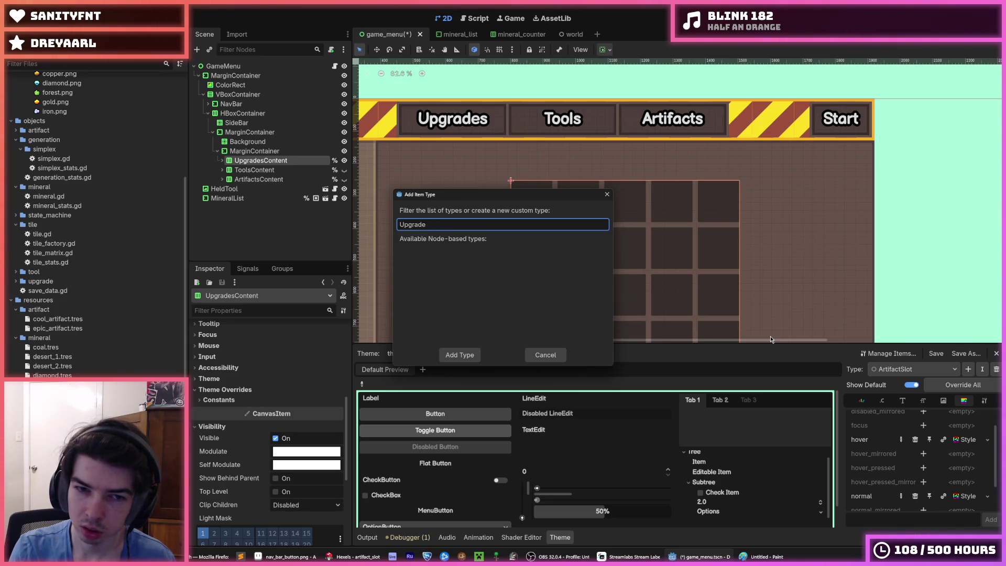
text(tton)
key(Return)
Compare against the NavButton type's styles, then reselect UpgradeButton as the current type
click(901, 369)
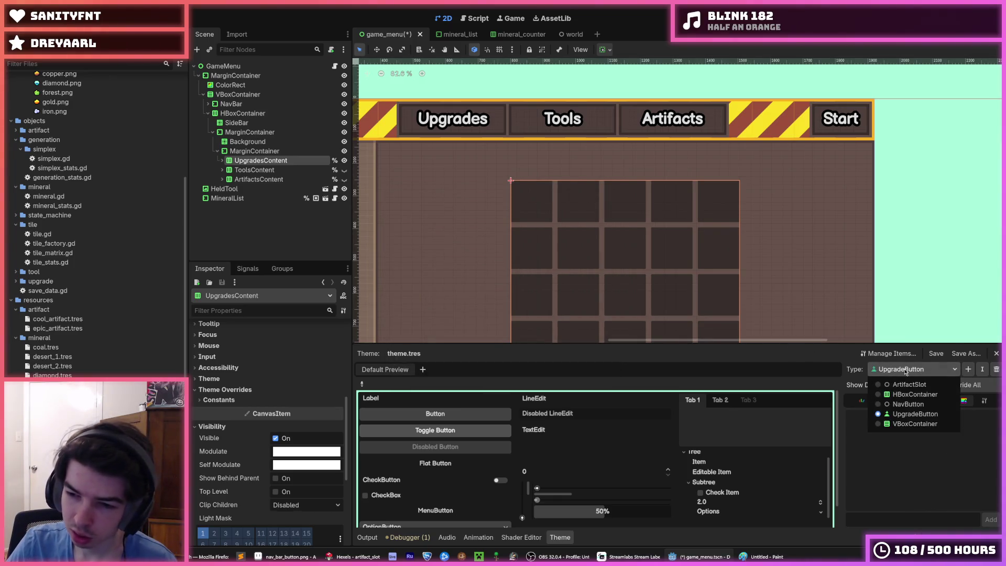
click(906, 370)
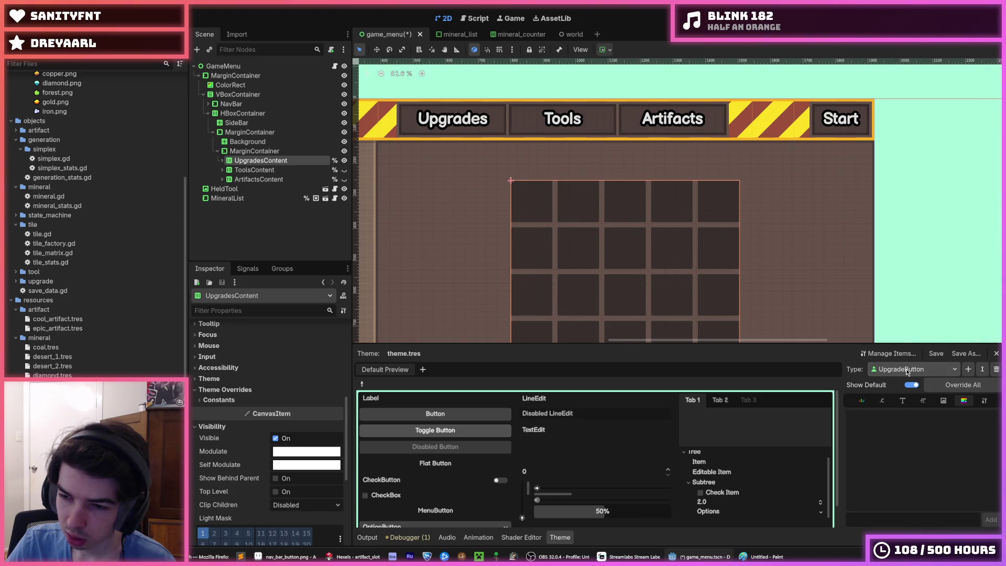
click(907, 372)
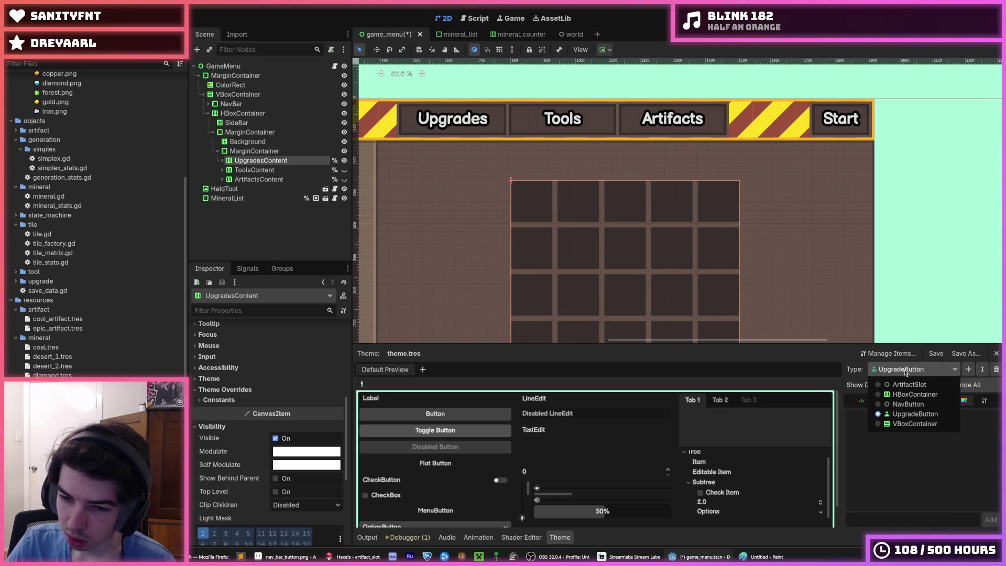
click(895, 415)
click(938, 370)
click(938, 369)
click(949, 370)
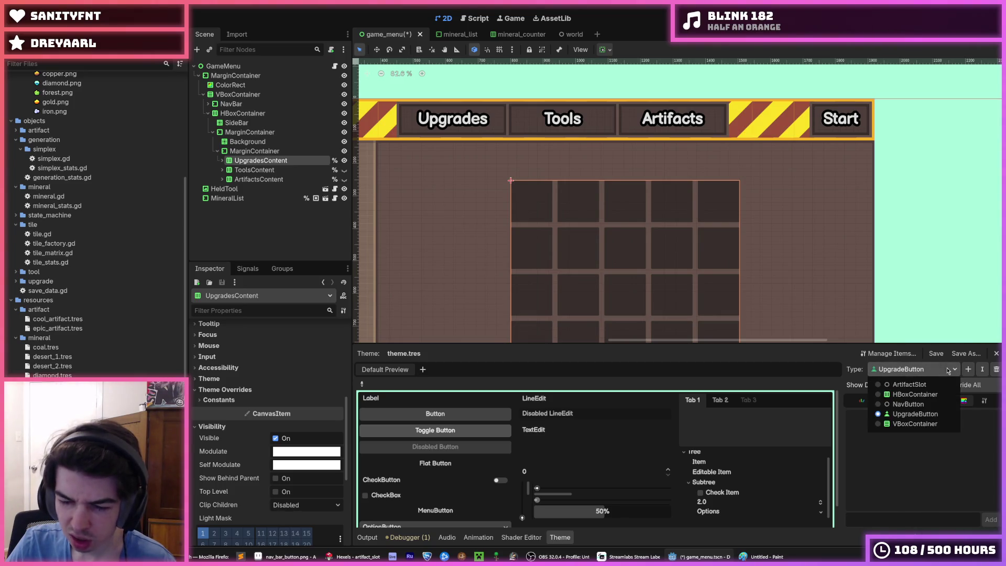
click(922, 369)
click(923, 369)
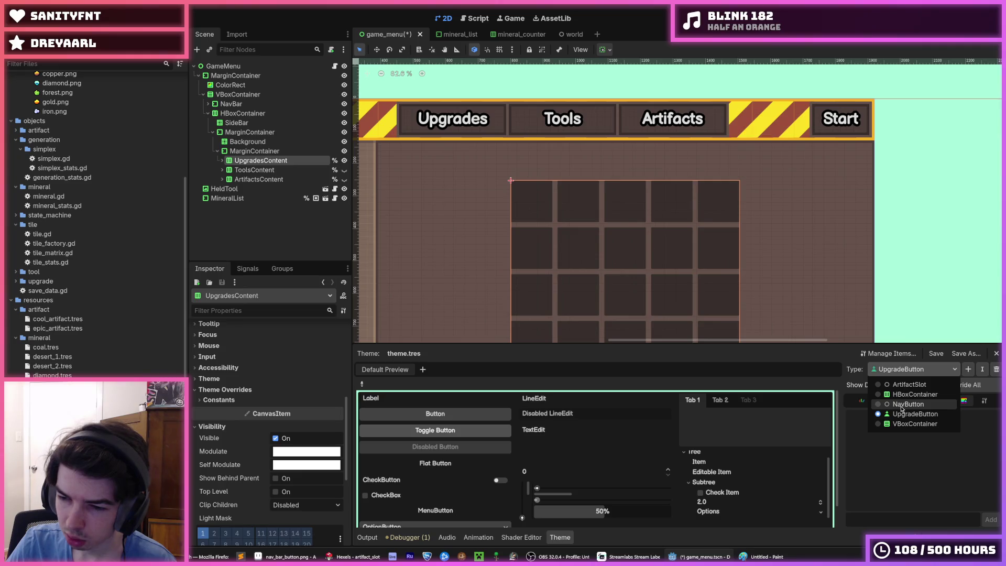
click(916, 405)
click(912, 369)
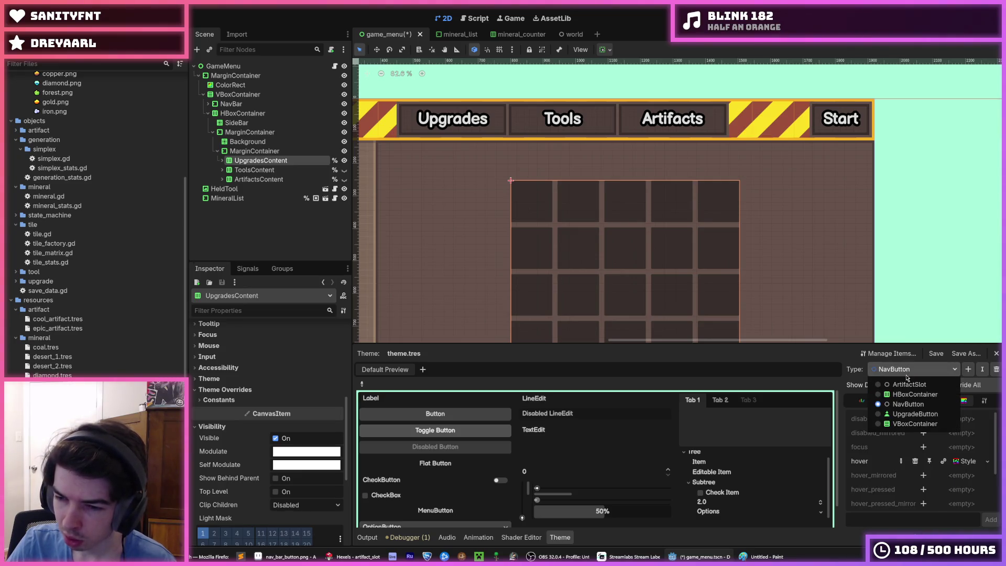
click(905, 415)
click(914, 369)
click(904, 415)
Show UpgradeButton's type settings with its base type set to Button
click(982, 401)
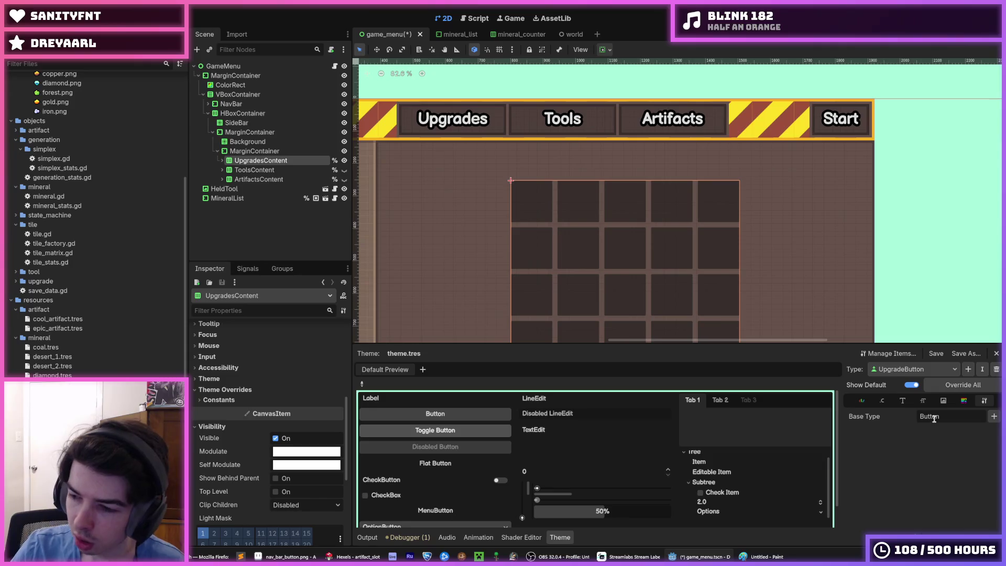
click(921, 371)
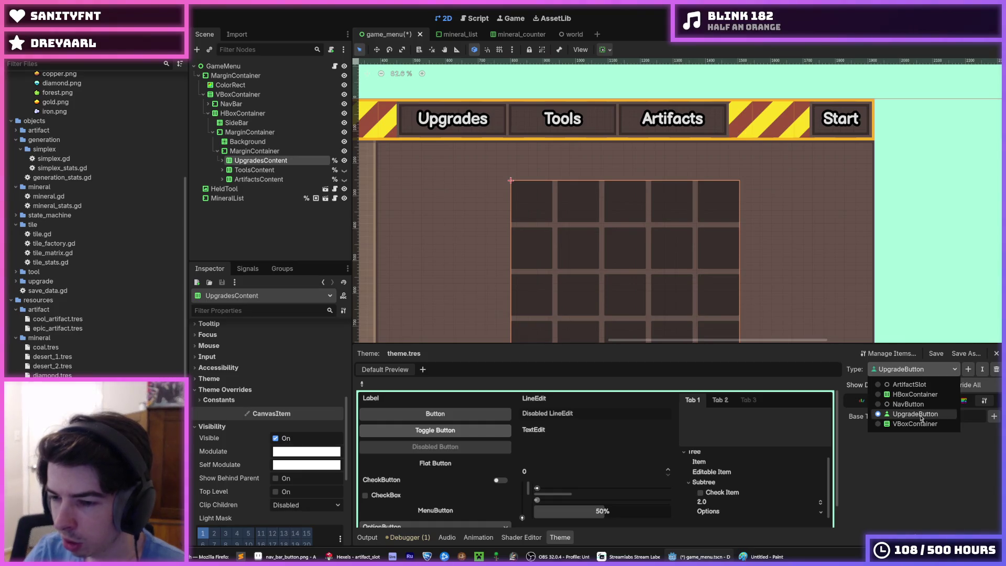
click(906, 372)
click(906, 372)
click(906, 373)
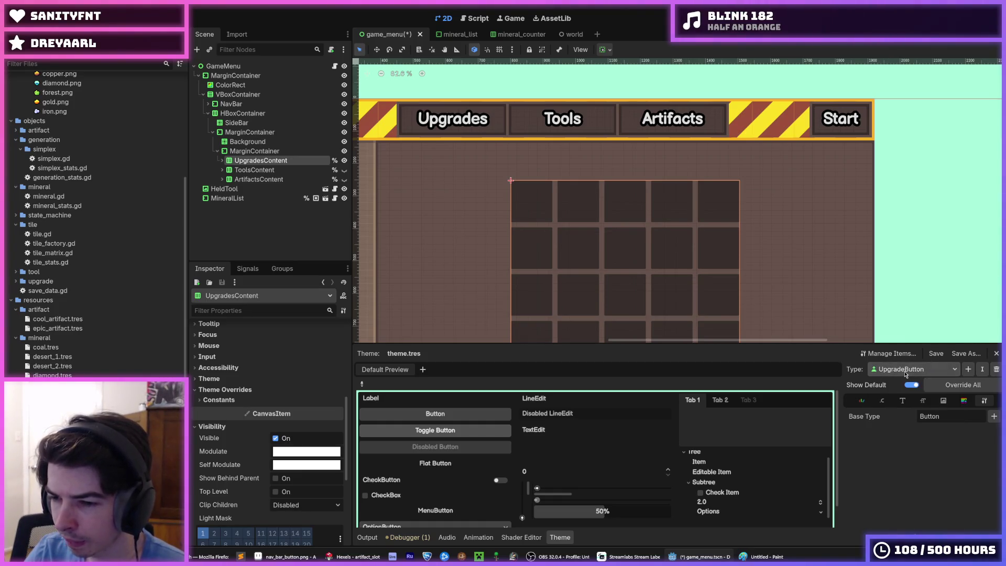
right_click(268, 160)
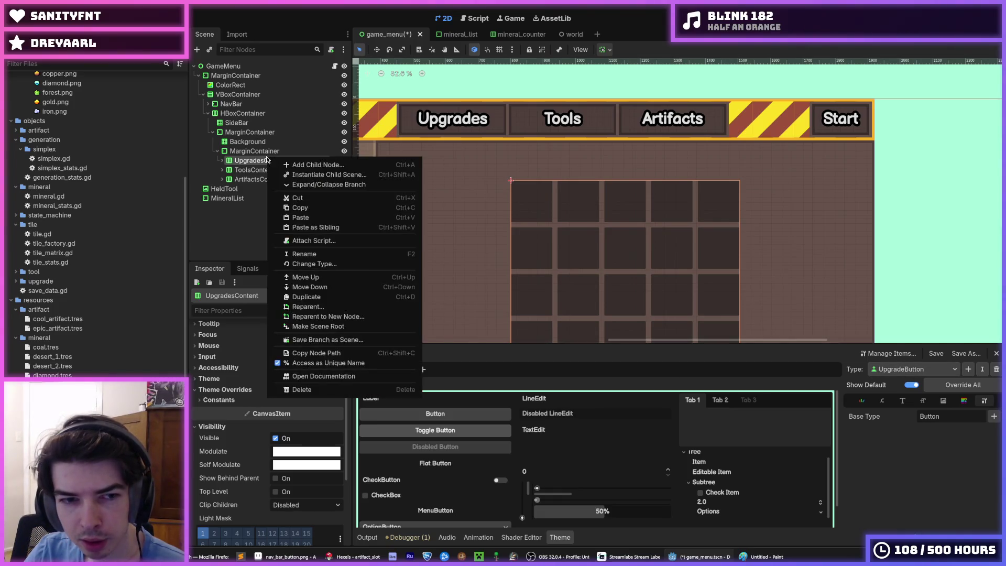
Open upgrade_button.tscn, inspect the UpgradeButton's Theme properties, then go back to the game_menu scene
click(249, 153)
scroll(81, 341, down, 10)
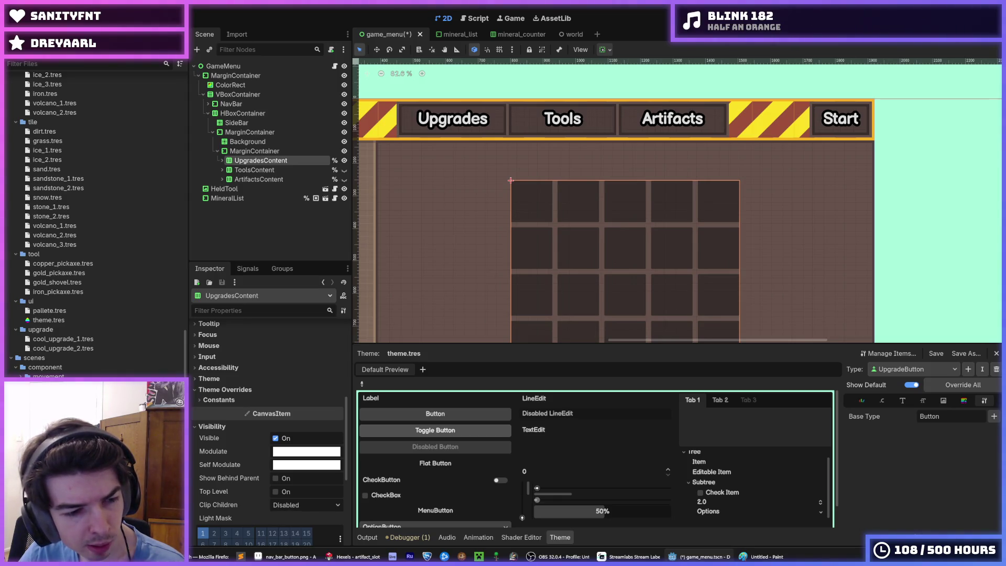
scroll(94, 220, down, 5)
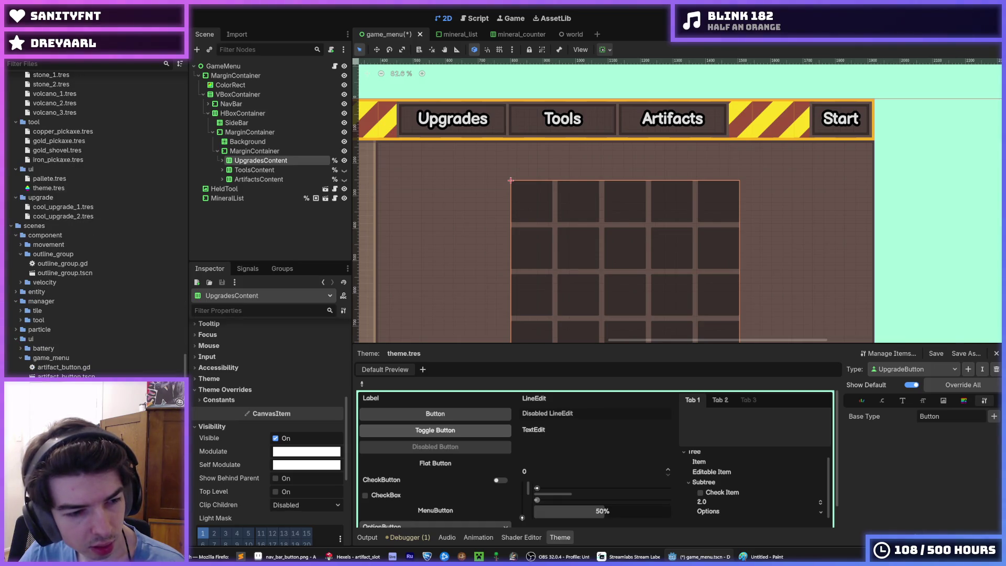
double_click(513, 183)
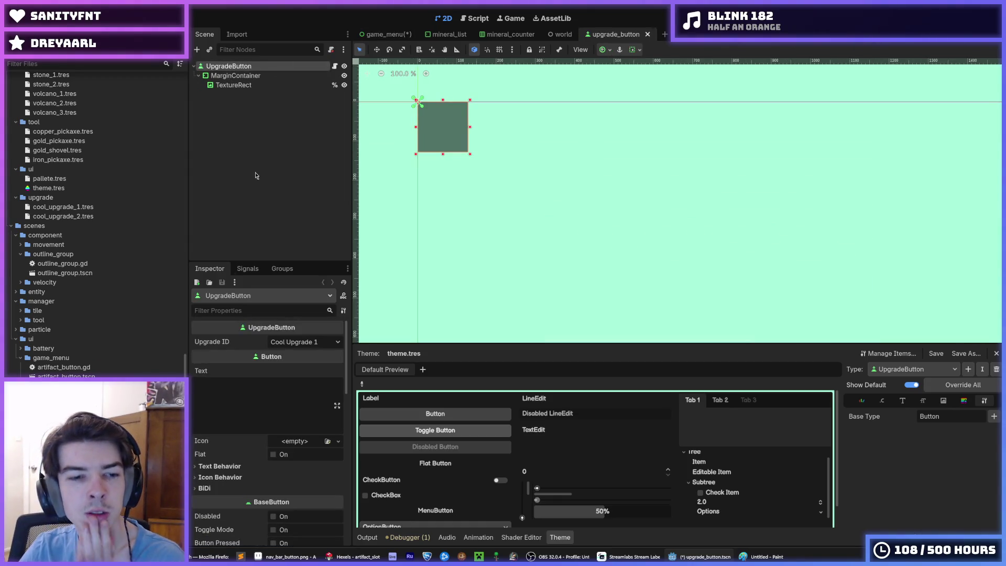
scroll(238, 400, down, 8)
scroll(238, 399, down, 5)
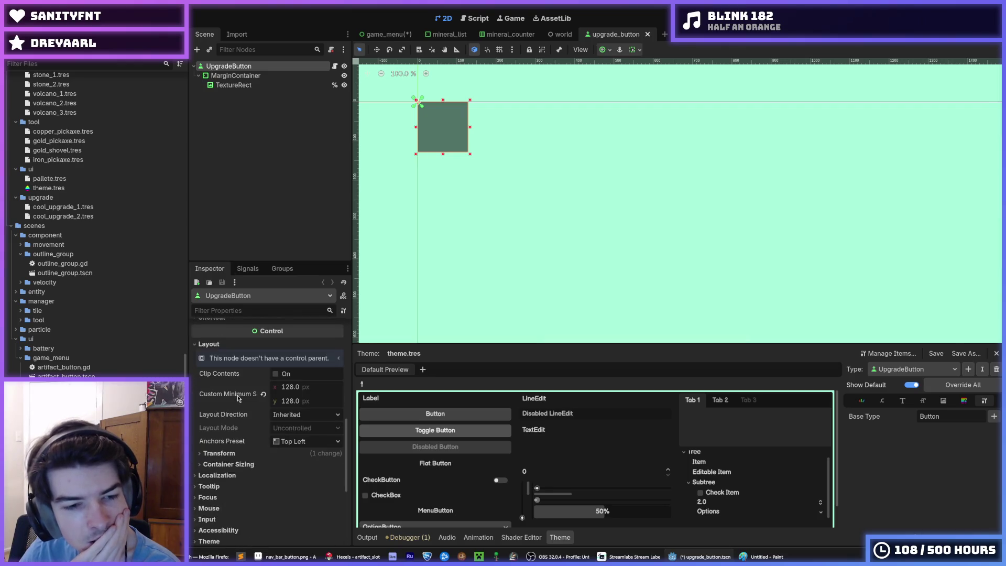
click(244, 441)
click(243, 440)
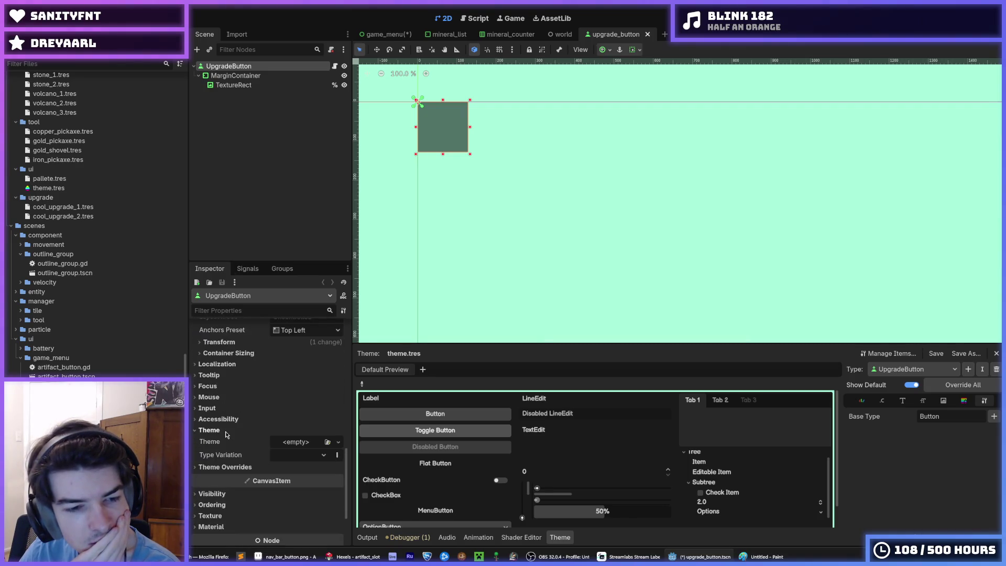
click(385, 34)
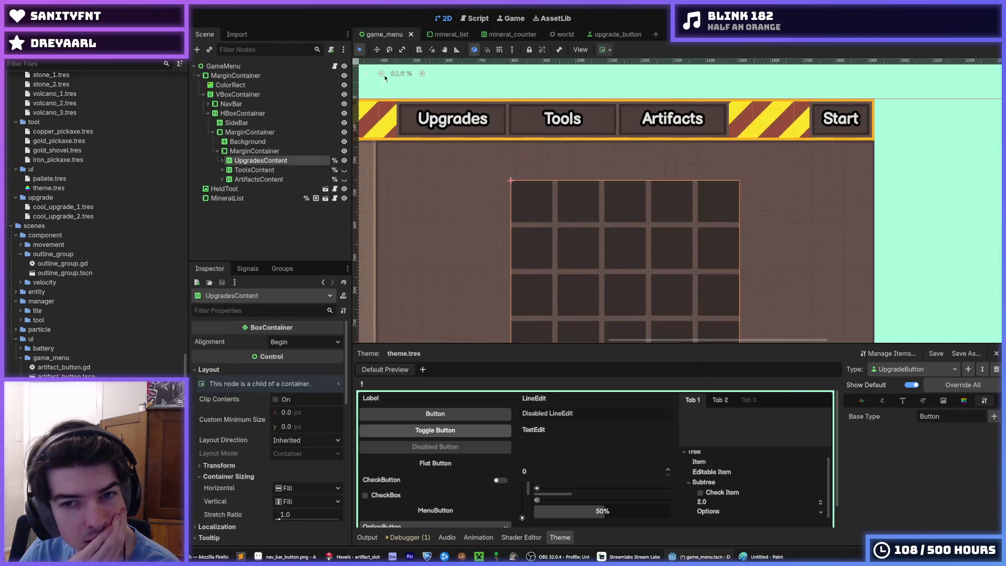
Set the UpgradeButton variation's base type to Button and save
scroll(576, 254, down, 2)
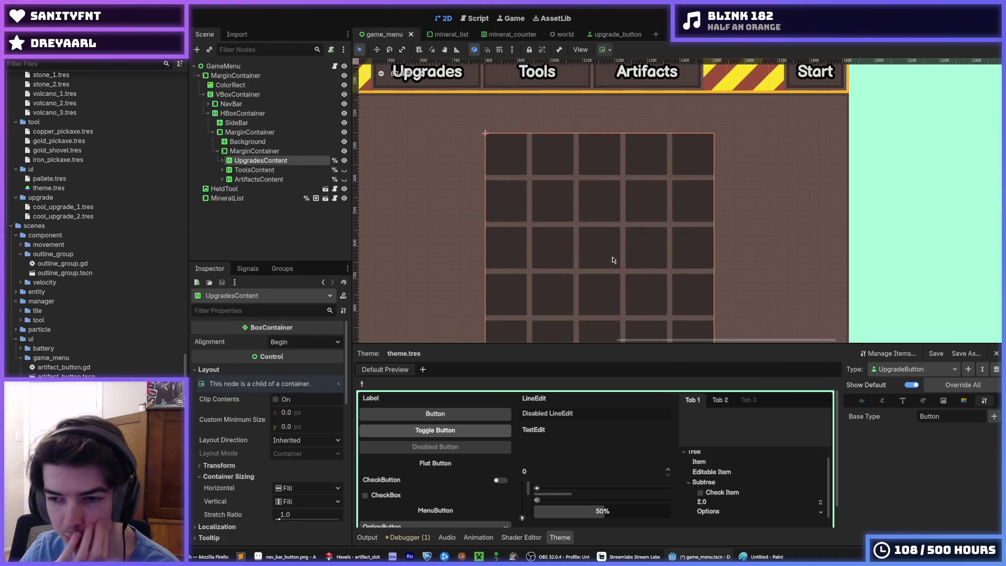
double_click(953, 416)
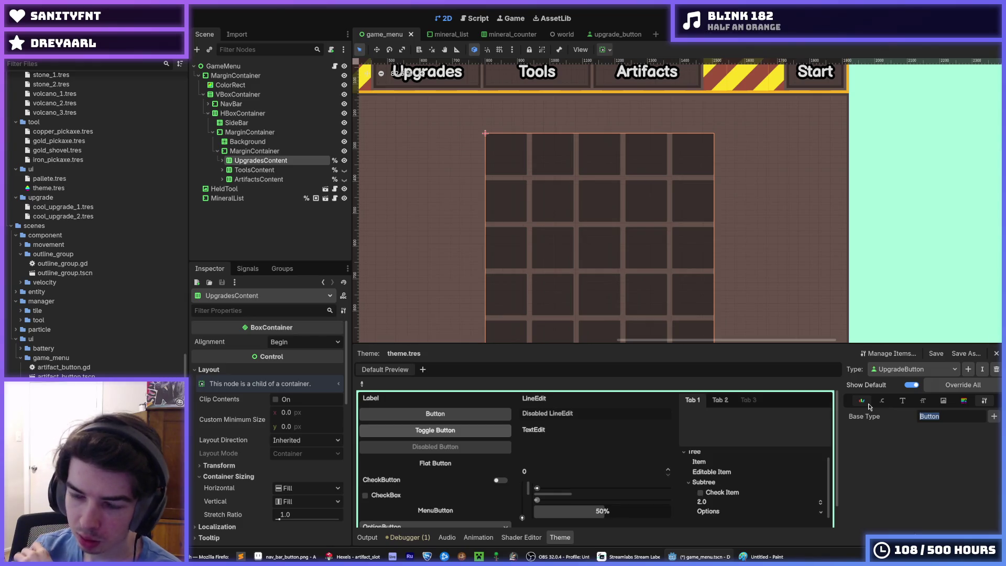
click(902, 401)
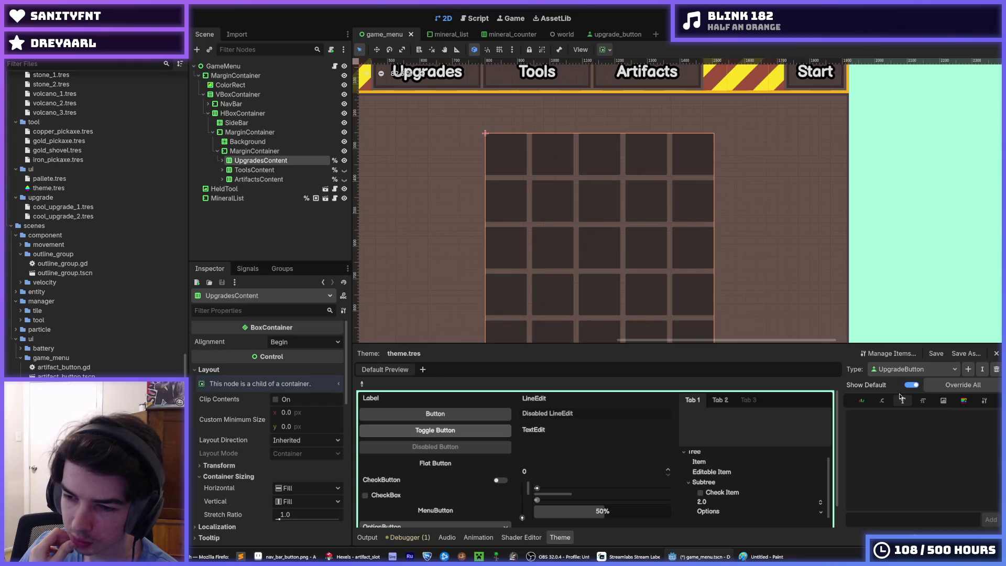
click(984, 401)
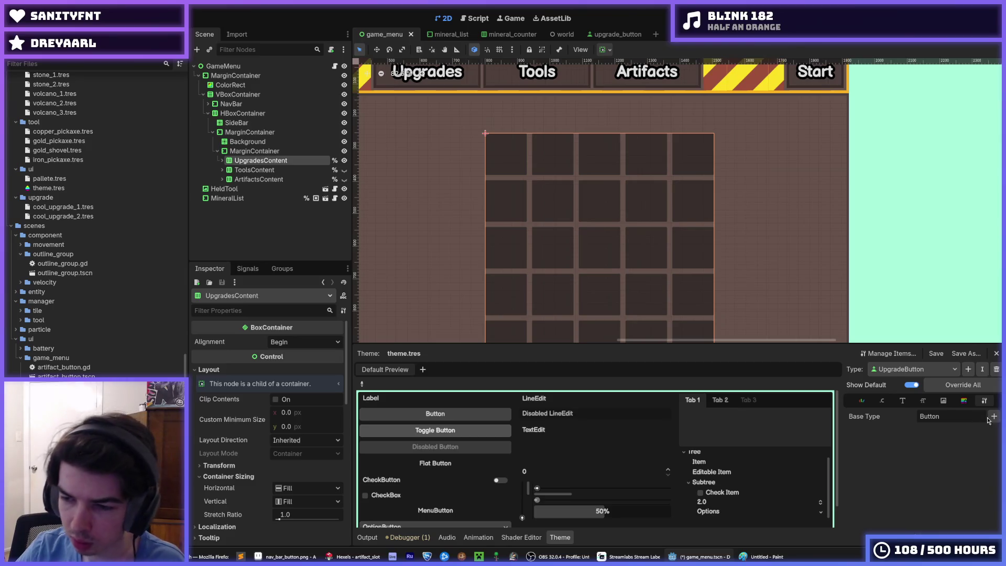
click(994, 416)
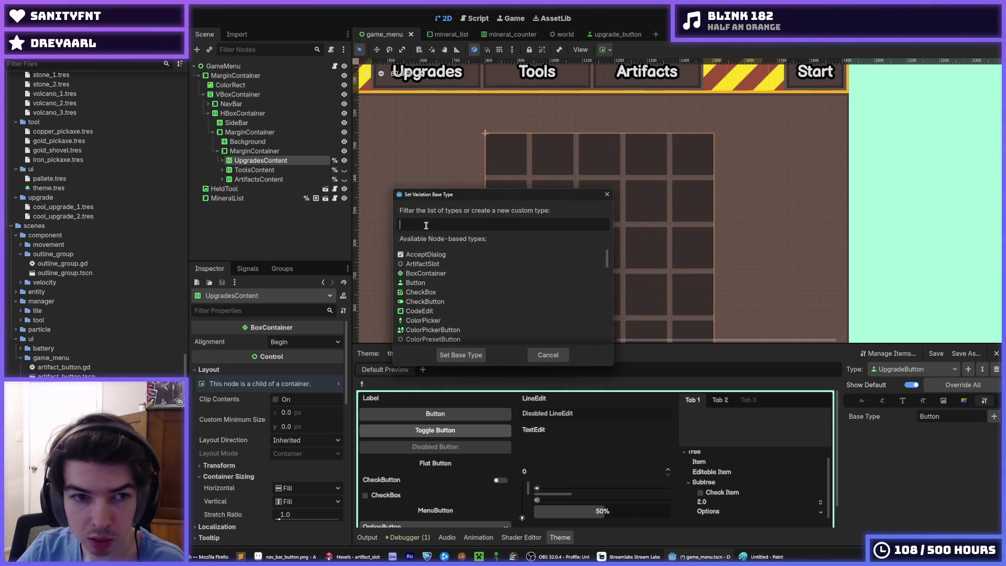
text(Upa)
key(BackSpace)
key(BackSpace)
text(butt)
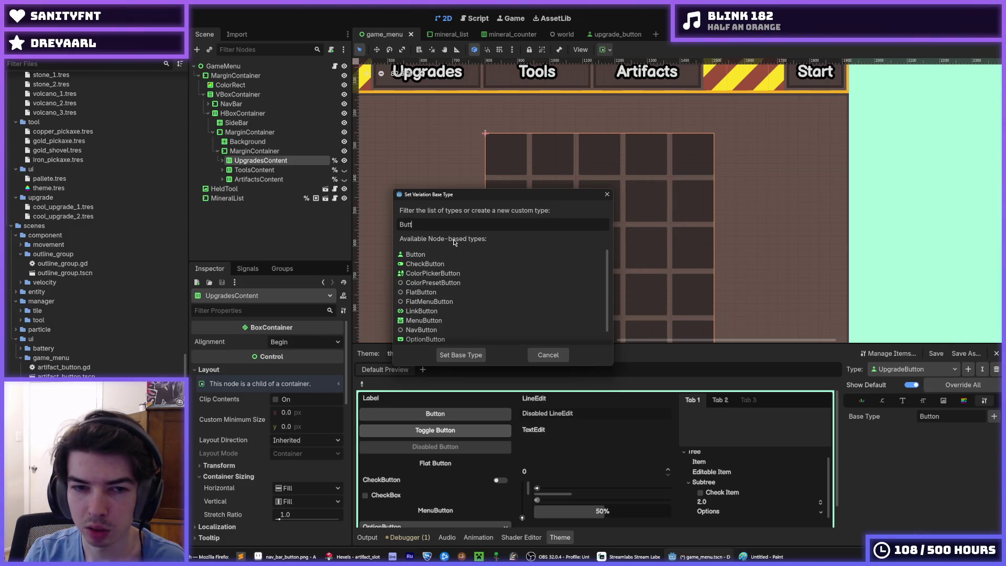
key(Return)
key(ctrl+s)
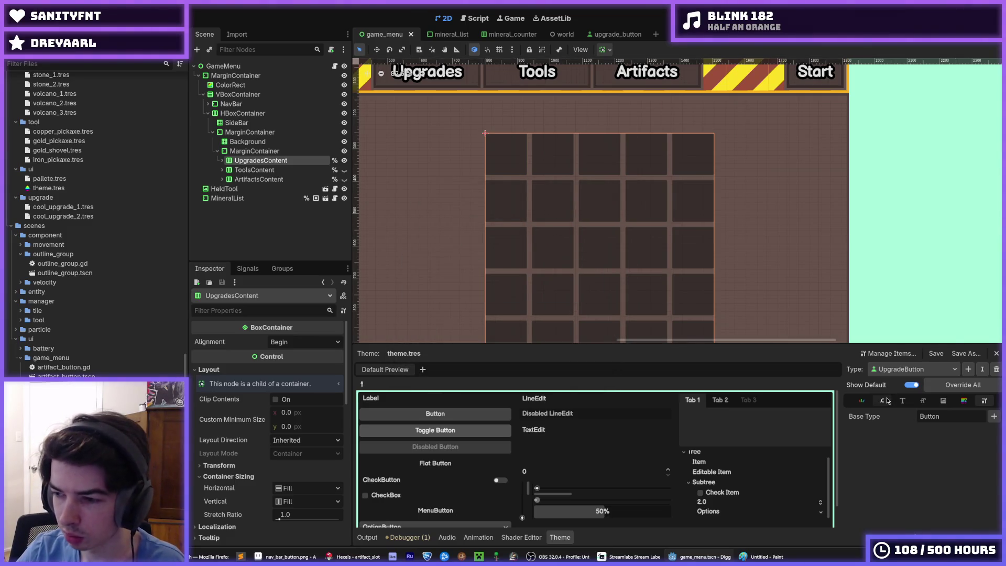
Keep UpgradeButton as the edited theme type, leaving its base type as Button
click(888, 370)
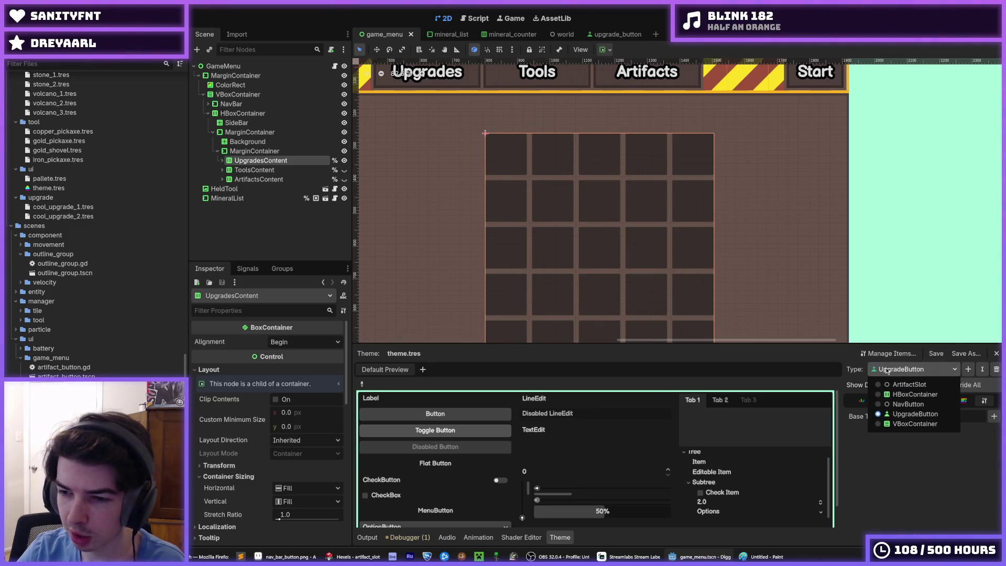
click(888, 369)
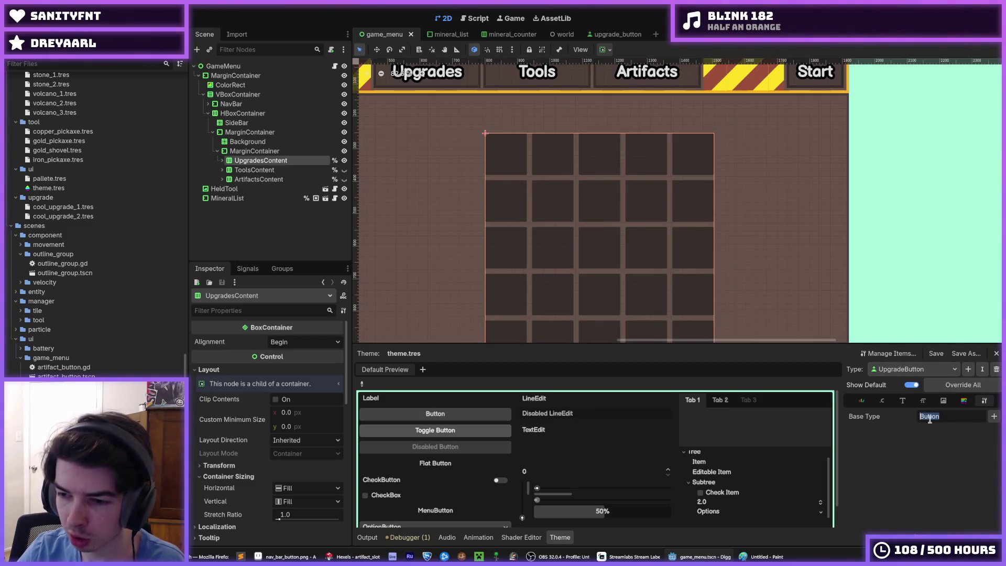
drag(957, 413, 917, 422)
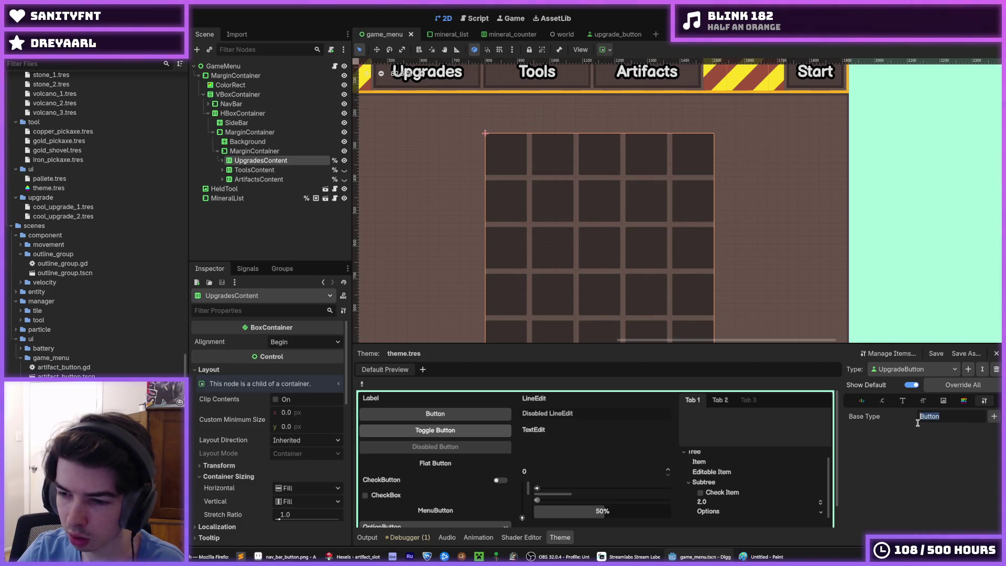
click(950, 416)
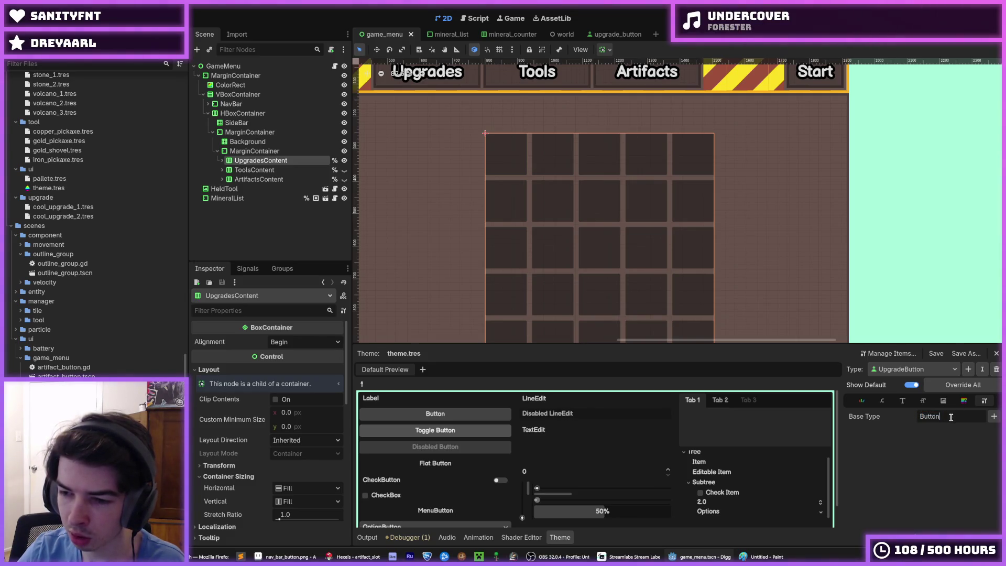
click(952, 416)
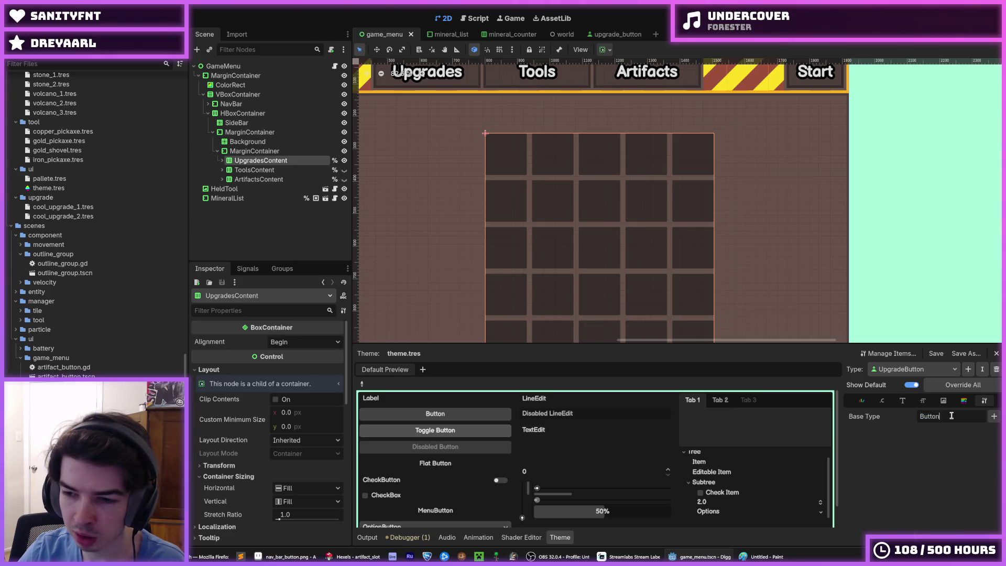
Review the type's constants, icons and styleboxes, then add a 'normal' stylebox override
click(885, 402)
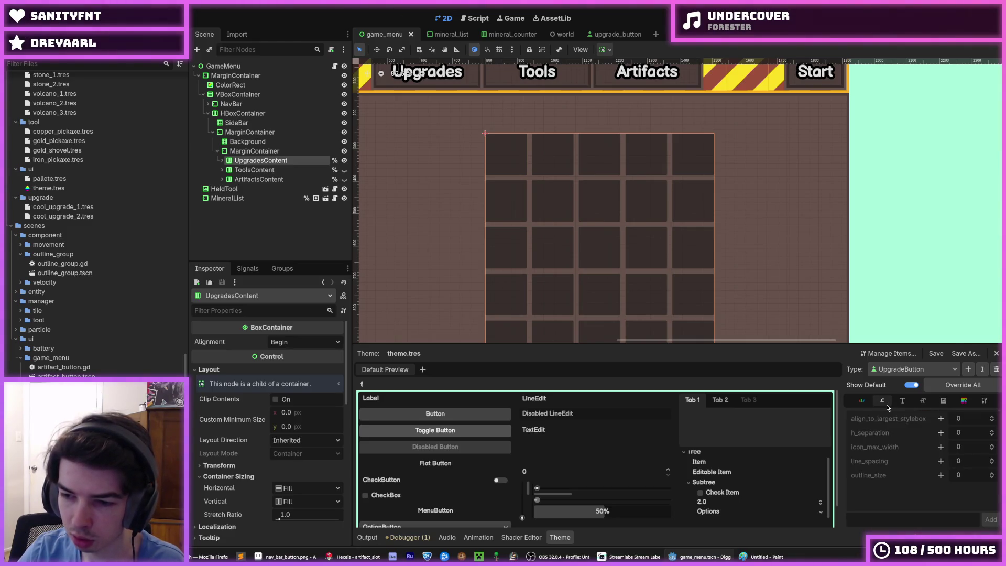
click(963, 401)
click(944, 403)
click(883, 402)
click(963, 401)
scroll(910, 453, down, 2)
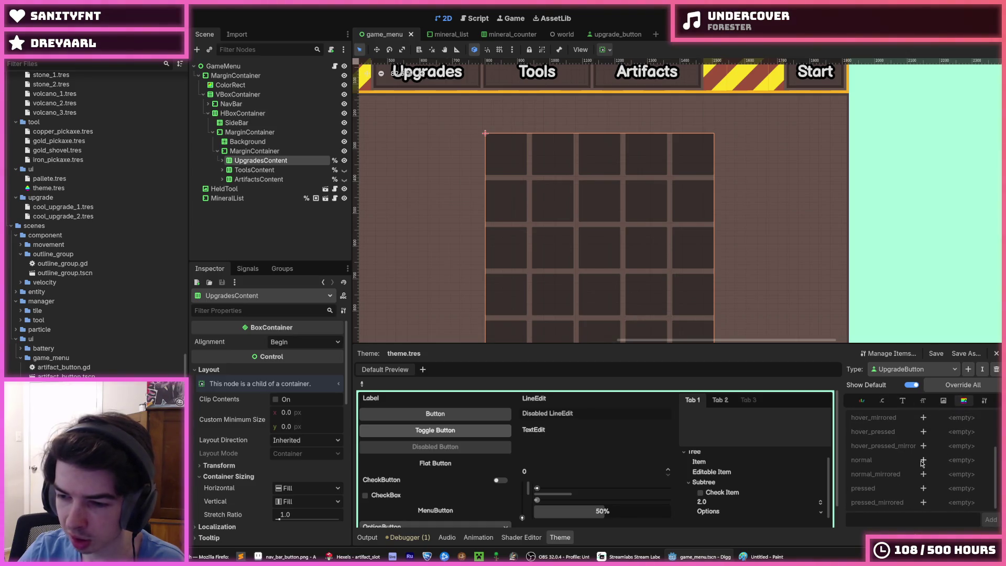
click(923, 462)
click(960, 461)
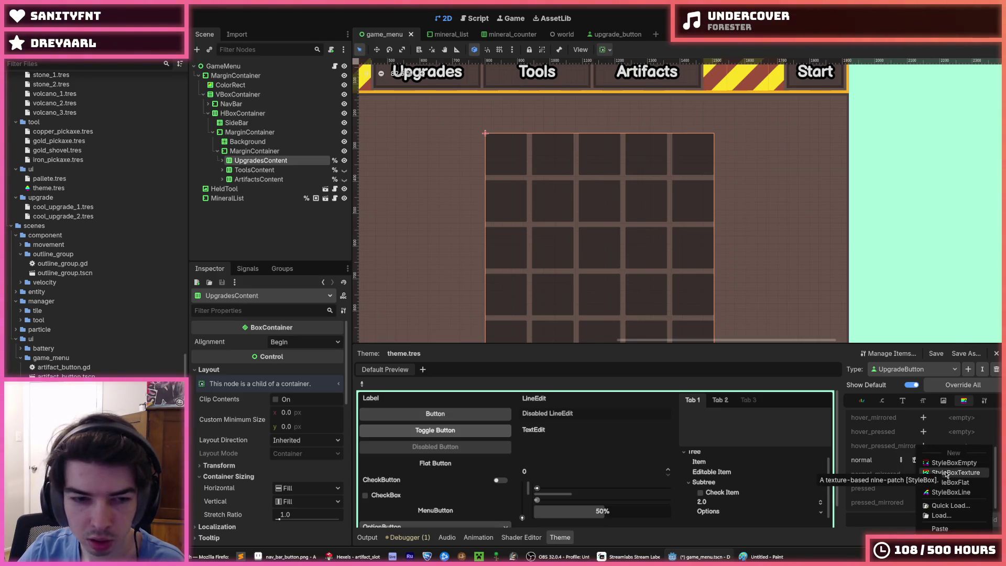
Make the normal style a new StyleBoxTexture using artifact_slot.png as its texture
click(949, 472)
click(962, 461)
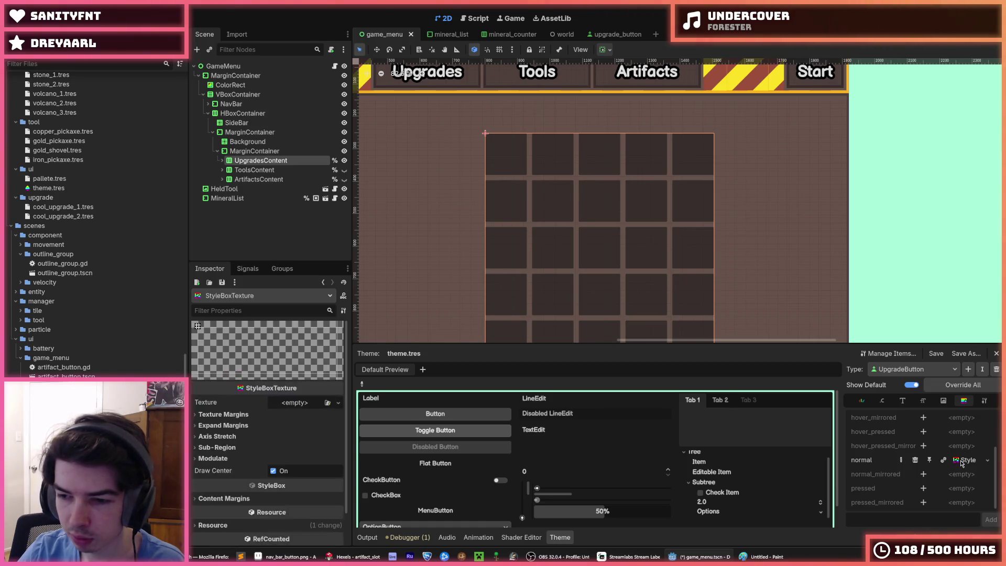
scroll(112, 347, up, 10)
scroll(112, 347, up, 10)
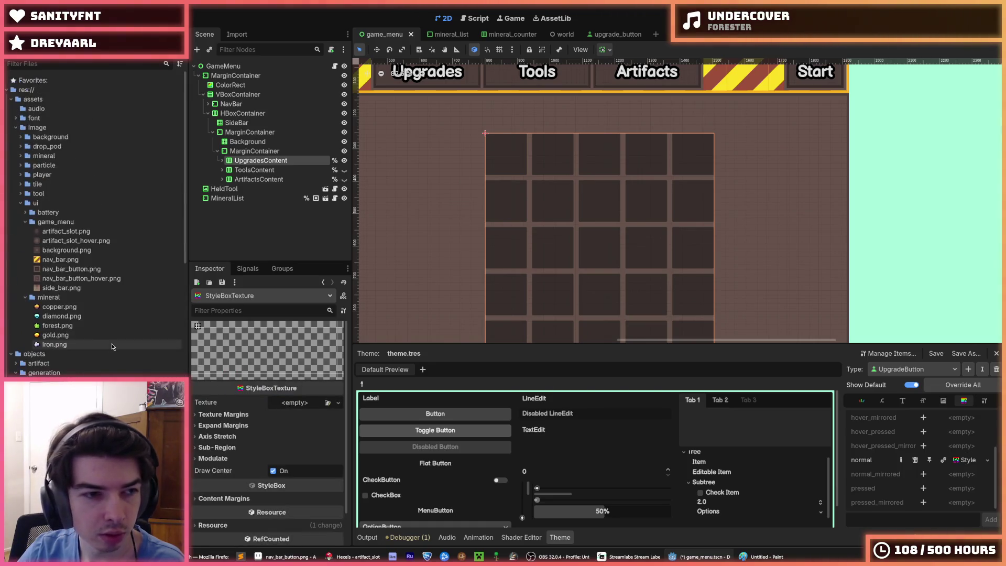
drag(67, 231, 290, 402)
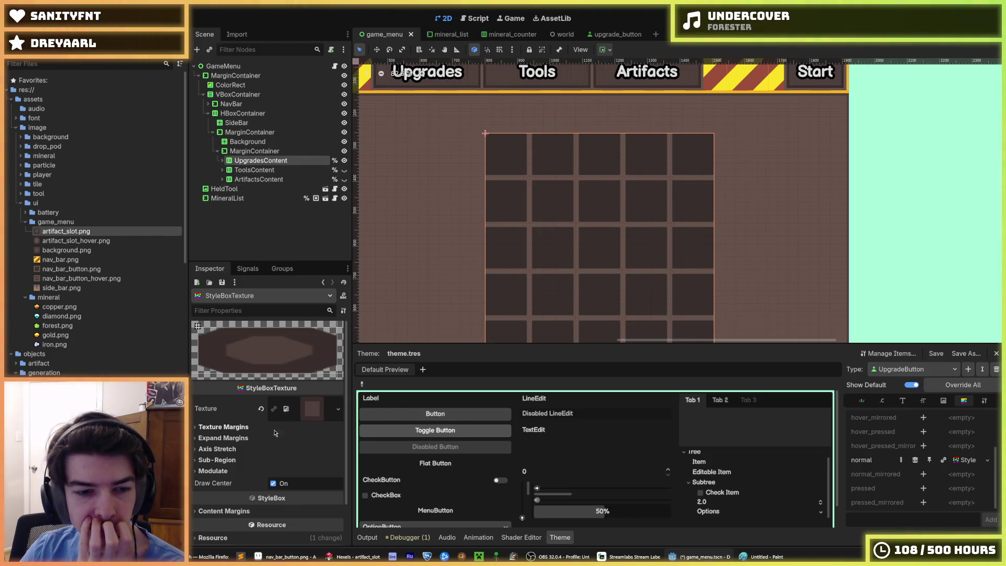
Set all four texture margins to 16 px and save
click(223, 427)
click(288, 441)
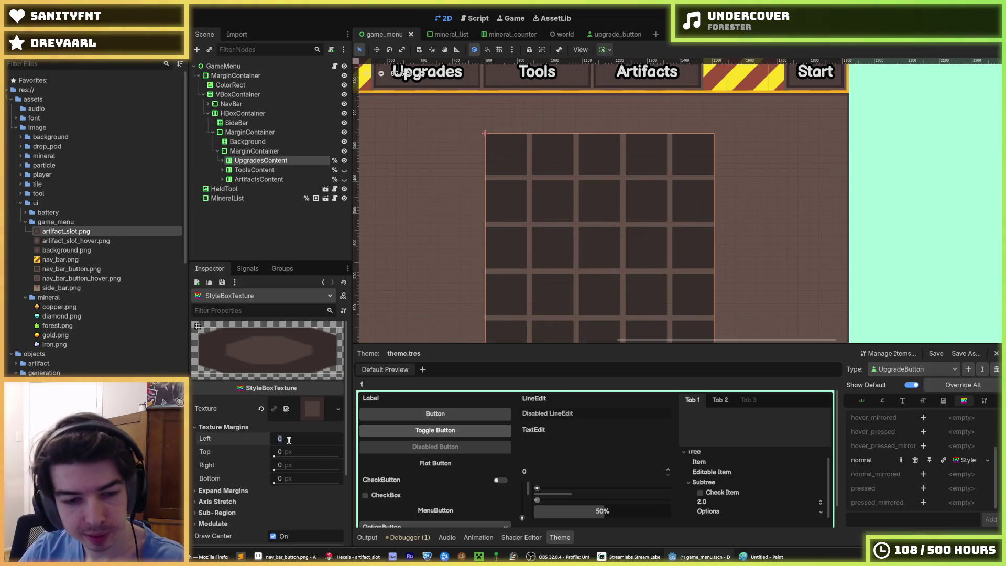
text(6)
key(Tab)
text(16)
key(Tab)
text(16)
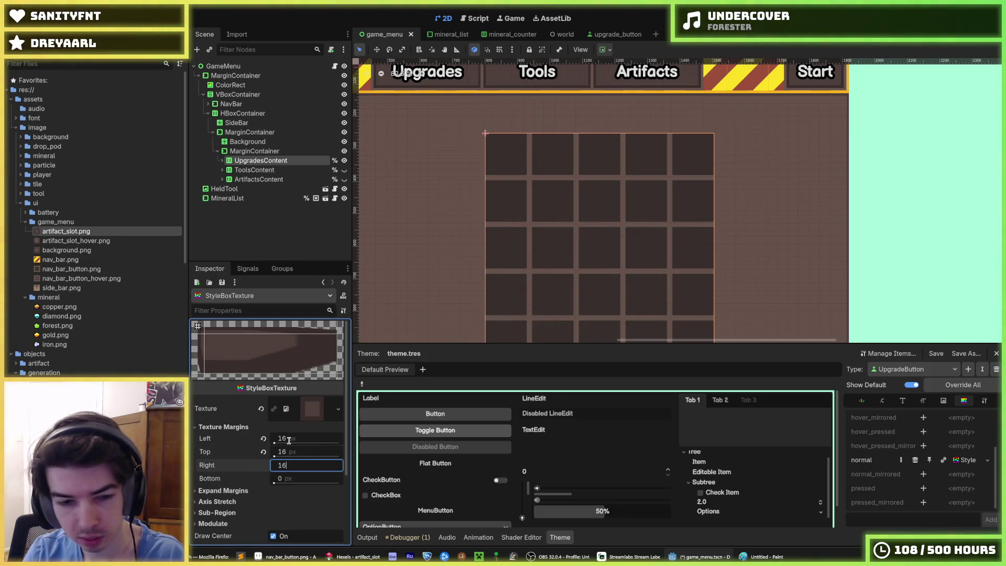
key(Tab)
text(16)
key(Return)
key(ctrl+s)
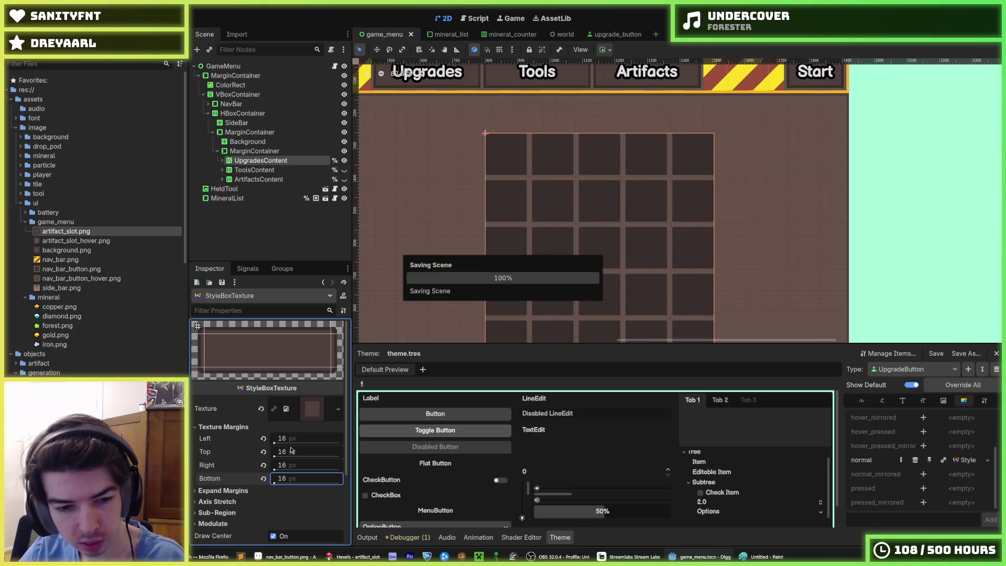
Set the style's horizontal and vertical axis stretch to Tile
scroll(229, 479, down, 3)
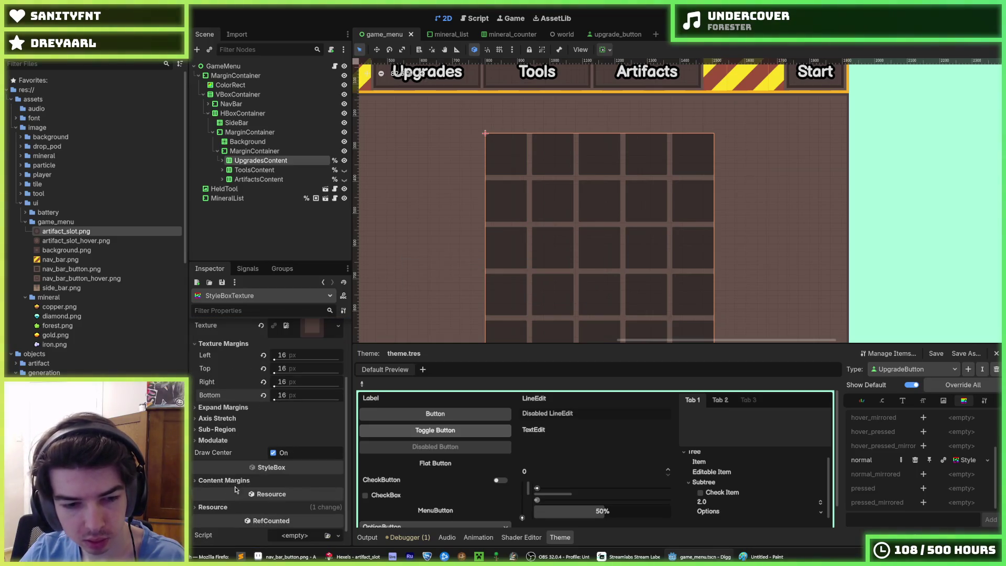
click(224, 409)
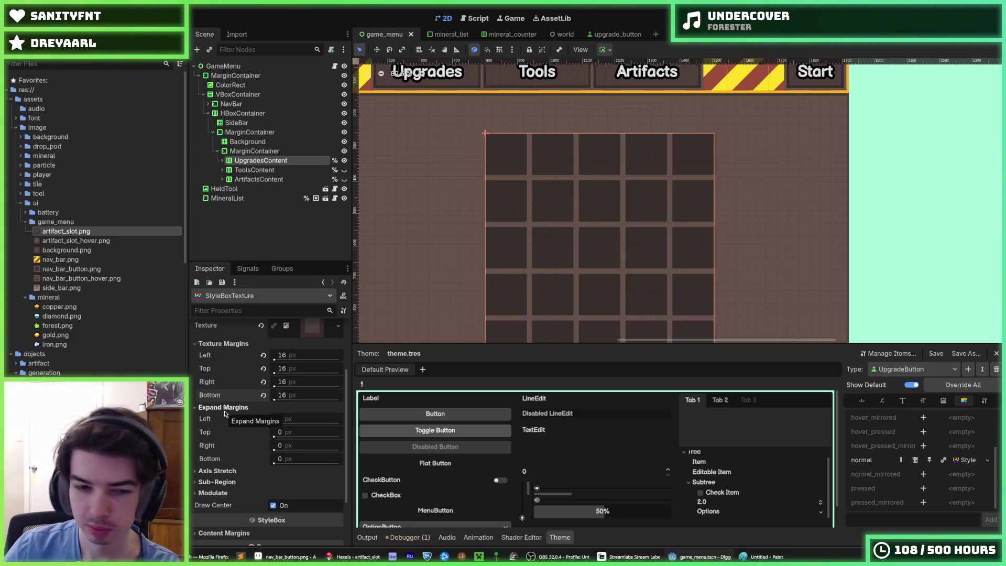
click(220, 471)
click(293, 482)
click(287, 504)
click(294, 496)
click(287, 516)
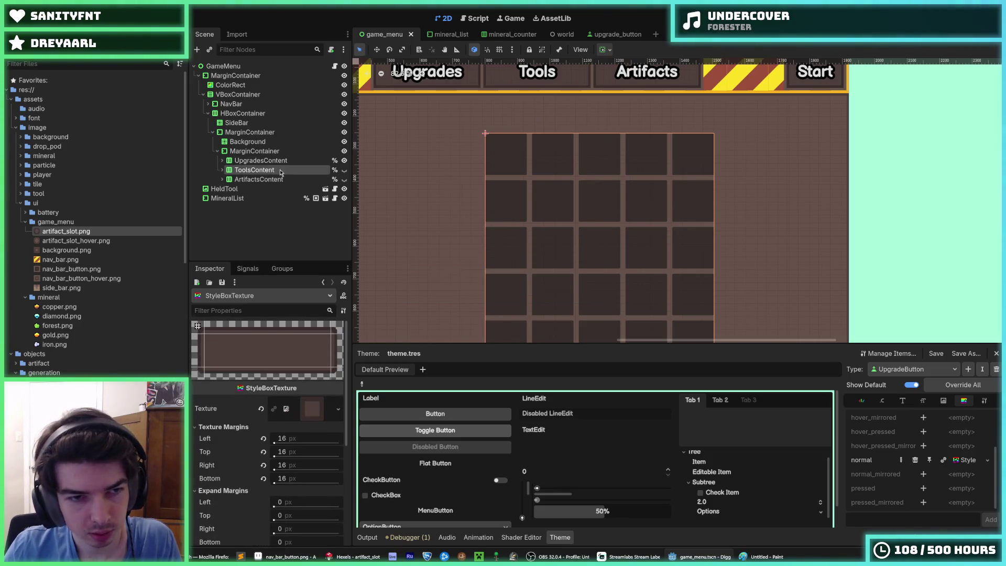
Select the UpgradesContent node and save the scene
click(261, 161)
key(ctrl+s)
click(255, 151)
click(259, 163)
key(ctrl+s)
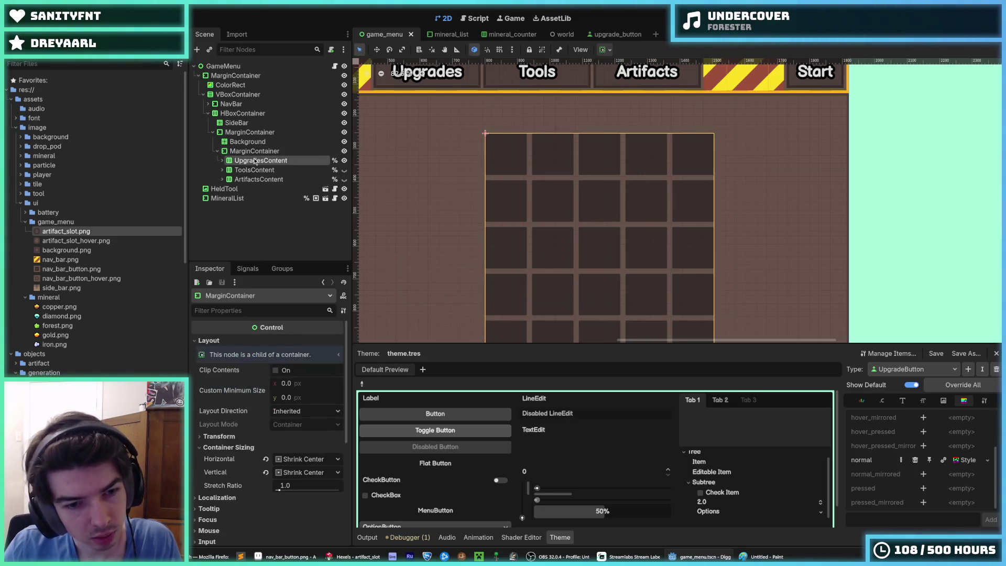
key(ctrl+s)
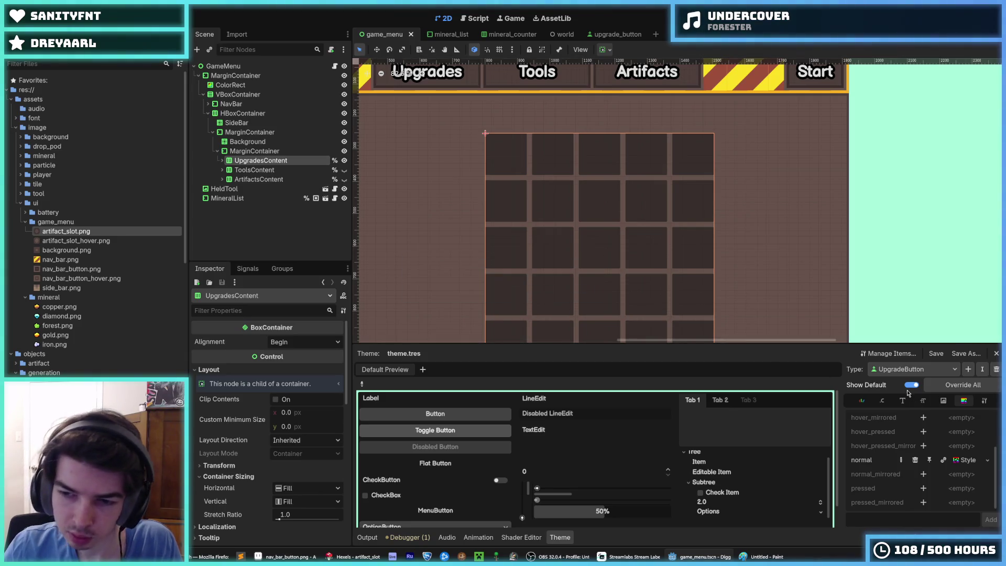
Check the UpgradeButton type's name in the theme item manager, keeping it unchanged
click(885, 354)
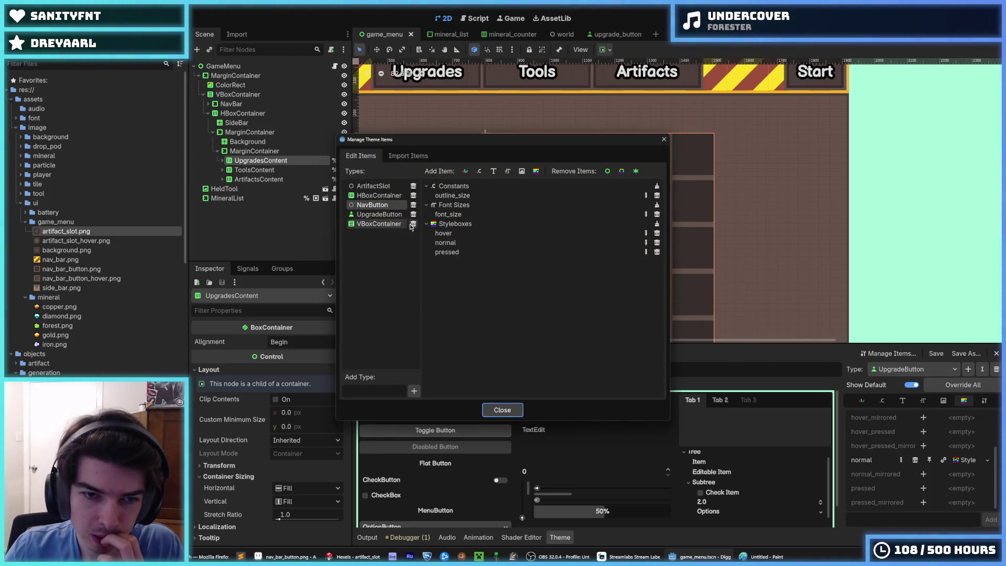
double_click(375, 215)
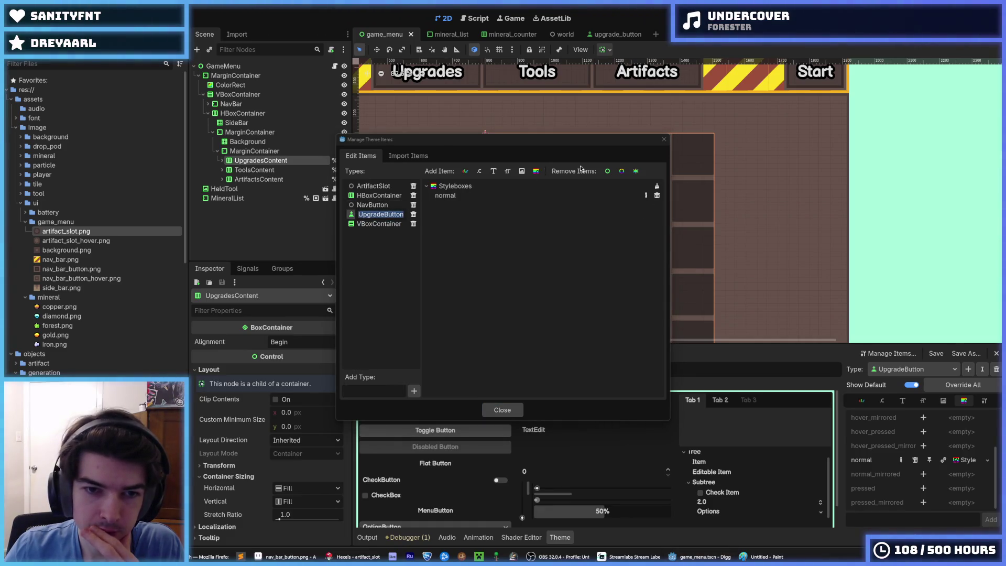
click(665, 141)
click(665, 141)
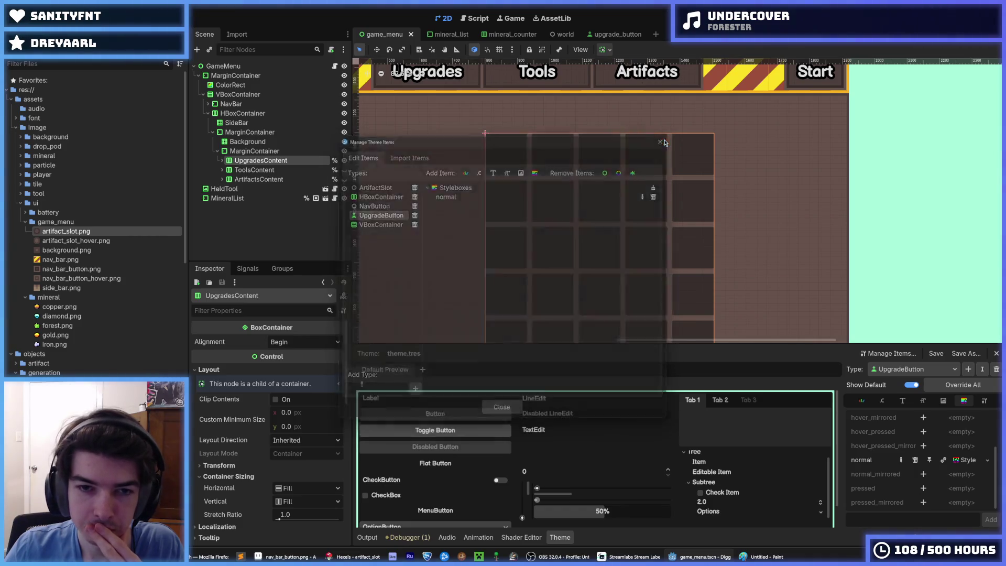
Rename the ArtifactSlot theme type to ArtifactButton and close the manager
click(894, 355)
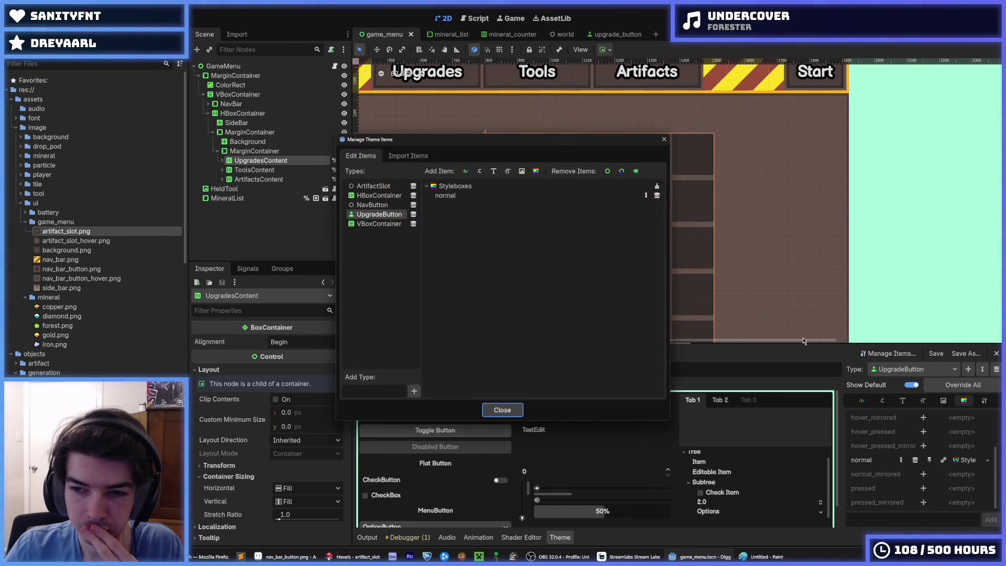
double_click(369, 187)
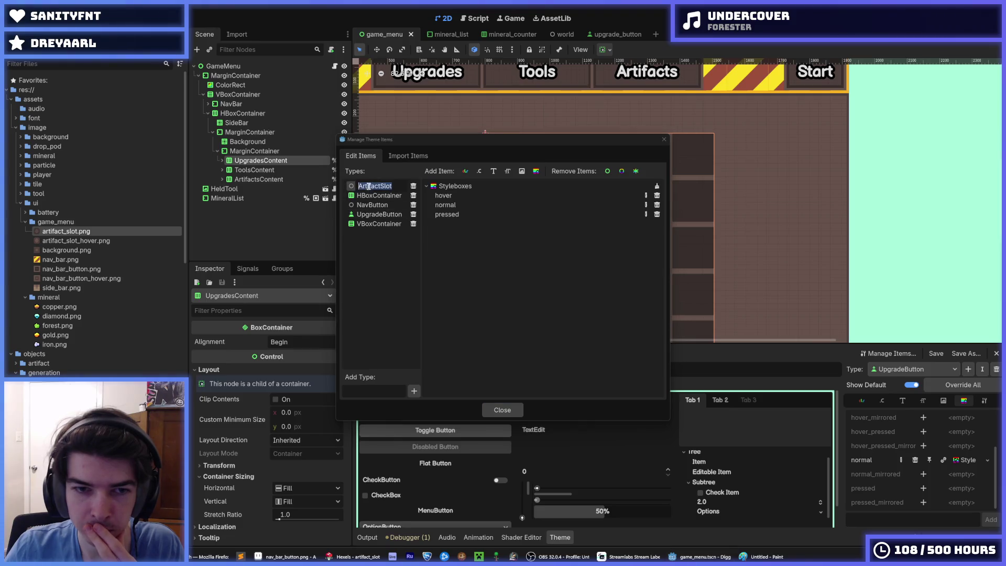
click(398, 185)
text(Butt)
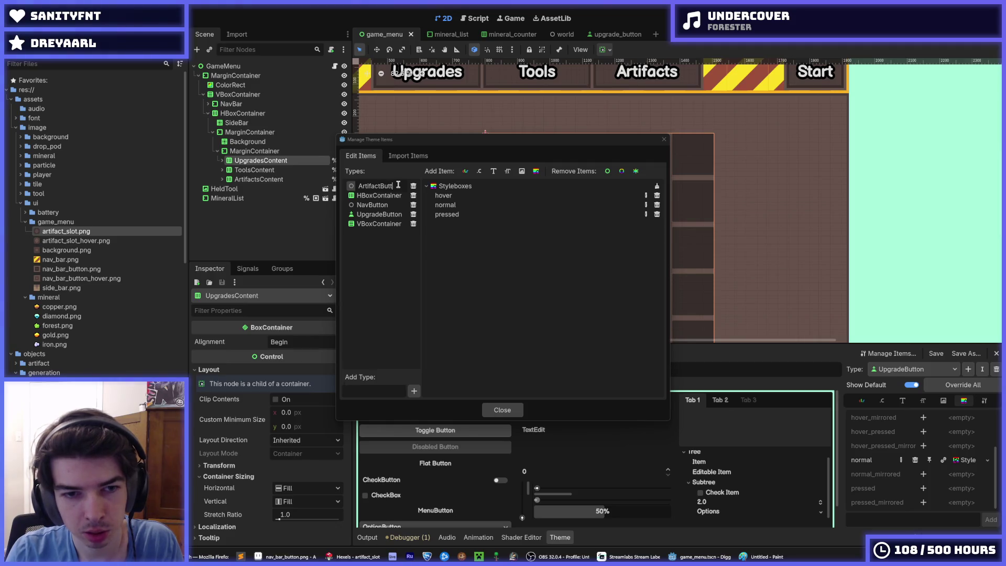
text(on)
key(Return)
click(501, 409)
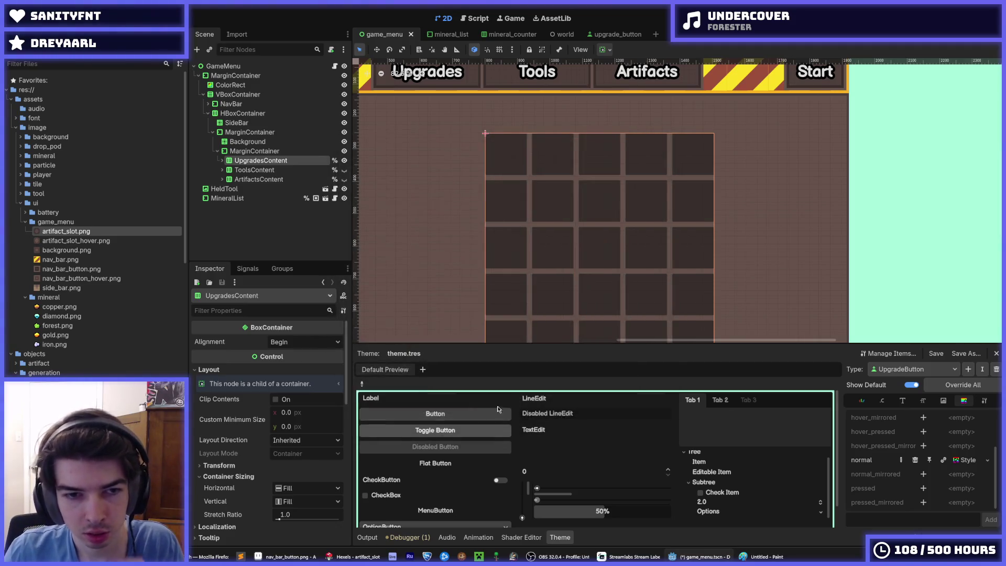
Add a new theme type named FooButton
click(913, 370)
click(914, 370)
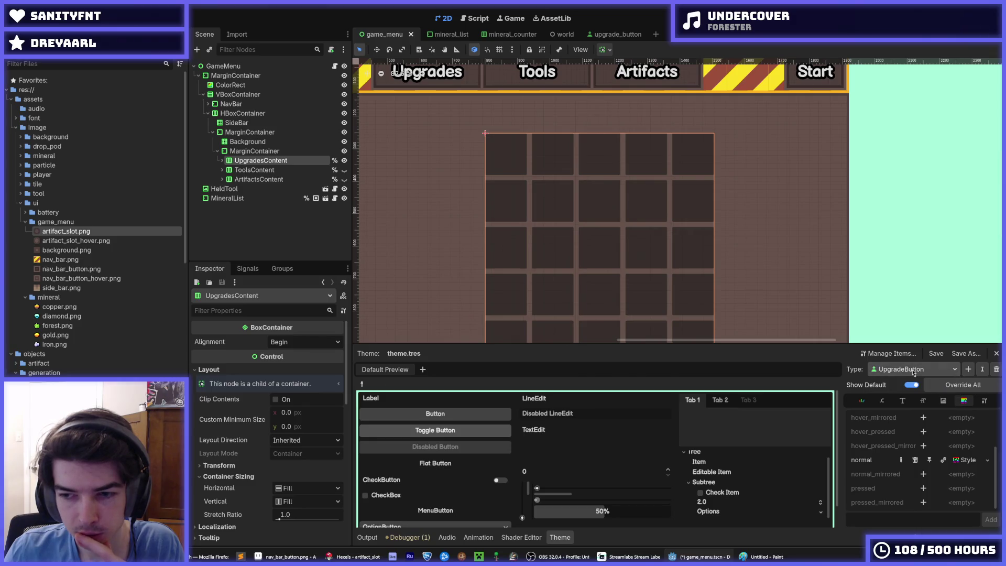
click(966, 368)
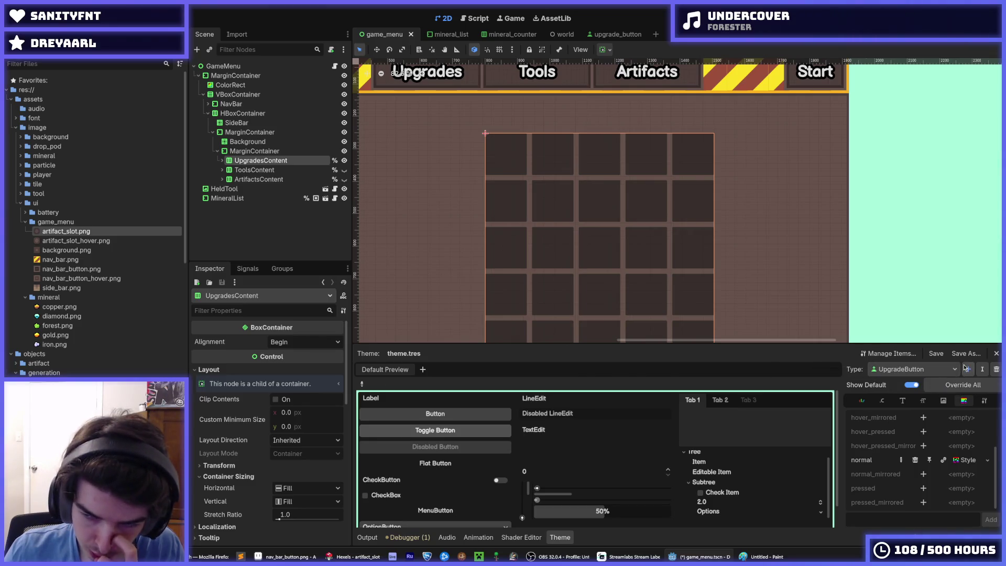
text(FooButton)
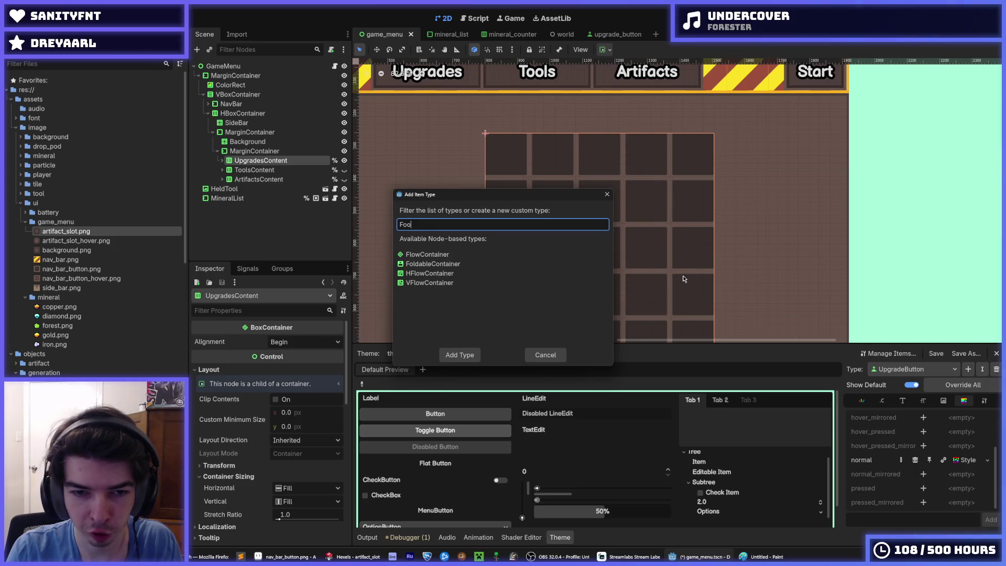
key(Return)
Review the theme type list and save the scene
click(924, 362)
click(924, 369)
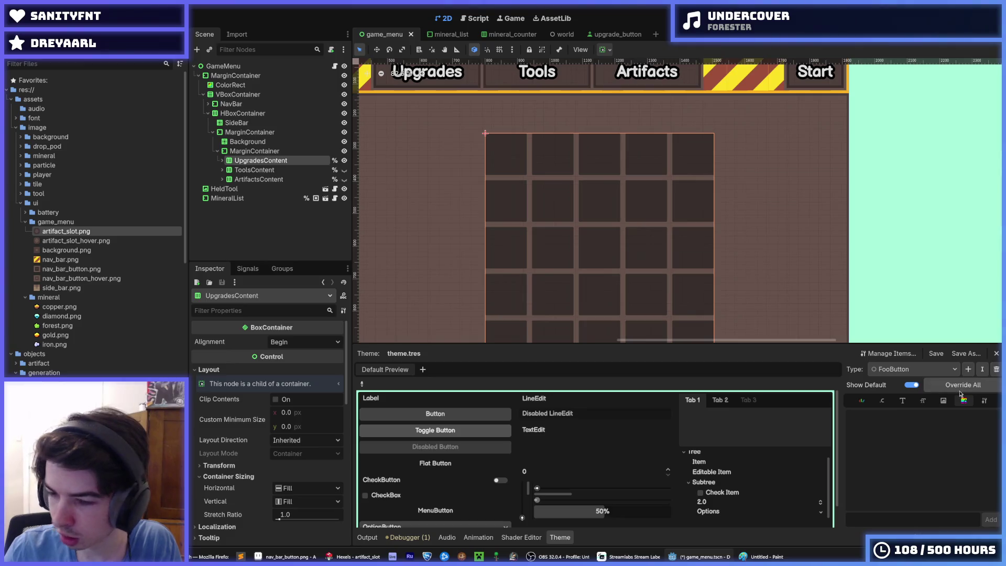
click(903, 369)
click(903, 370)
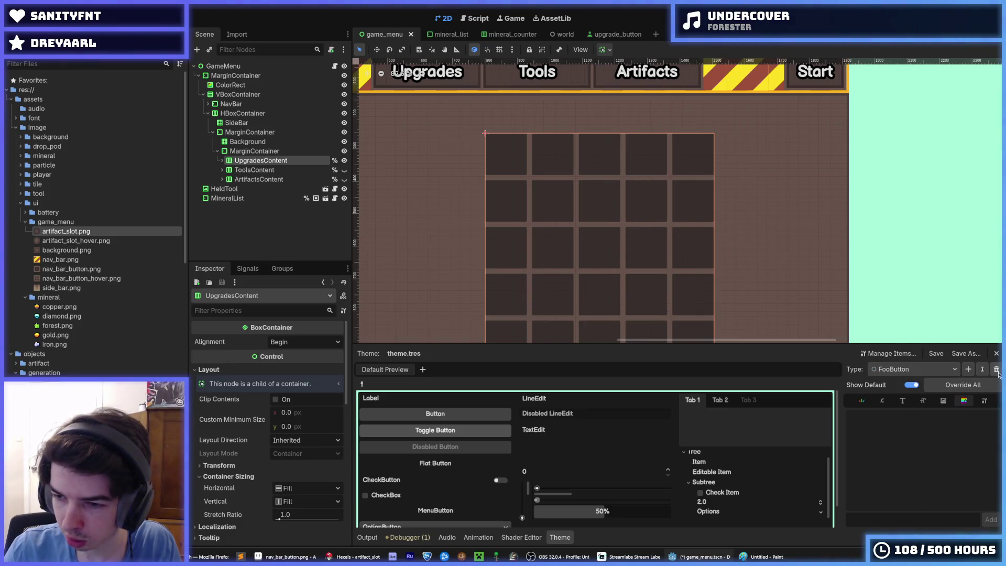
key(ctrl+s)
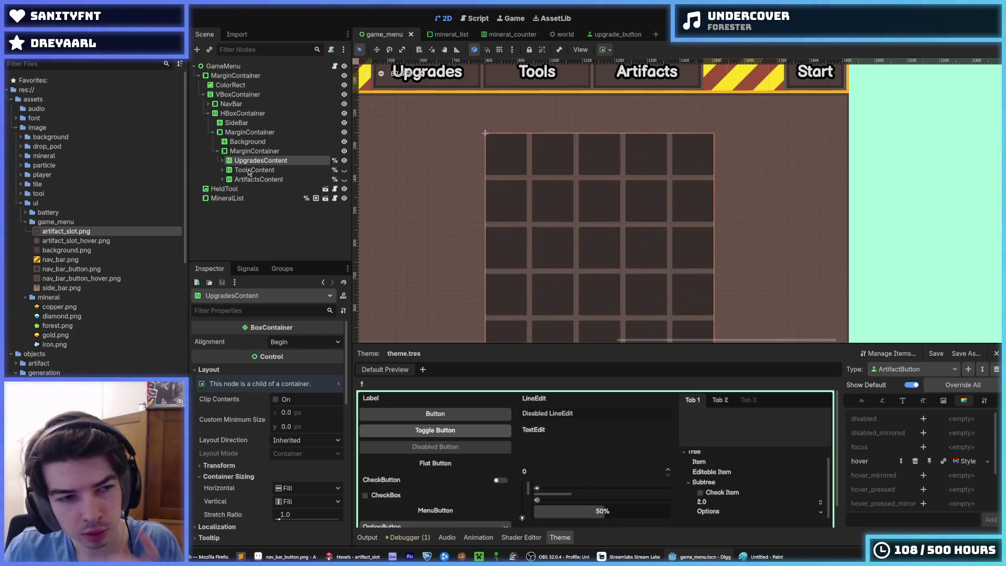
Select the Background node, run the game with F5 to preview the slot grid, then close it
scroll(438, 177, down, 2)
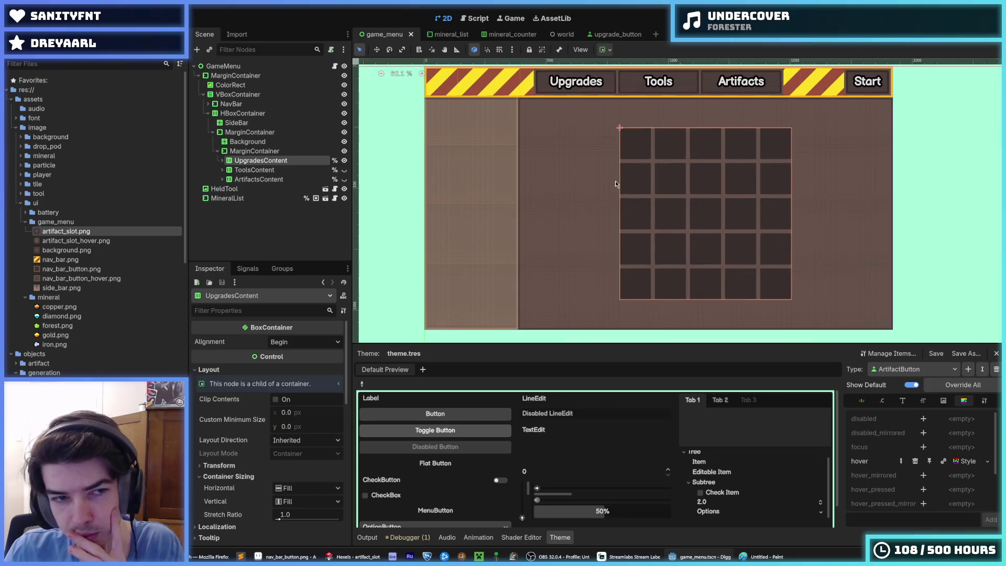
click(918, 182)
scroll(640, 158, up, 3)
scroll(579, 196, right, 2)
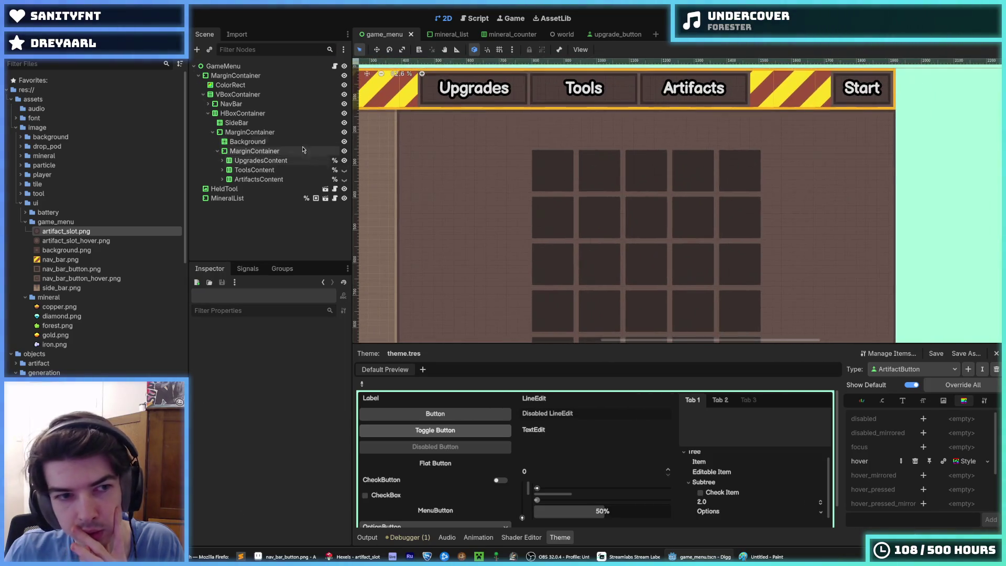
click(302, 142)
key(F5)
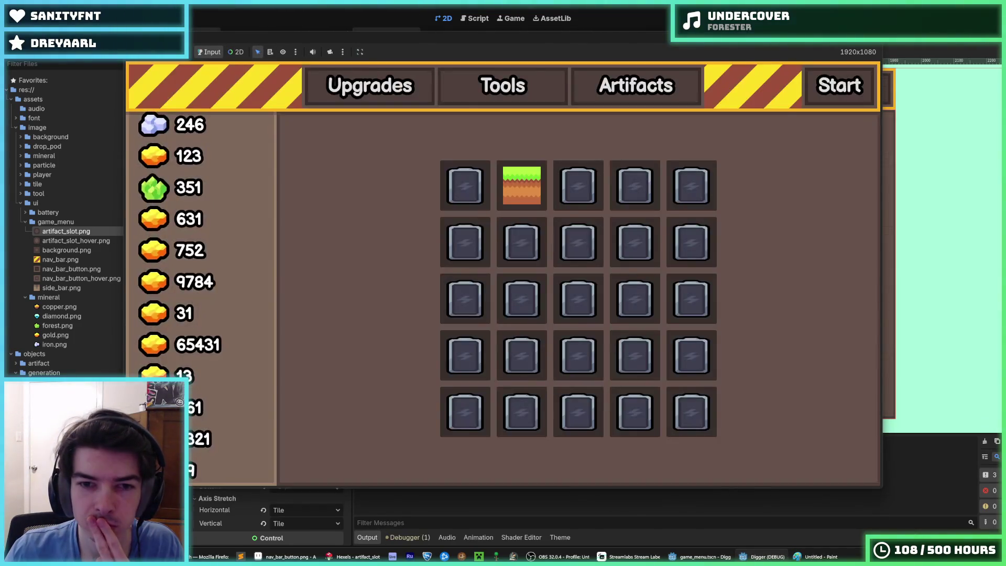
key(alt+F4)
click(255, 151)
click(251, 143)
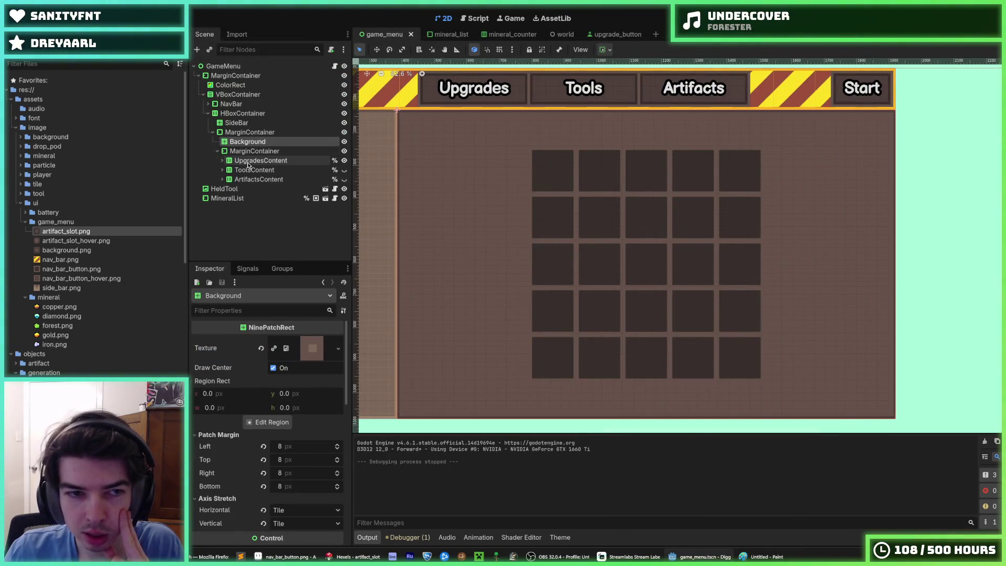
Expand UpgradesContent and UpgradeList, then select UpgradeButton1 through UpgradeButton25
click(248, 166)
click(222, 161)
click(227, 171)
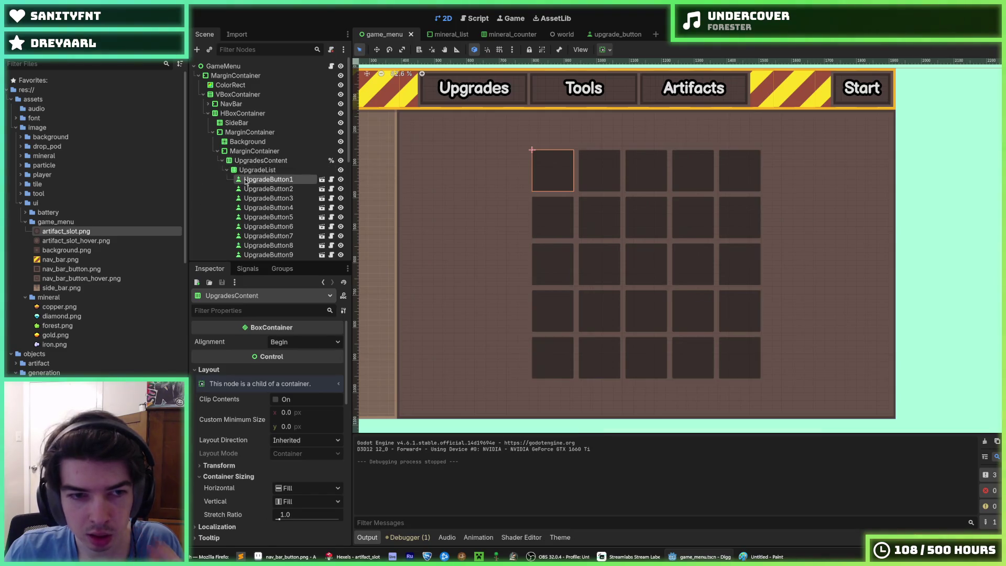
click(245, 181)
scroll(267, 209, down, 5)
shift+click(270, 214)
Give all 25 upgrade buttons the UpgradeButton type variation and save
scroll(267, 427, down, 3)
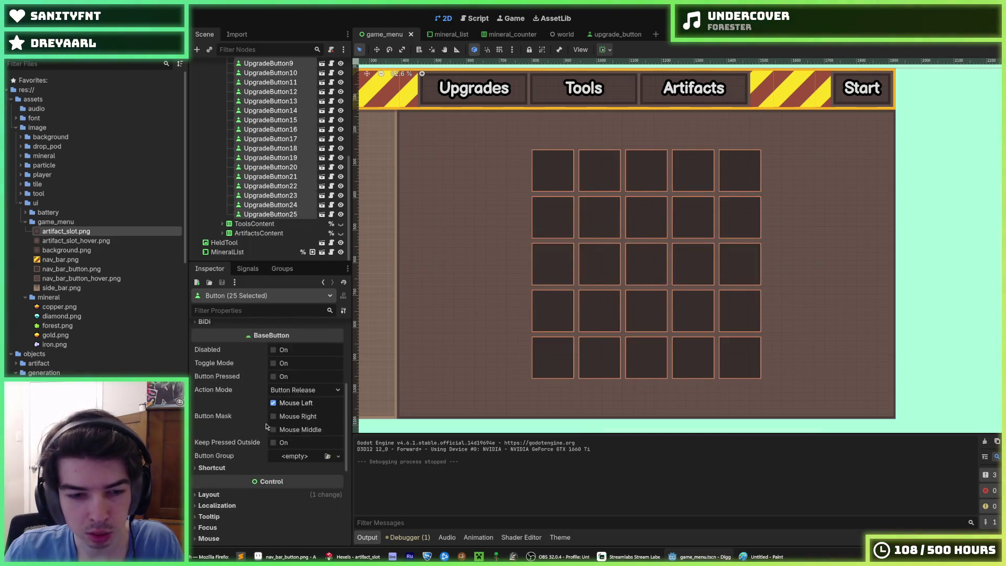
scroll(266, 427, down, 4)
scroll(246, 420, up, 1)
scroll(241, 416, down, 3)
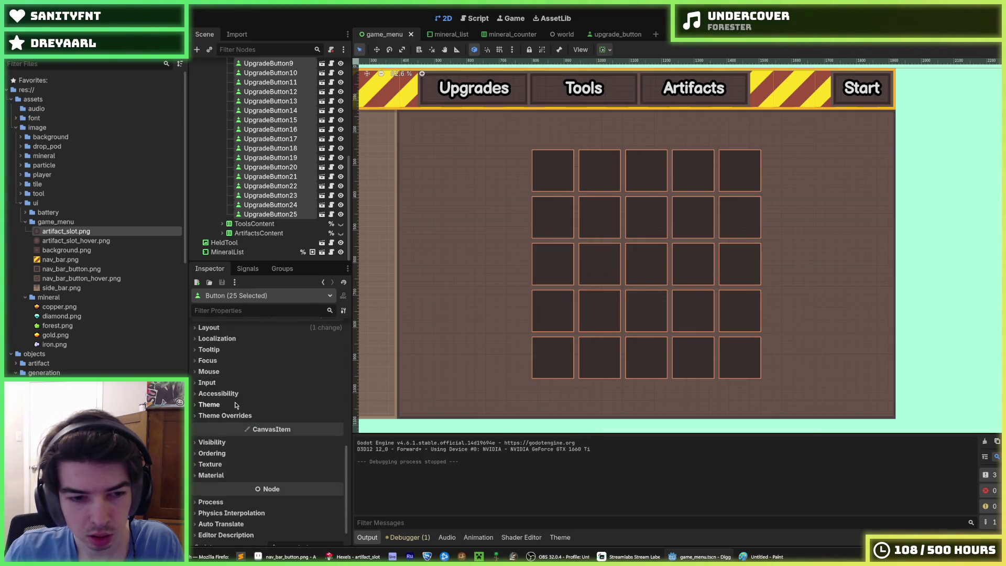
click(236, 405)
click(296, 430)
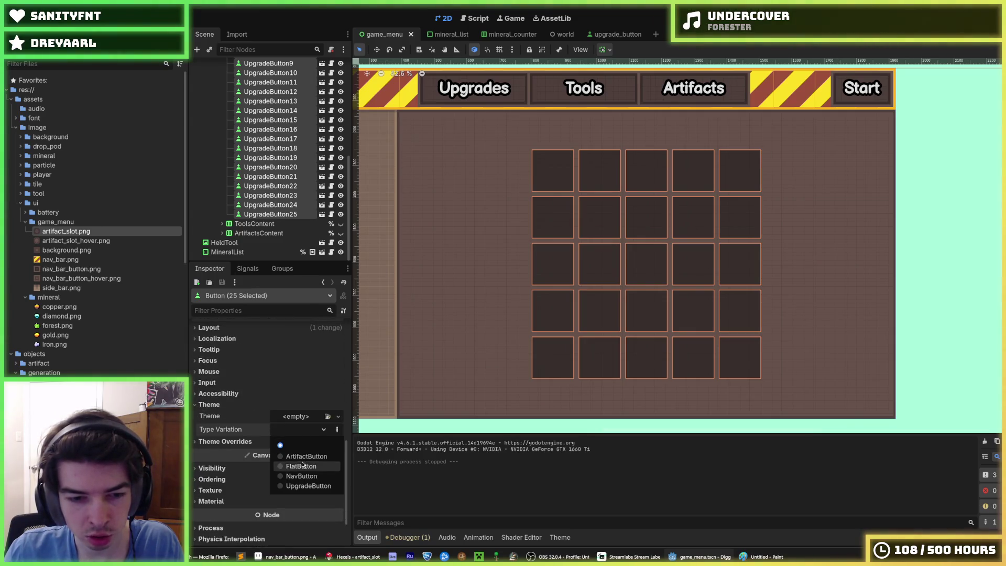
click(308, 486)
click(951, 309)
key(ctrl+s)
Reselect UpgradeButton1–25, revert their type variation to default, and open the upgrade button scene
scroll(269, 200, up, 5)
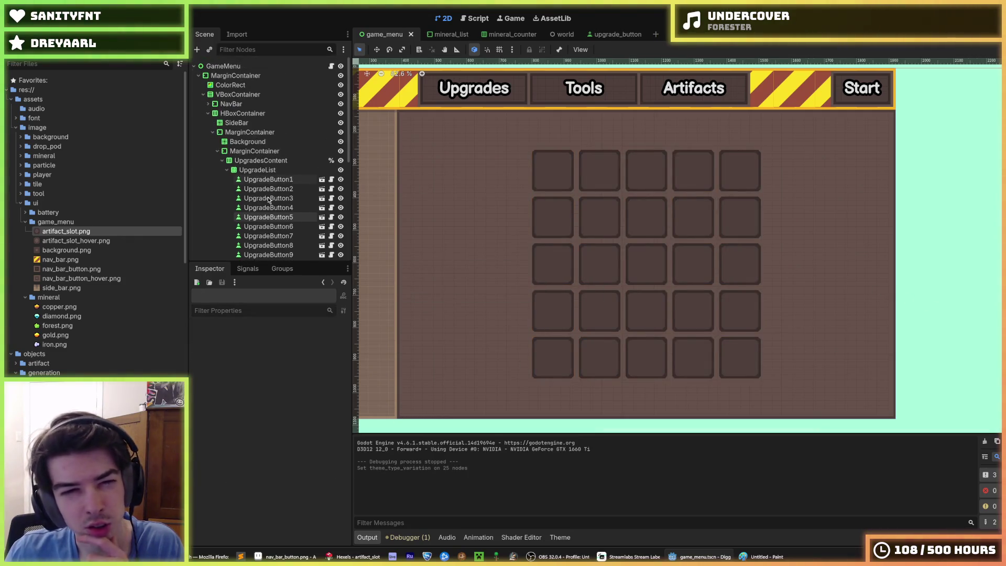
click(226, 170)
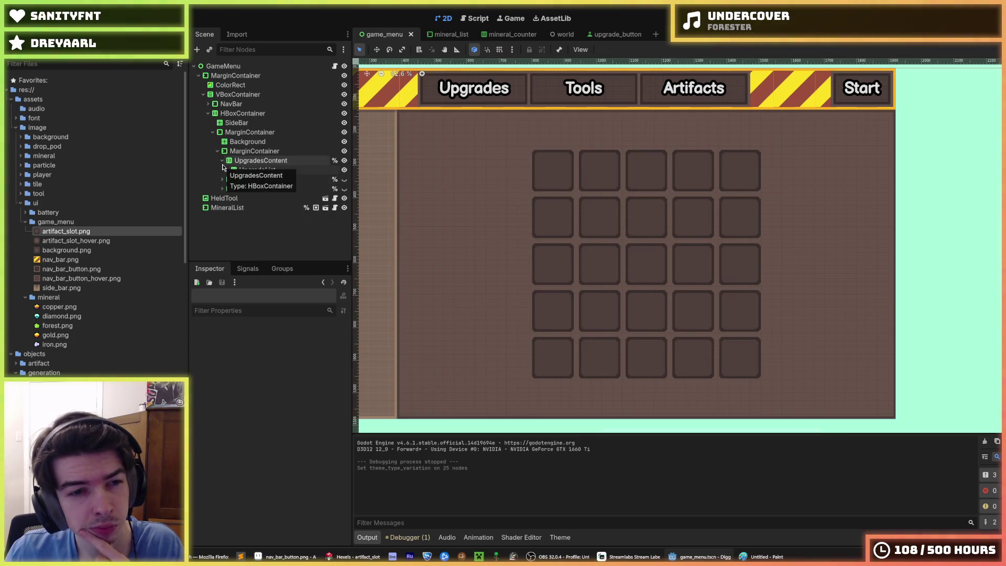
click(227, 170)
click(247, 179)
scroll(247, 180, down, 5)
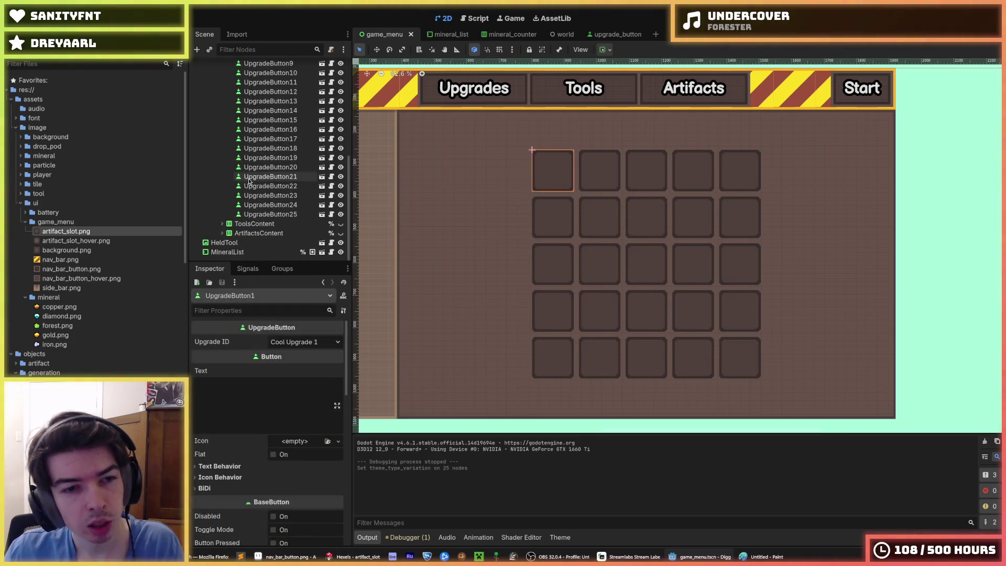
shift+click(270, 214)
scroll(252, 348, down, 2)
scroll(252, 348, down, 5)
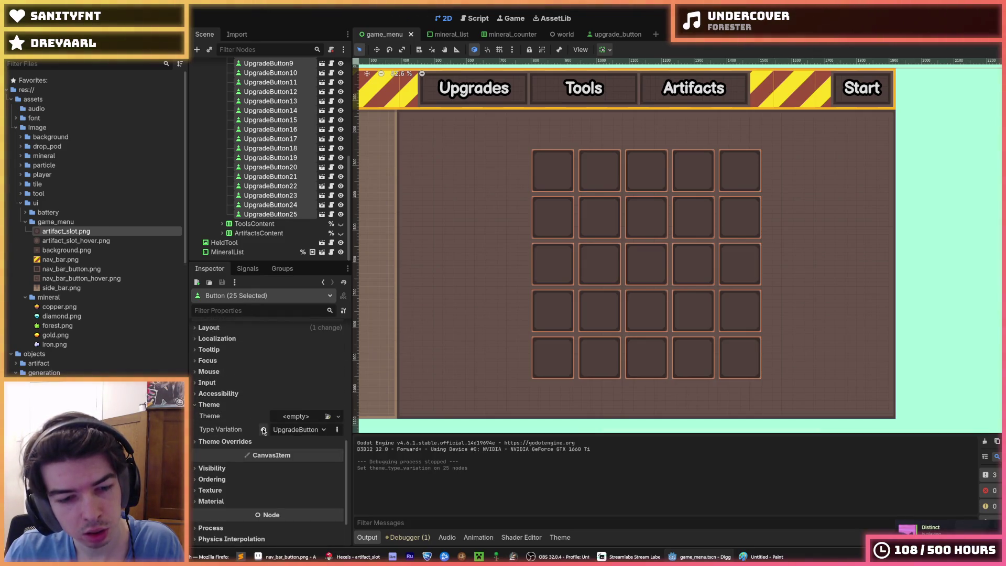
click(264, 431)
click(934, 344)
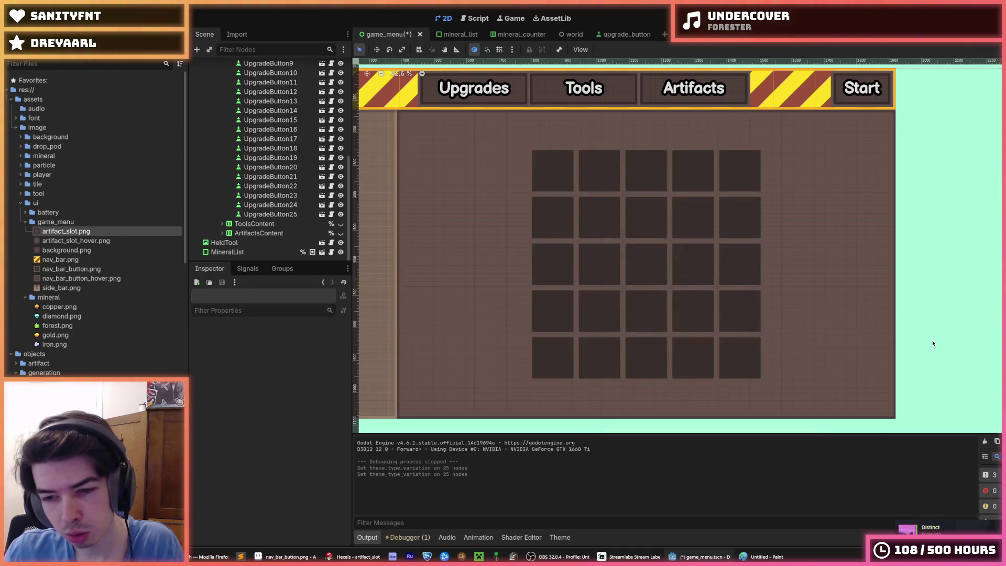
click(331, 167)
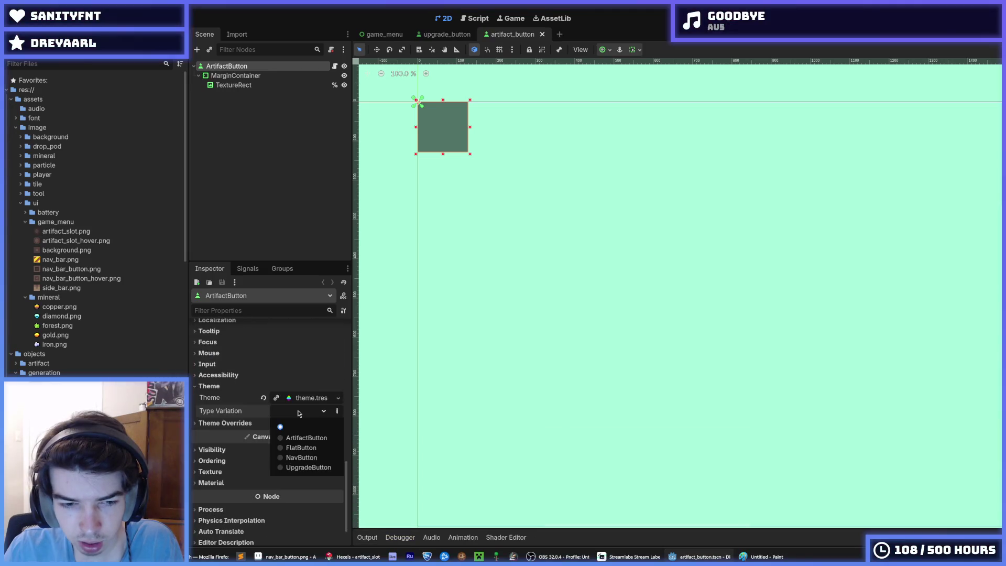
Set the artifact button's type variation to ArtifactButton, save, and run the game with F5
click(298, 412)
click(298, 412)
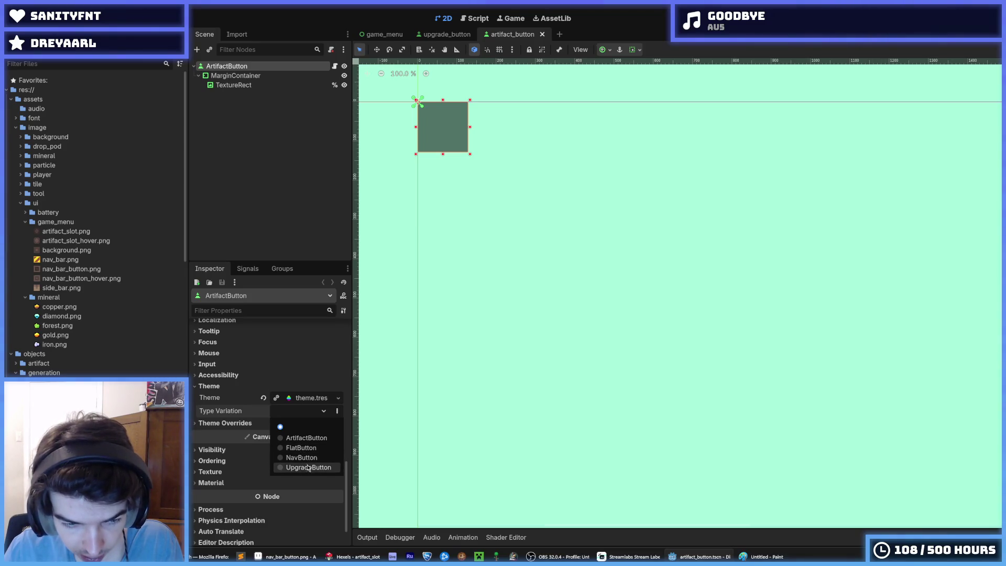
click(315, 439)
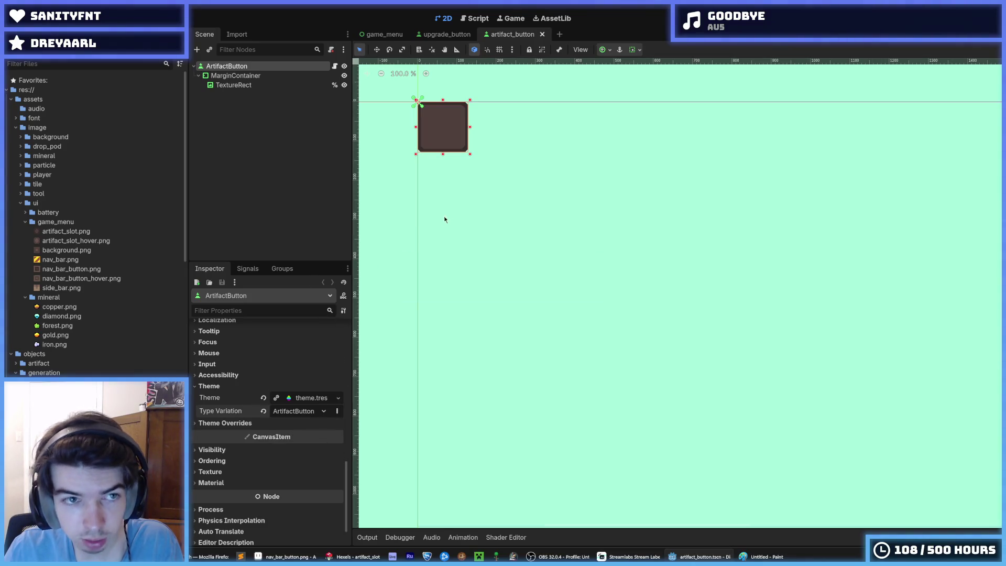
click(431, 35)
key(ctrl+s)
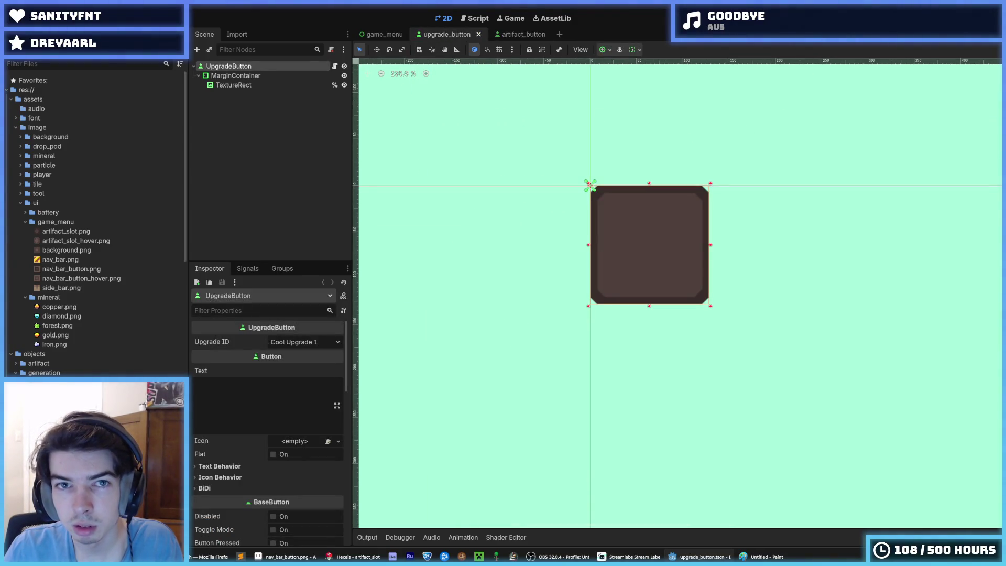
key(F5)
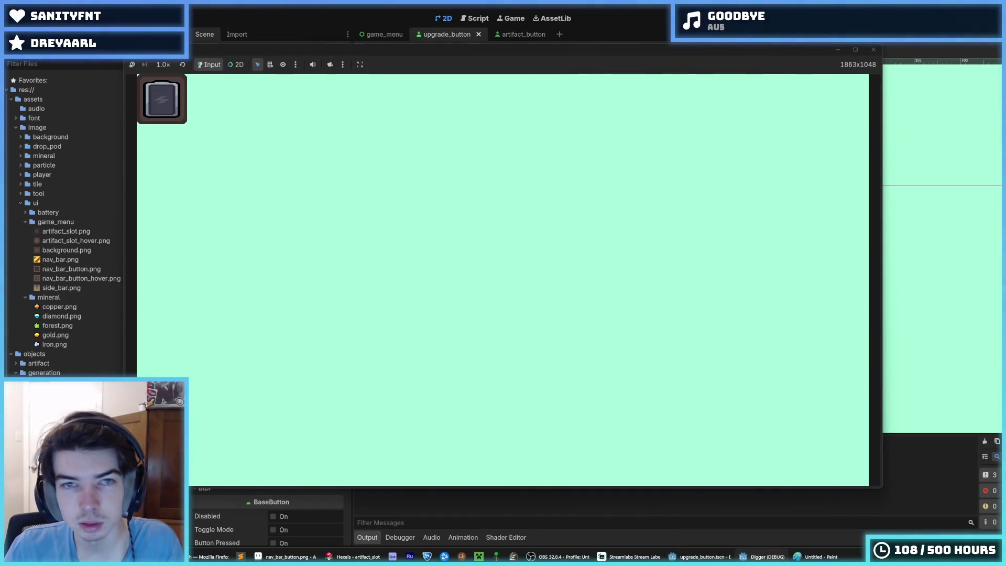
Stop the game, return to game_menu, and open the artifact button scene from the ArtifactList
key(F8)
click(369, 35)
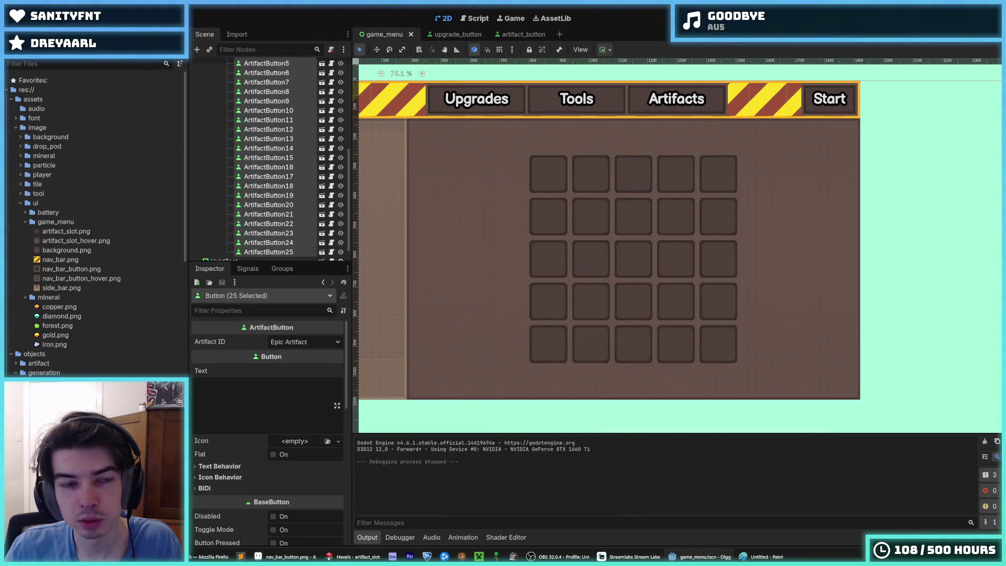
scroll(287, 168, up, 5)
click(282, 198)
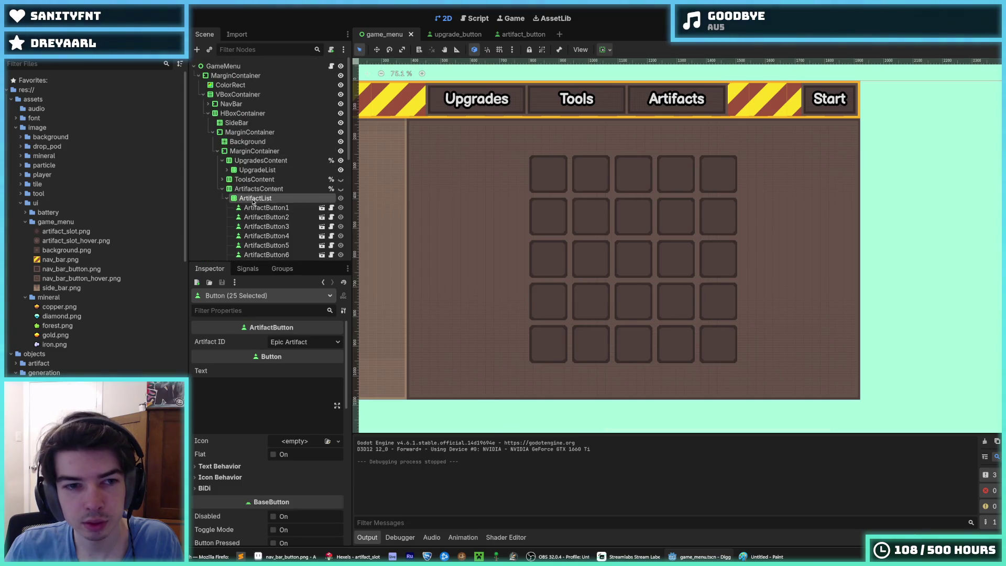
click(322, 209)
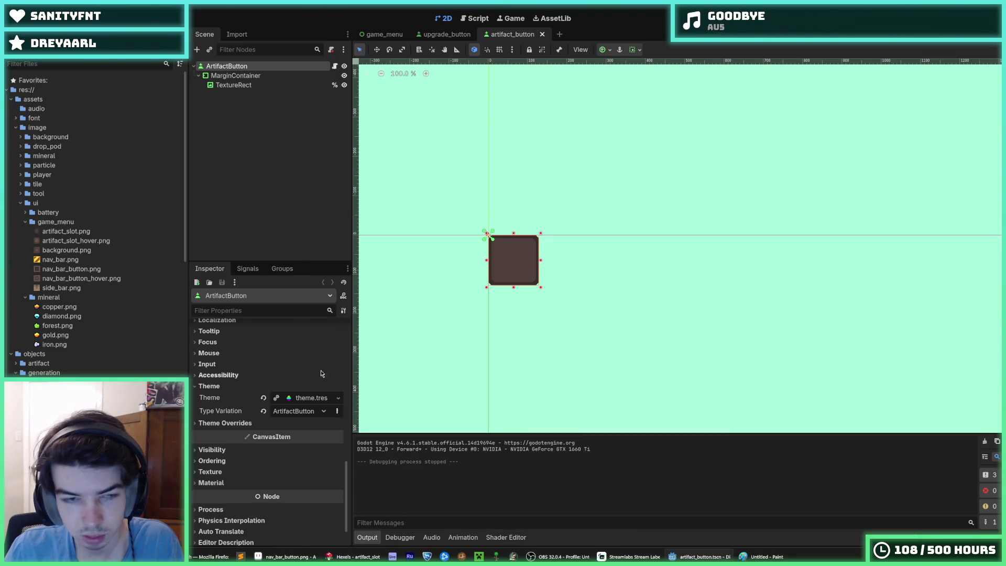
scroll(147, 211, down, 15)
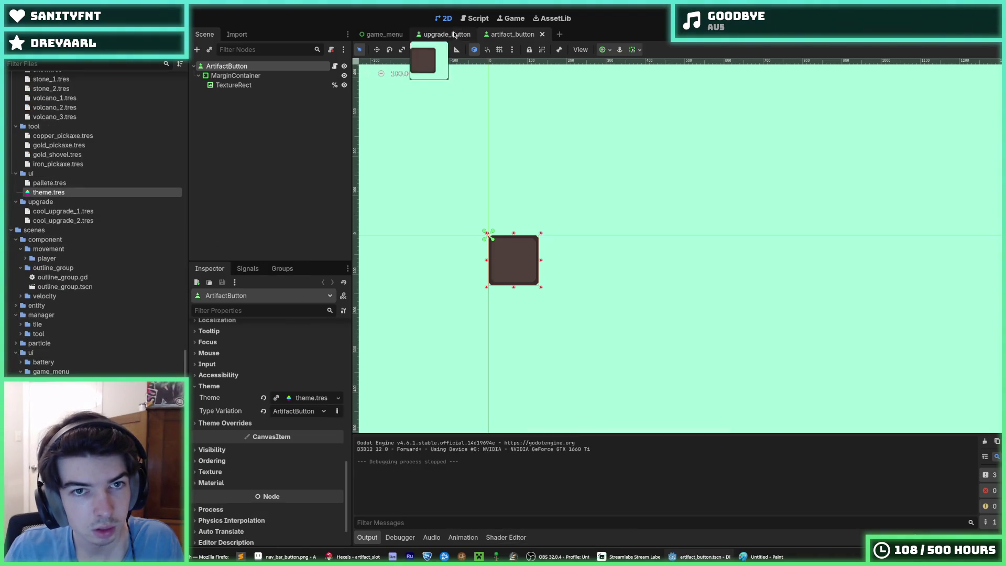
In game_menu, select ArtifactButton1 and open its theme.tres in the Theme editor
click(385, 34)
scroll(287, 214, down, 1)
scroll(287, 213, down, 1)
click(266, 159)
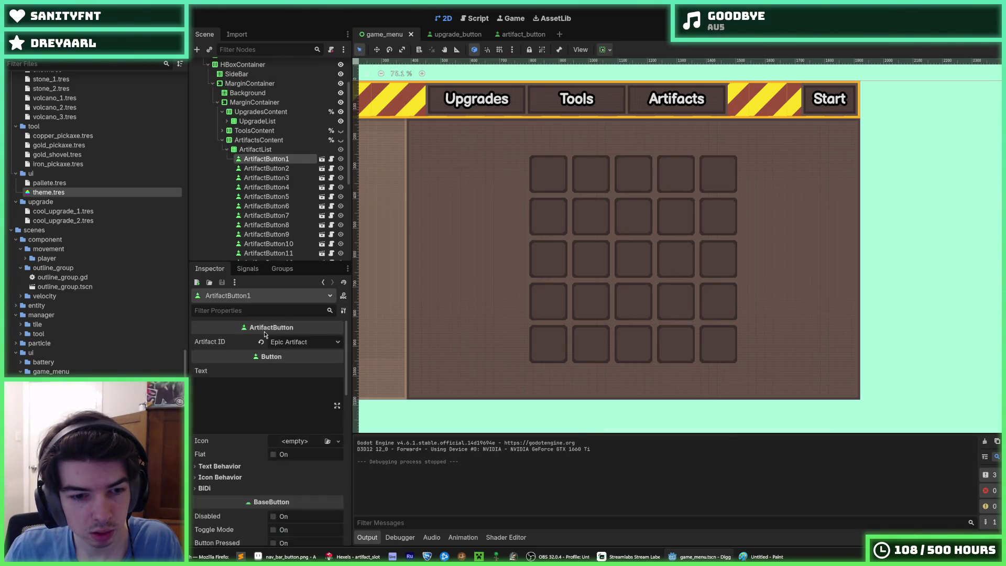
scroll(234, 425, down, 3)
scroll(235, 425, down, 5)
click(231, 374)
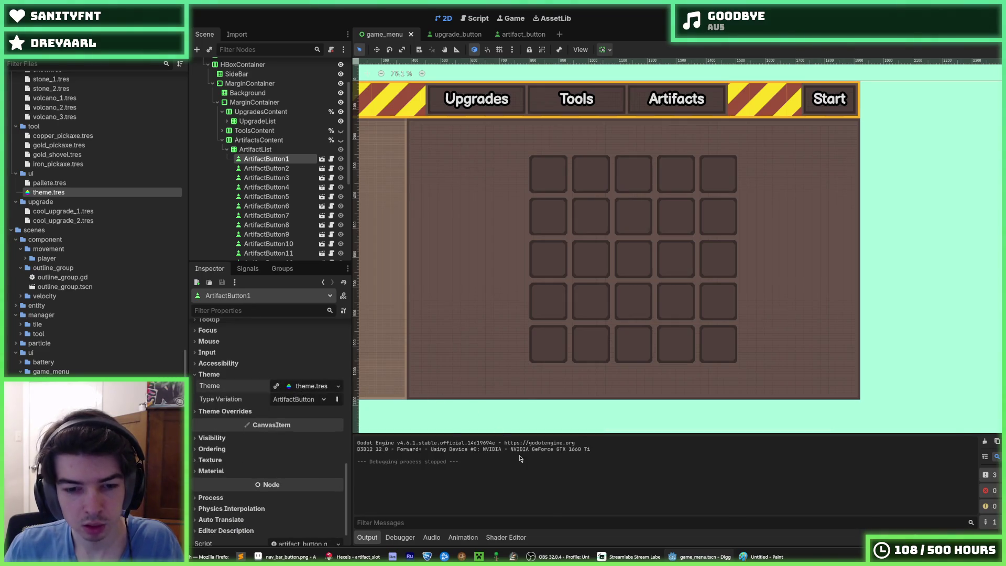
click(311, 385)
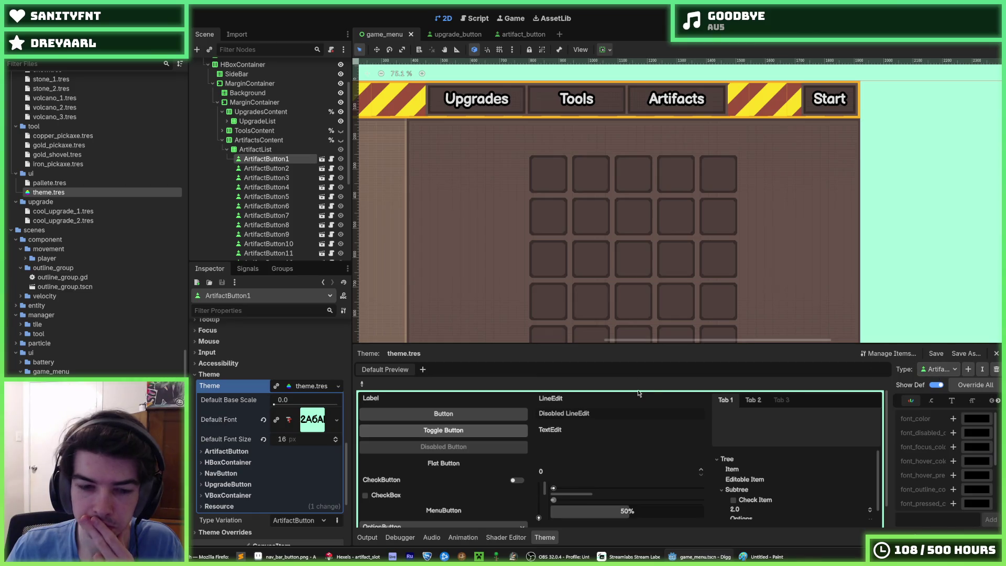
Switch the Theme editor to the UpgradeButton type and bring up its StyleBox items
click(938, 370)
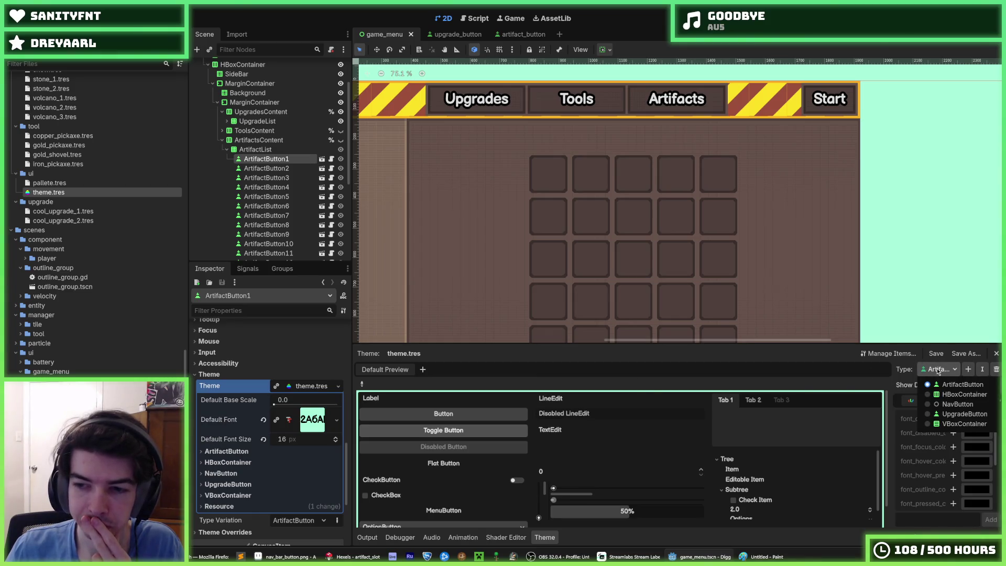
click(963, 413)
click(997, 401)
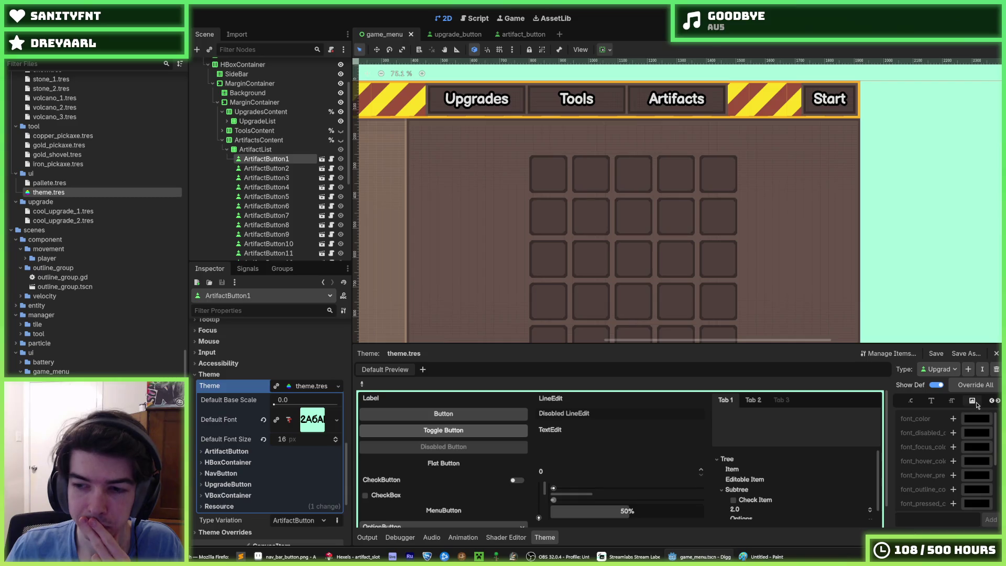
click(972, 402)
scroll(954, 475, down, 3)
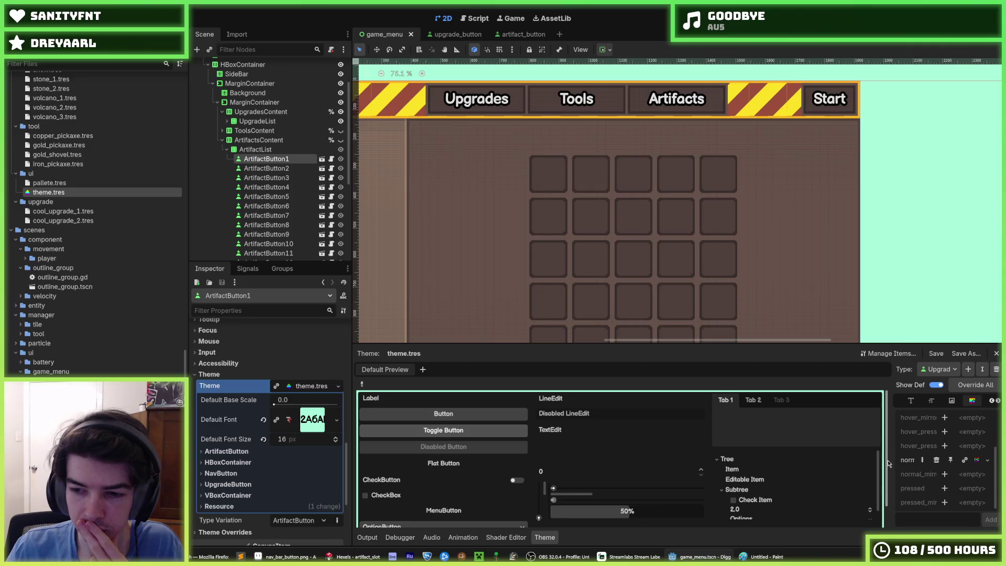
drag(888, 460, 805, 459)
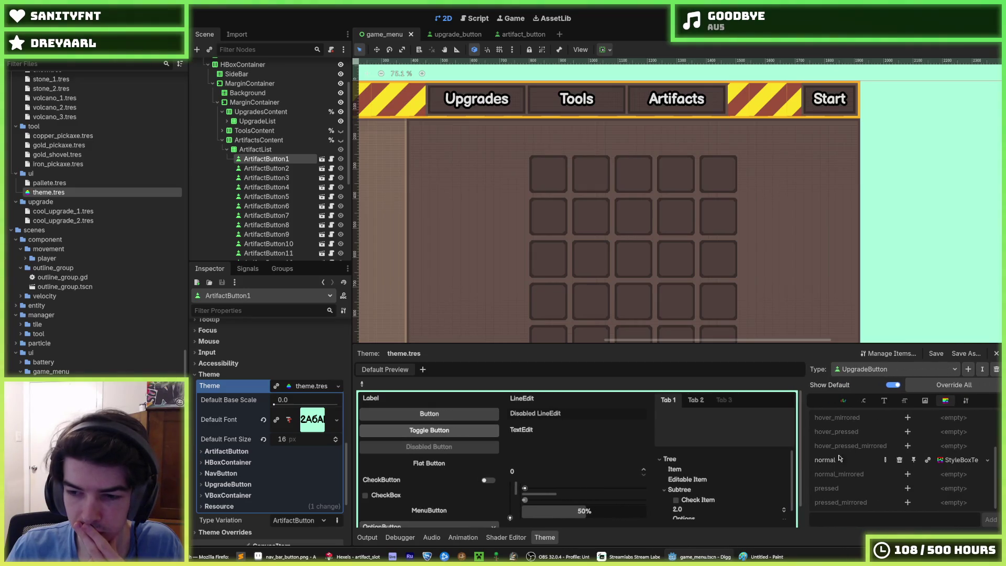
right_click(954, 461)
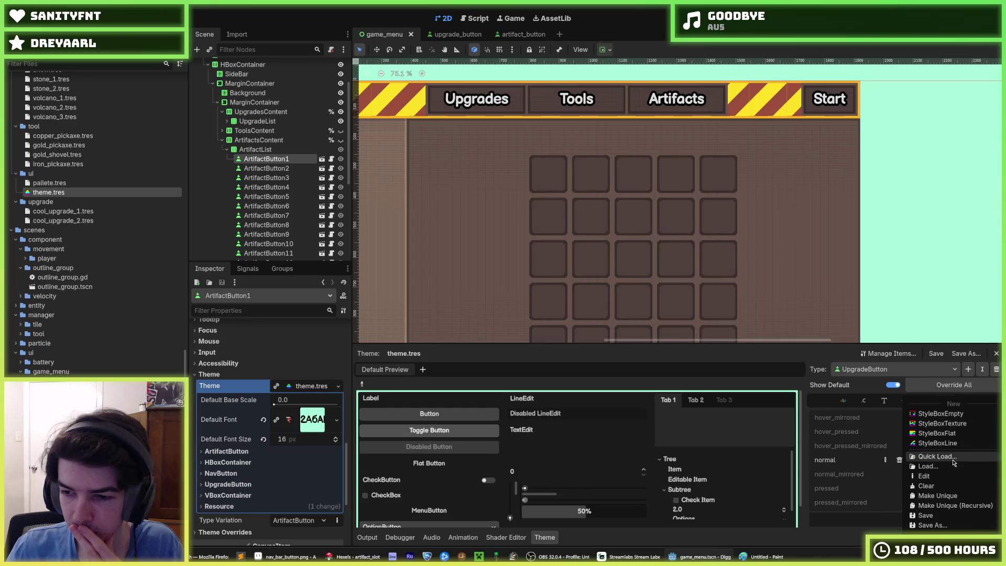
key(Escape)
scroll(879, 475, up, 2)
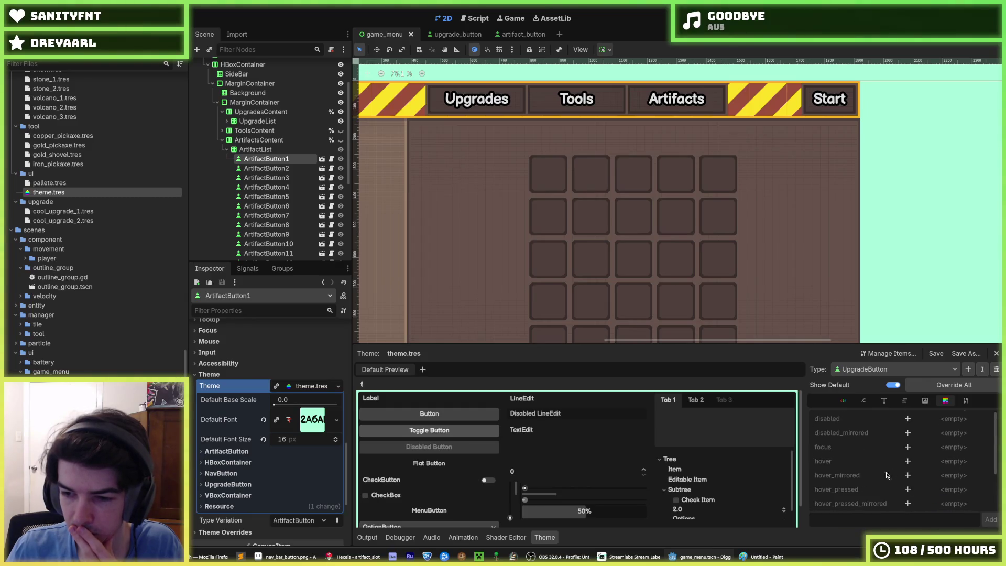
scroll(918, 456, down, 1)
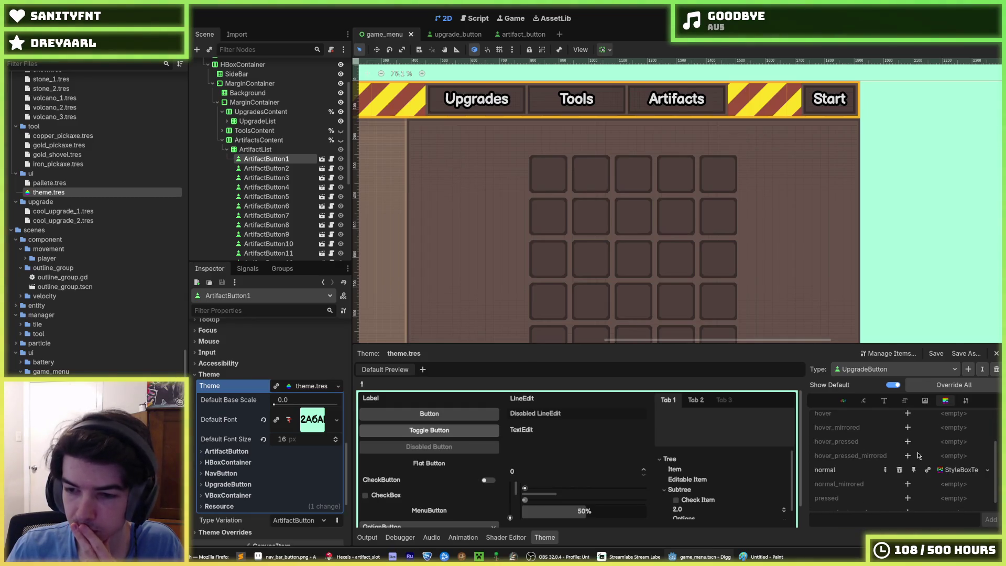
Add a unique hover StyleBox pasted from the normal slot style, textured with artifact_slot_hover.png, and save
click(908, 450)
click(954, 449)
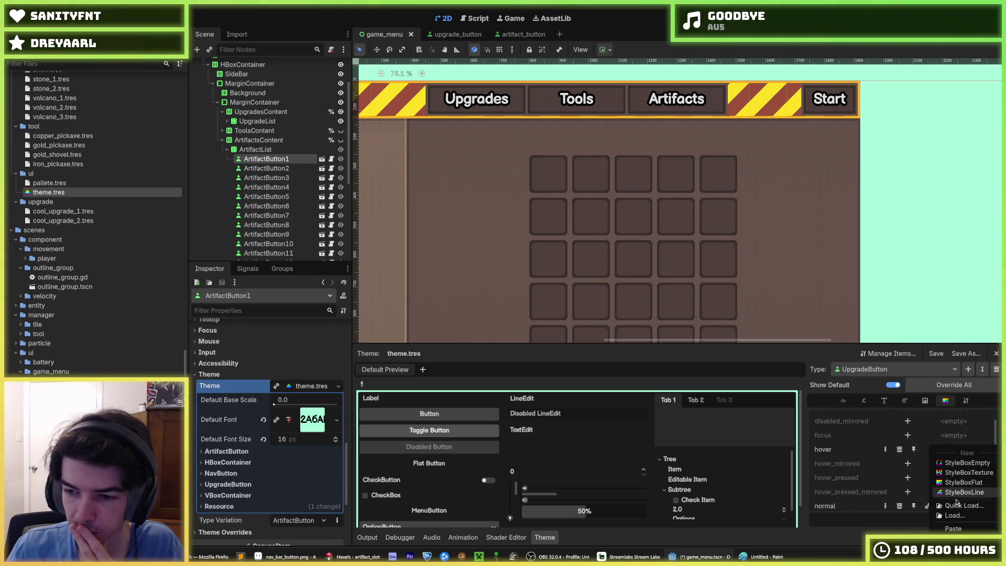
click(962, 533)
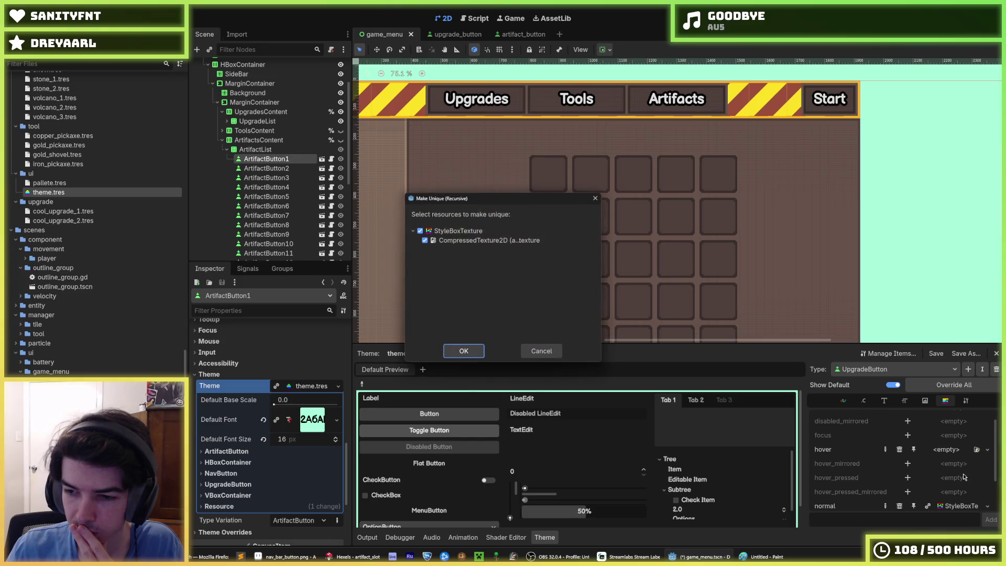
click(464, 351)
click(946, 452)
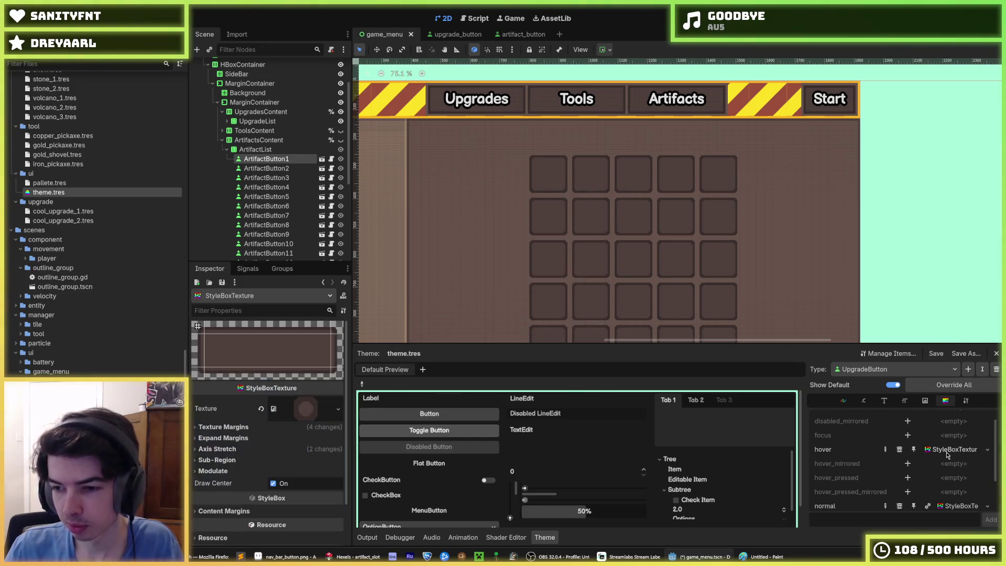
scroll(69, 250, up, 15)
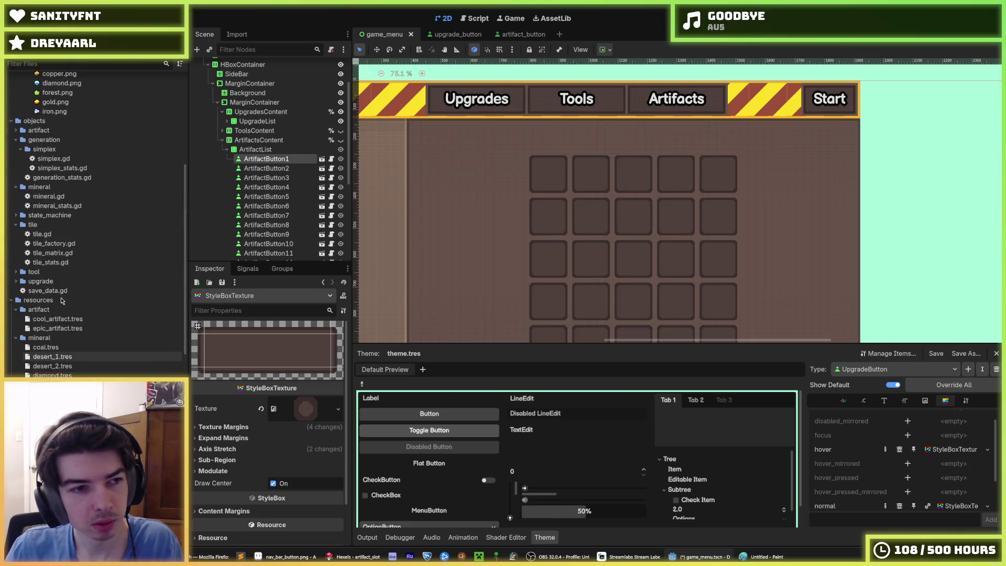
drag(76, 241, 310, 410)
key(ctrl+s)
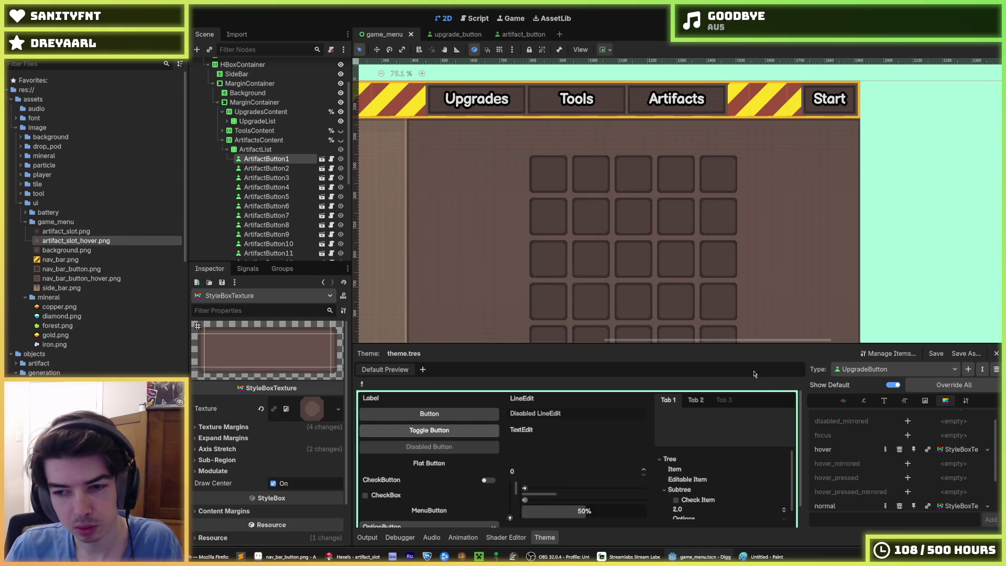
Add a unique pressed StyleBox pasted from the slot style, then run the game with F5
scroll(866, 469, down, 2)
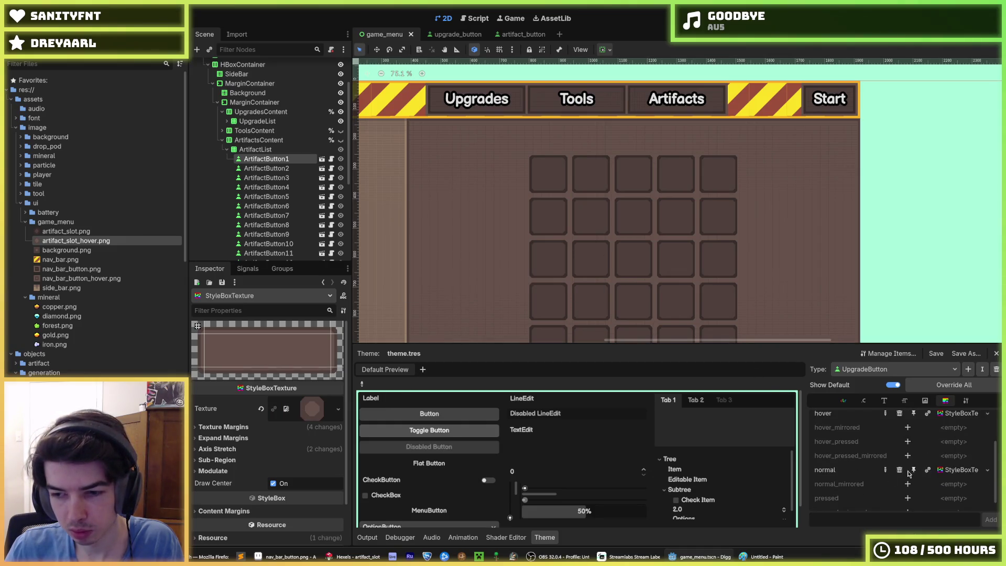
scroll(953, 482, down, 1)
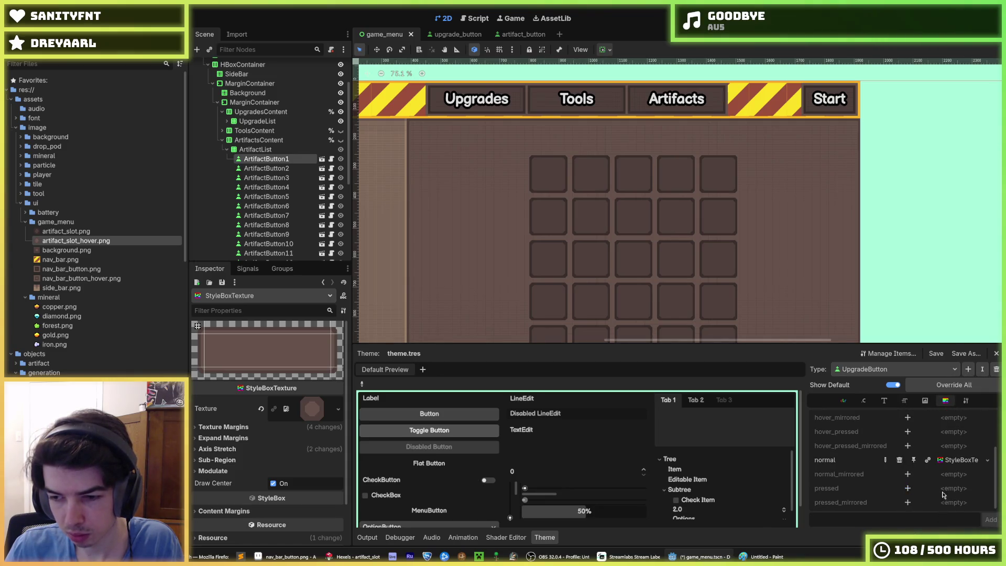
click(943, 495)
click(914, 476)
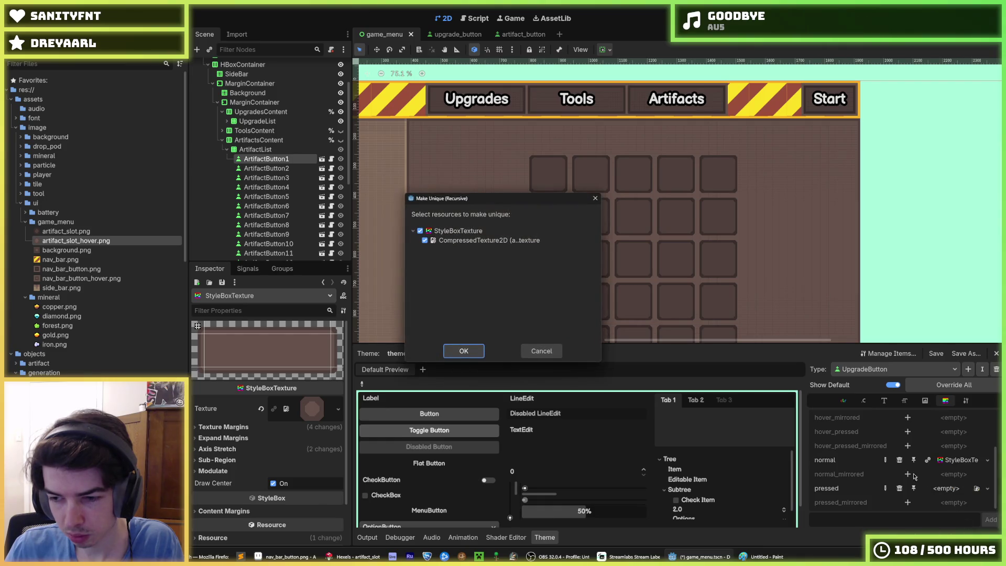
click(464, 350)
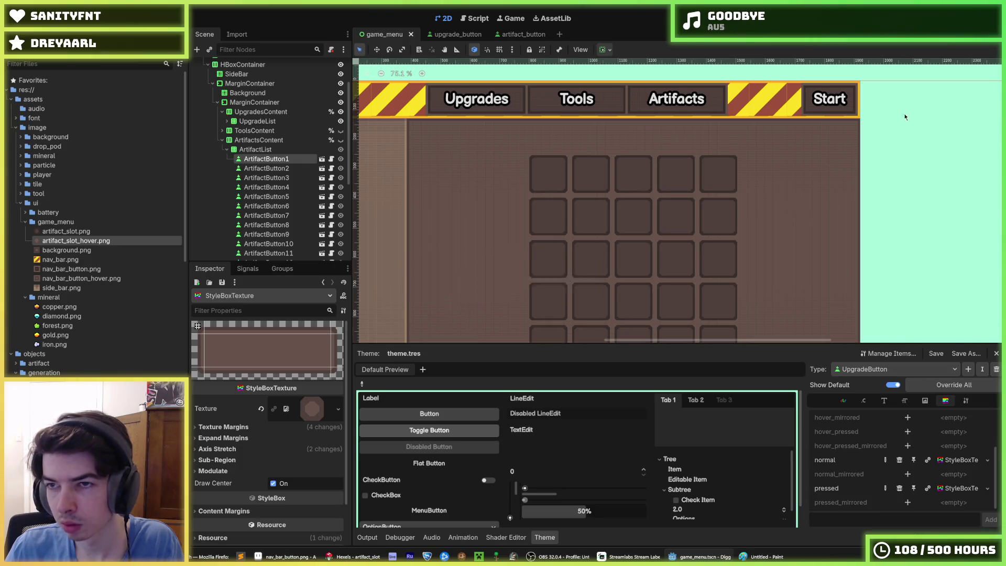
key(F5)
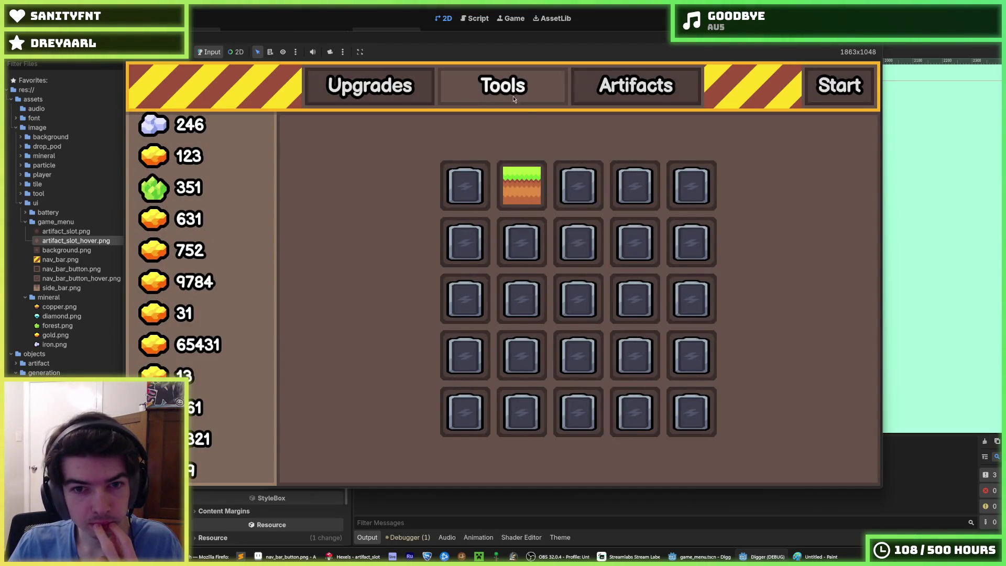
Check the Tools and Upgrades pages in the running game, stop it with F8, and select UpgradeList
click(467, 92)
click(370, 86)
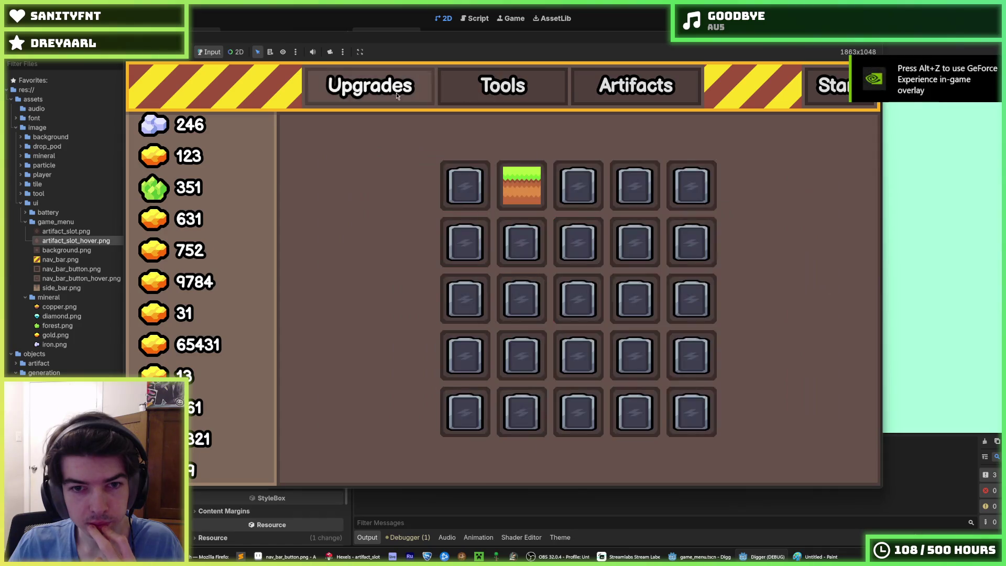
key(F8)
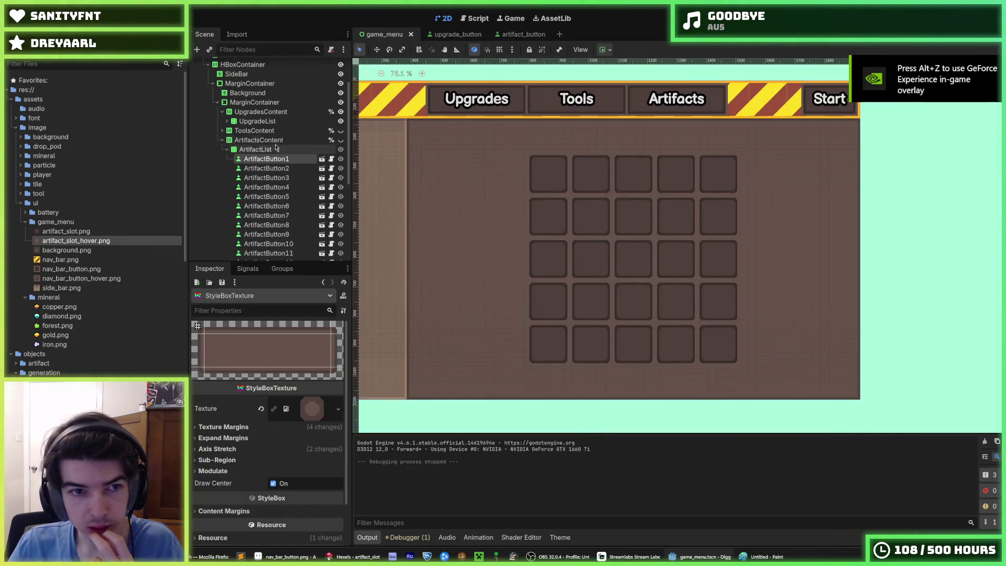
click(257, 145)
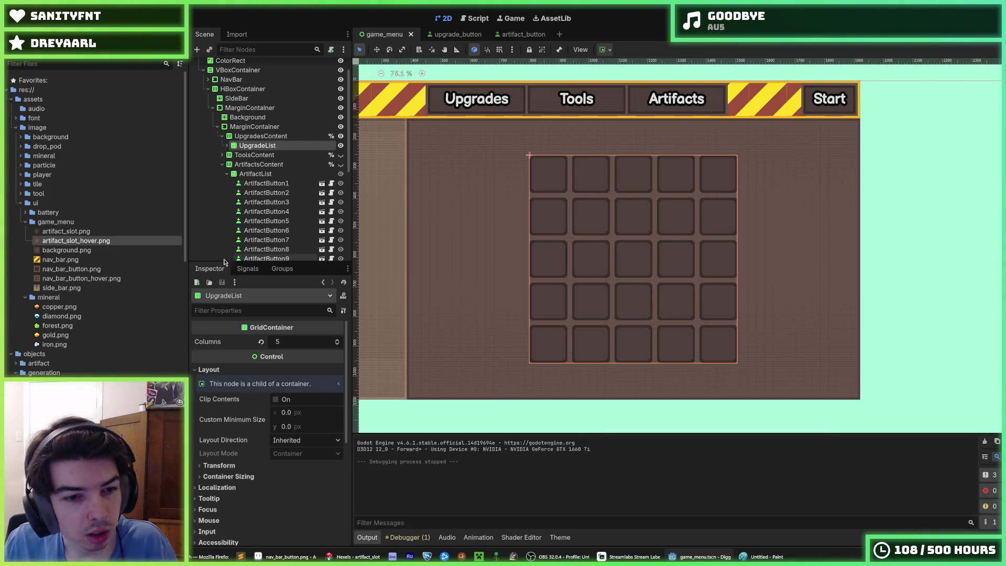
scroll(240, 398, down, 5)
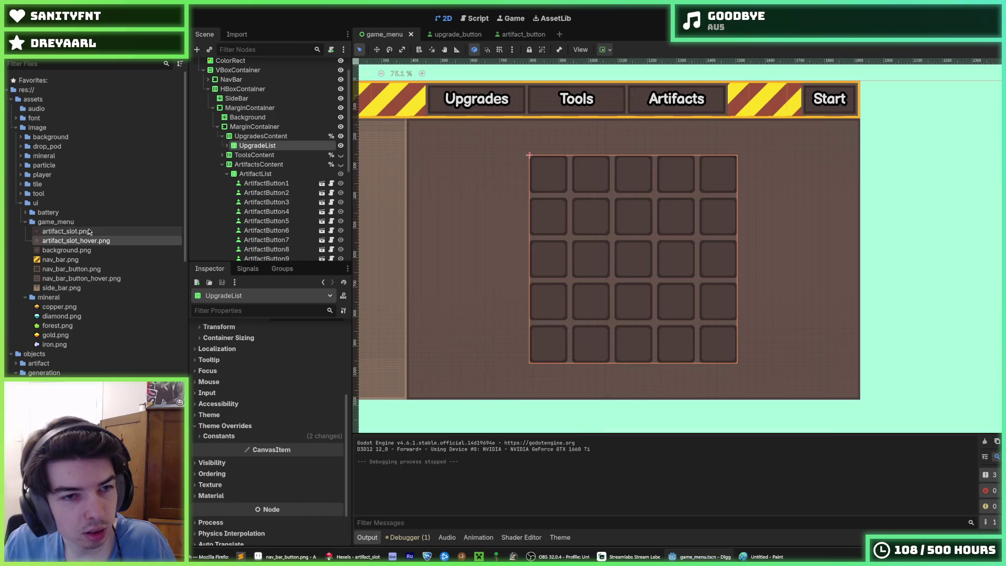
scroll(229, 348, up, 4)
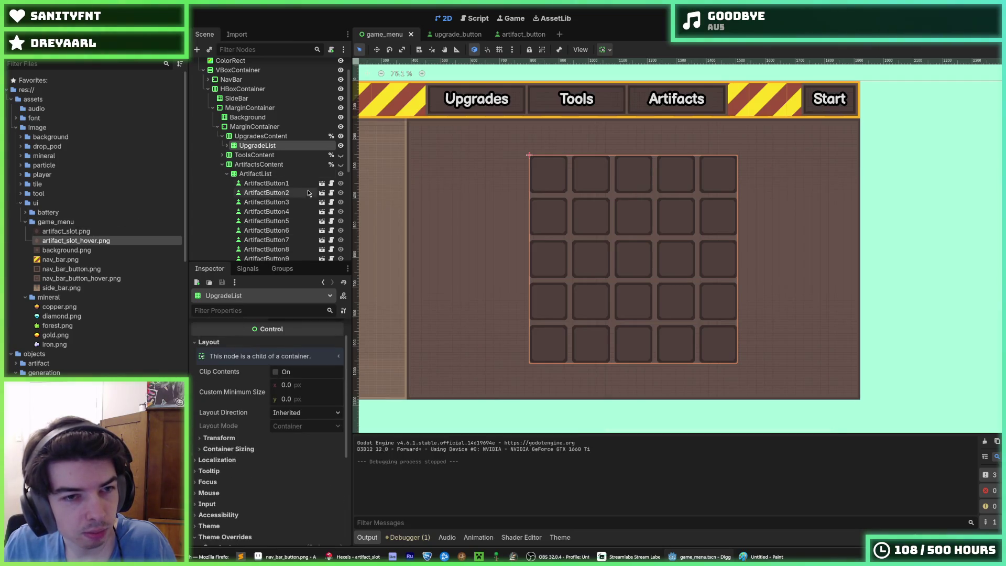
scroll(58, 285, down, 10)
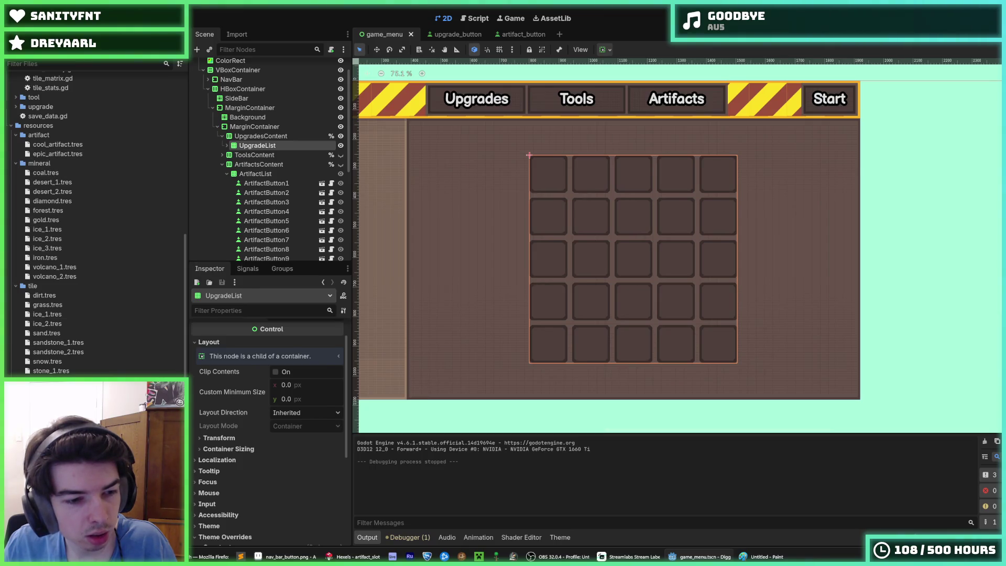
scroll(72, 335, up, 10)
Give Cool Upgrade 1 a gold ore image as its Texture
click(58, 315)
drag(55, 334, 315, 374)
scroll(101, 365, down, 10)
scroll(101, 366, down, 8)
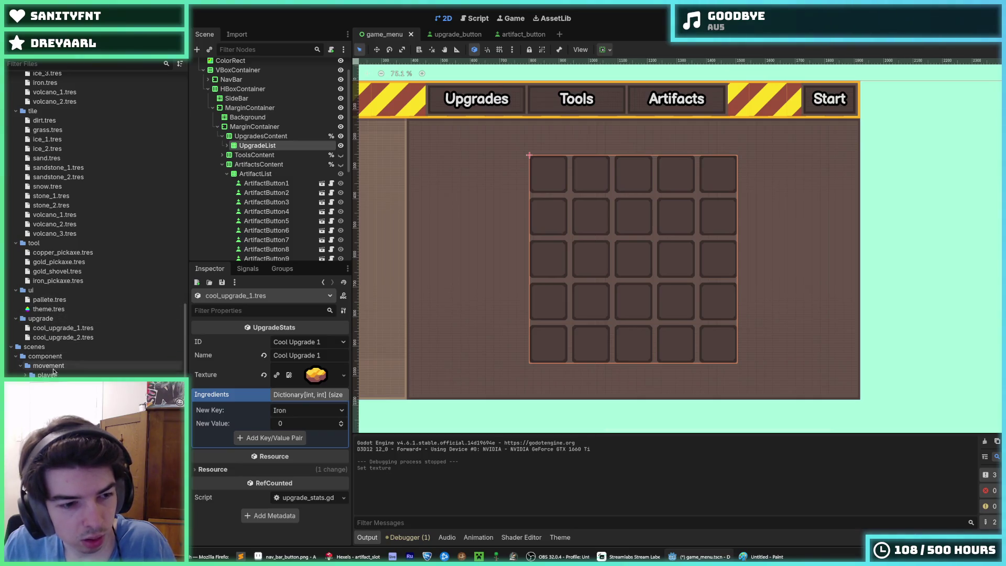
Set iron.png as Cool Upgrade 2's Texture, save, and run the game again
click(73, 338)
scroll(79, 361, up, 10)
drag(57, 288, 316, 375)
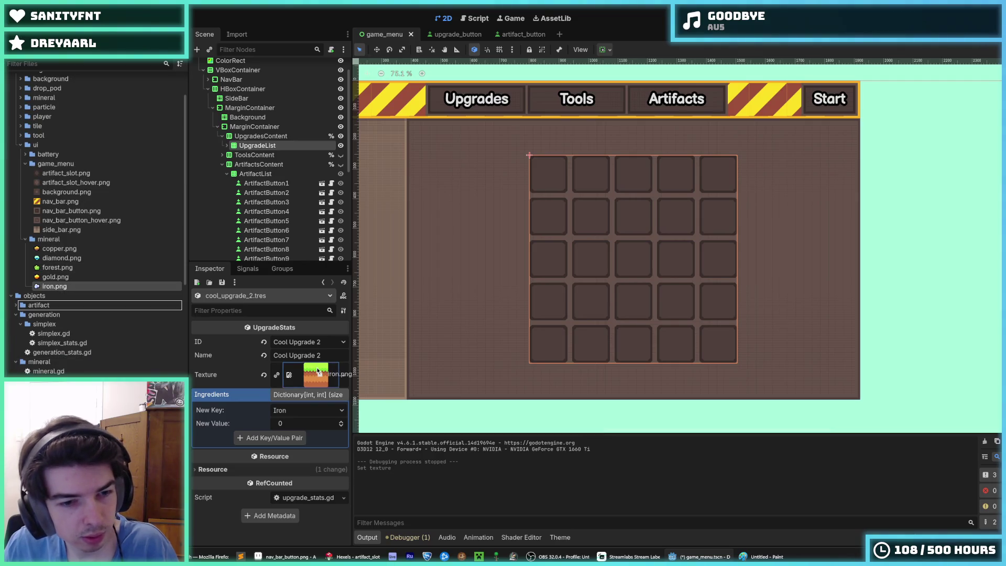
key(ctrl+s)
key(F5)
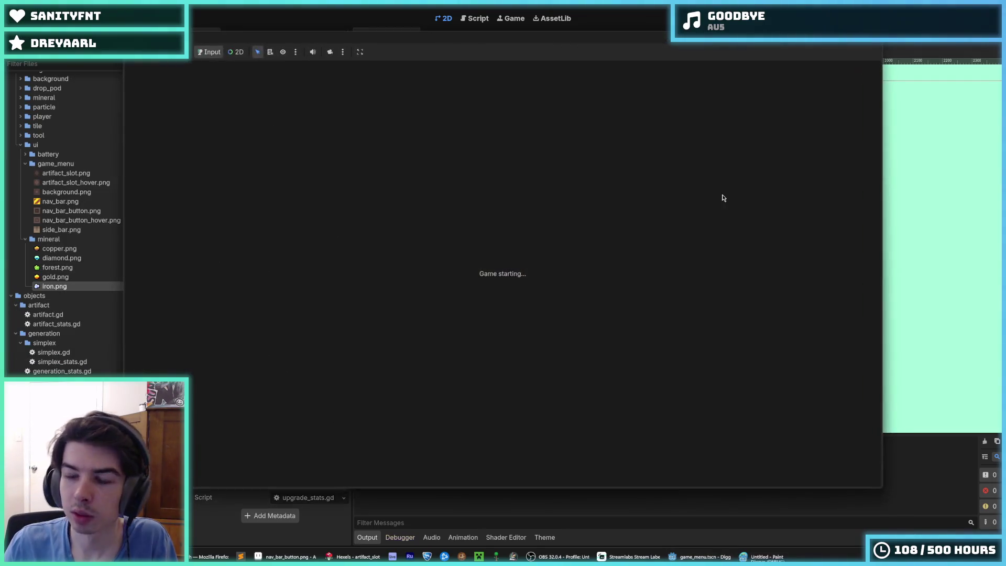
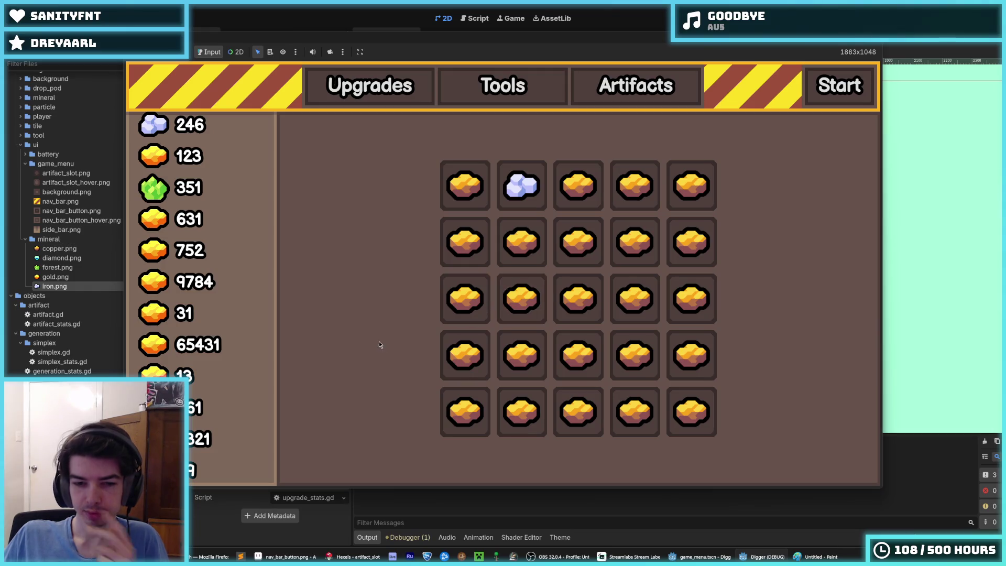
Take a screenshot of the Godot game menu region showing the ore slot grid
key(super+shift+s)
drag(293, 121, 845, 474)
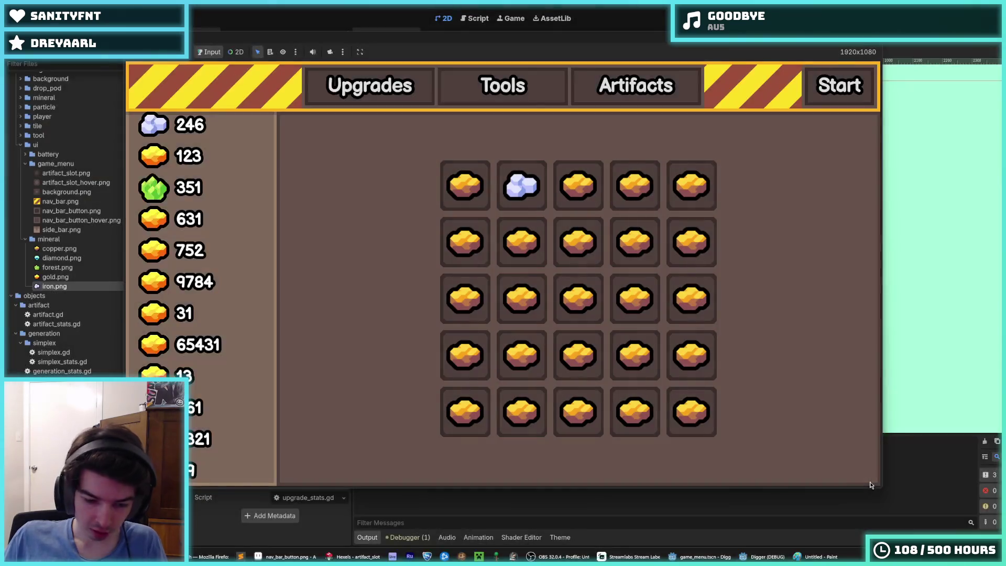
key(super+shift+s)
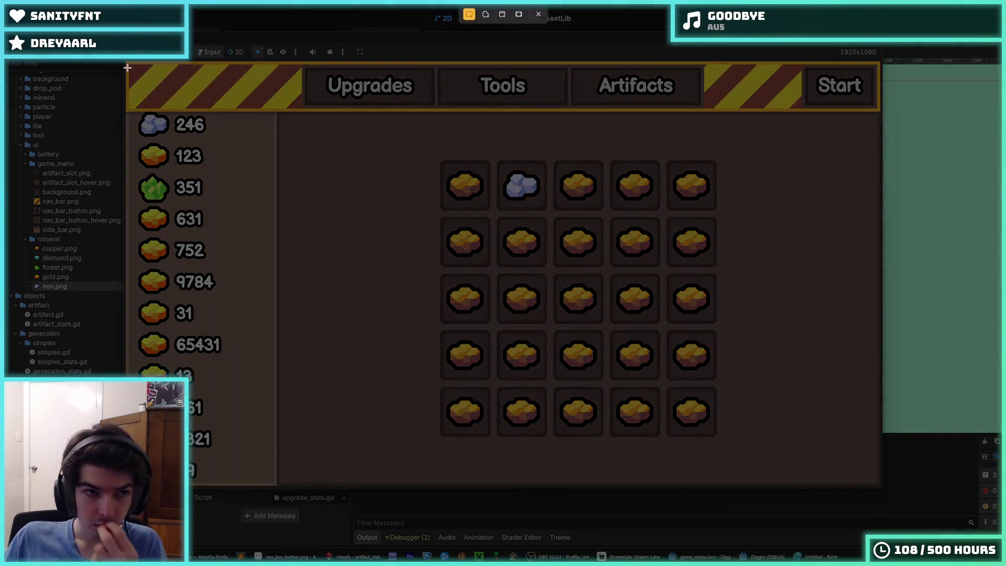
mouse_move(131, 64)
mouse_down()
mouse_move(519, 263)
mouse_move(879, 485)
mouse_up()
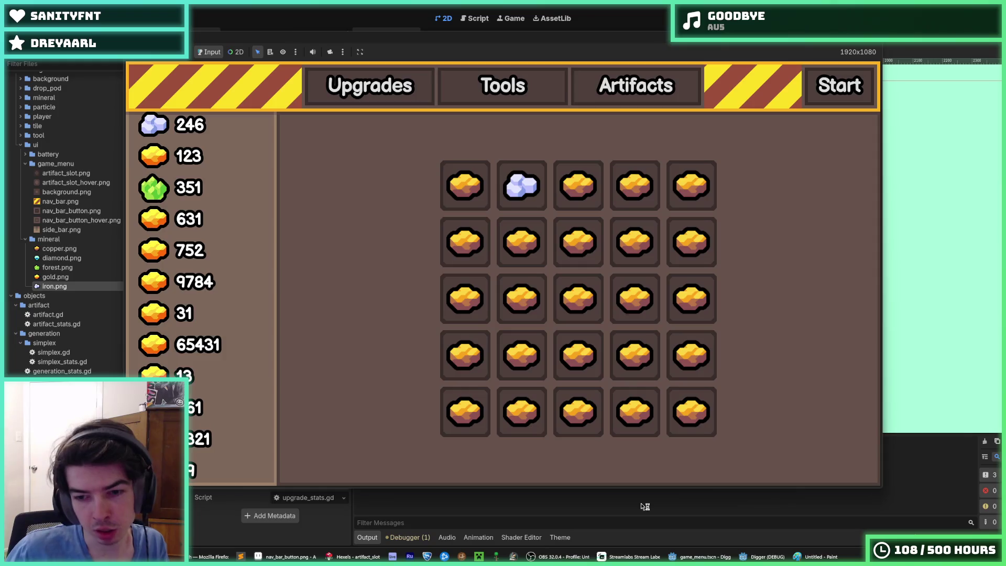
Start a new Paint image without saving the old mockup and paste the game-menu screenshot
key(alt+Tab)
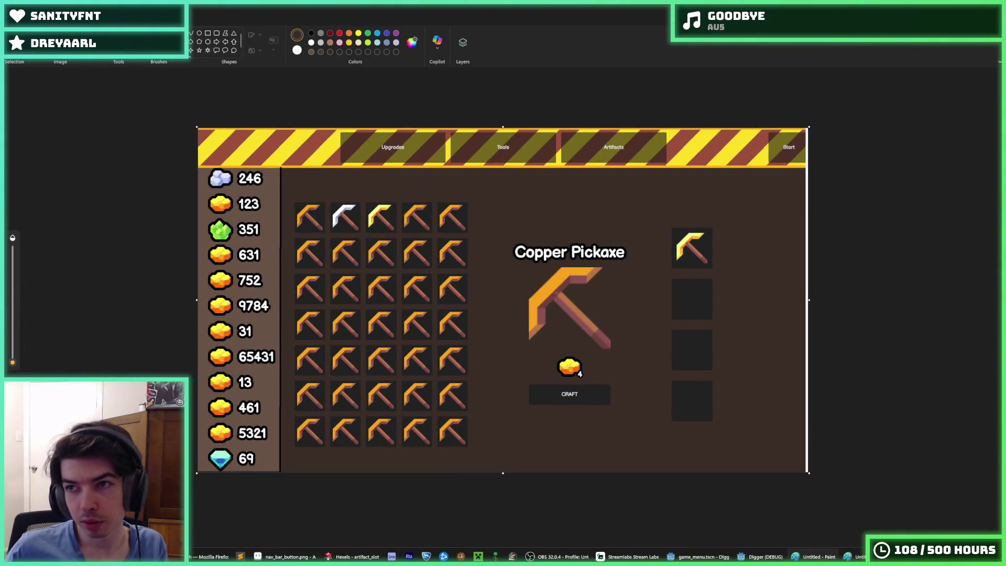
key(ctrl+n)
click(503, 291)
key(ctrl+v)
key(Delete)
key(ctrl+v)
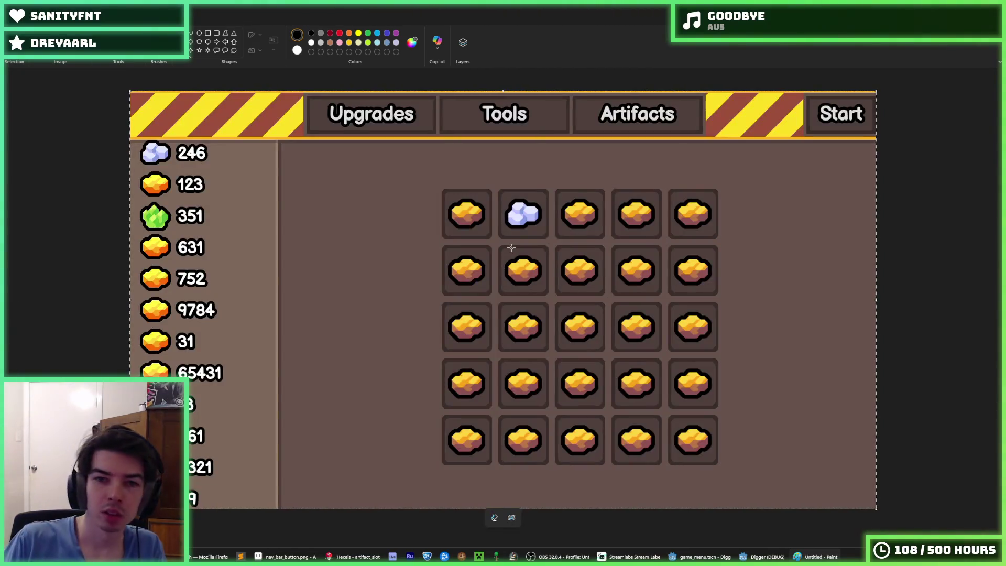
Commit the pasted screenshot to the canvas and undo the trial stroke and slot circle
click(937, 267)
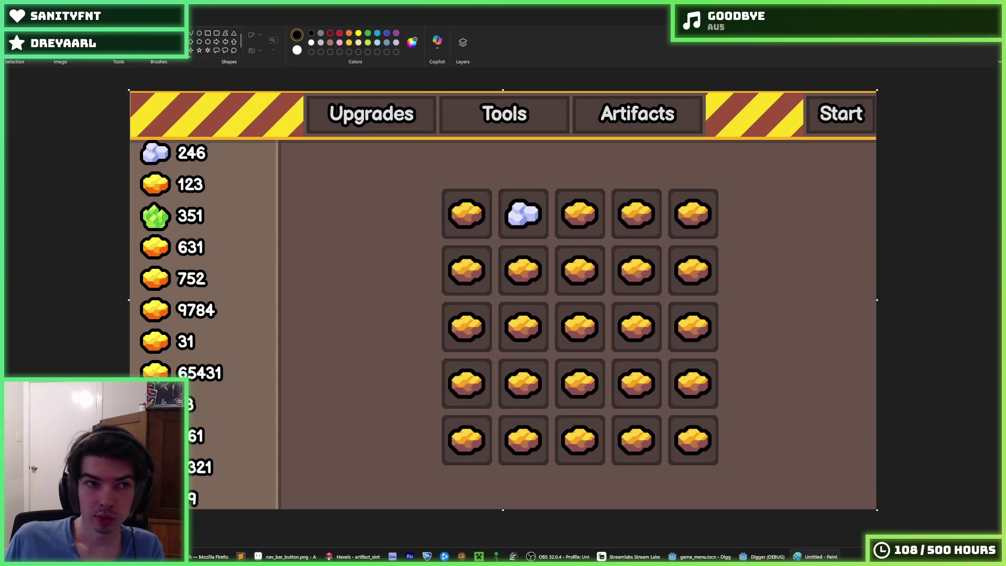
drag(736, 198, 752, 468)
key(ctrl+z)
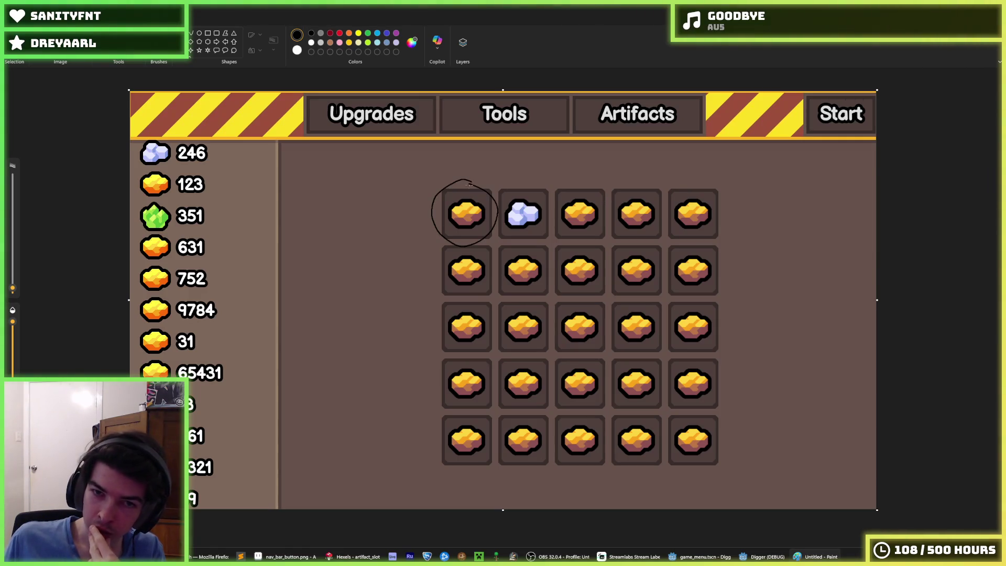
key(ctrl+z)
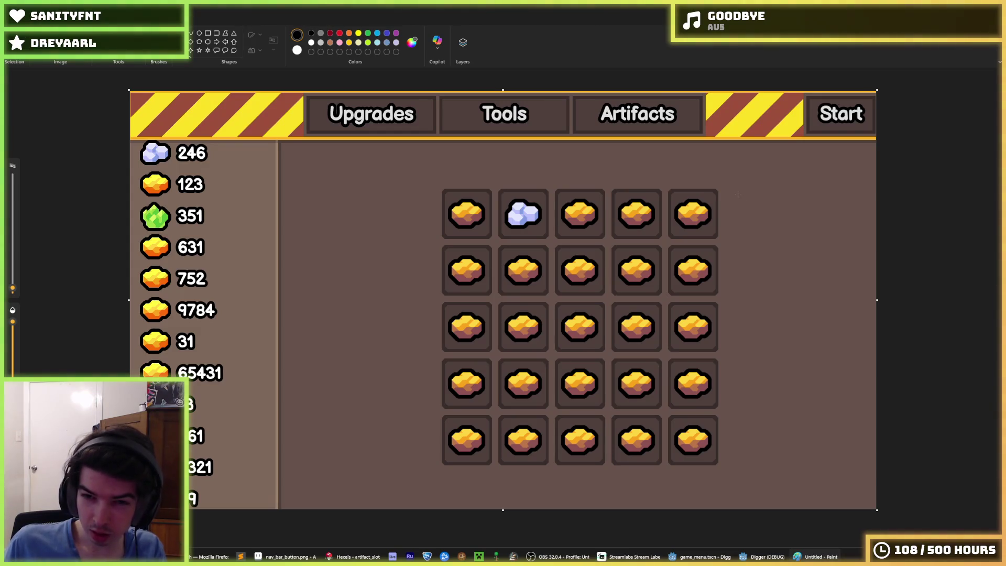
Sketch a tall panel outline right of the grid with a boxed BUY button below
drag(741, 382, 860, 391)
key(ctrl+z)
drag(738, 188, 742, 339)
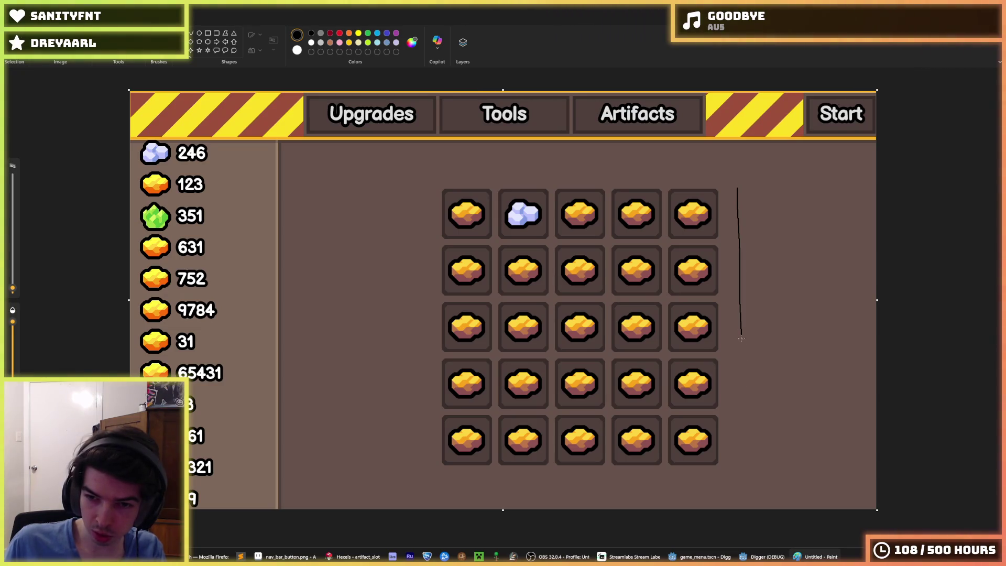
drag(857, 407, 848, 184)
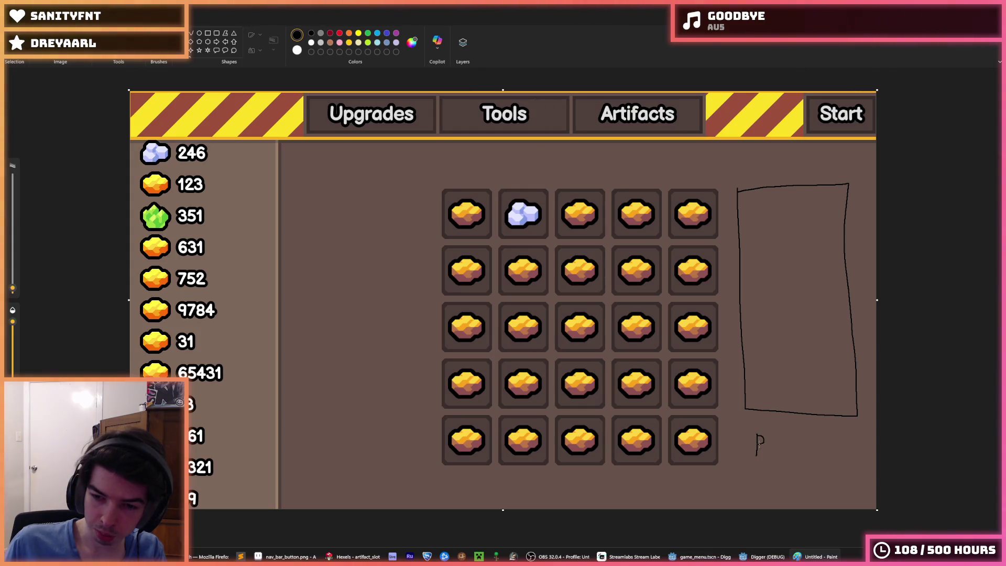
mouse_move(771, 436)
mouse_down()
mouse_move(758, 457)
mouse_move(788, 439)
mouse_move(803, 449)
mouse_up()
key(ctrl+z)
key(ctrl+z)
drag(810, 439, 794, 456)
mouse_move(749, 425)
mouse_down()
mouse_move(749, 460)
mouse_move(824, 447)
mouse_move(748, 428)
mouse_up()
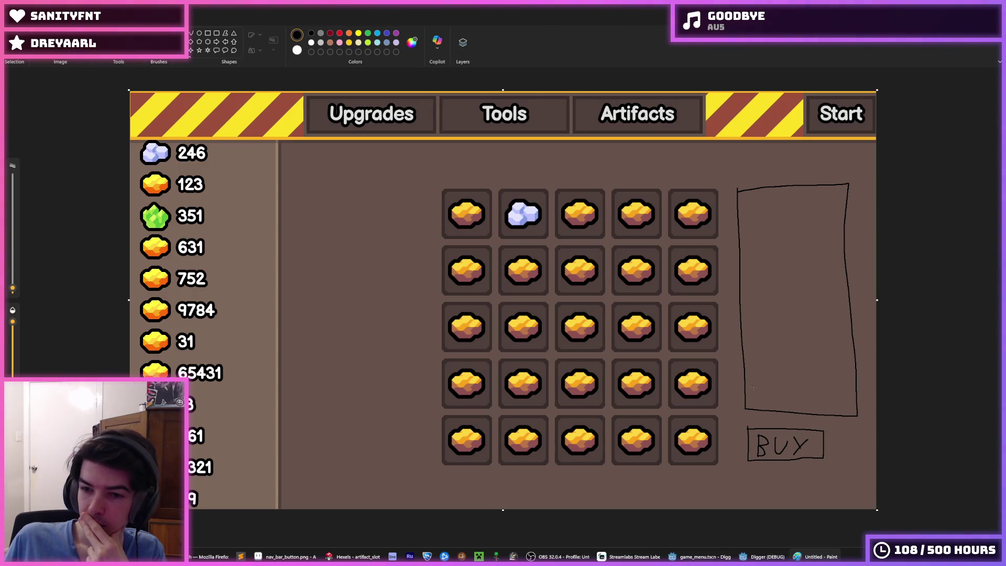
Add wavy text lines and an image box inside the panel, and circle the top-left slot
drag(753, 390, 837, 389)
drag(752, 361, 836, 367)
mouse_move(755, 204)
mouse_down()
mouse_move(763, 281)
mouse_move(808, 198)
mouse_move(749, 199)
mouse_up()
drag(753, 322, 835, 325)
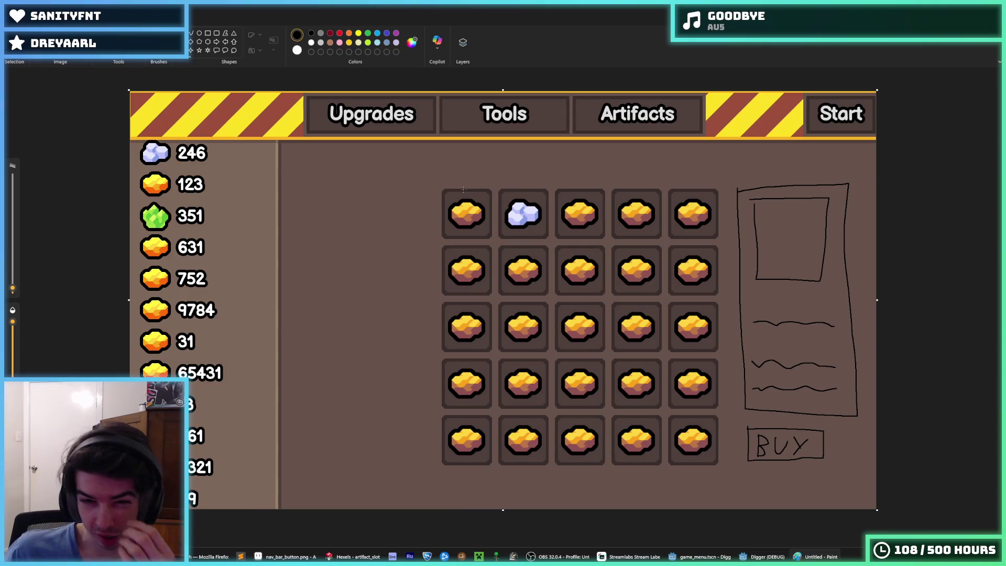
mouse_move(479, 185)
mouse_down()
mouse_move(441, 233)
mouse_move(469, 191)
mouse_up()
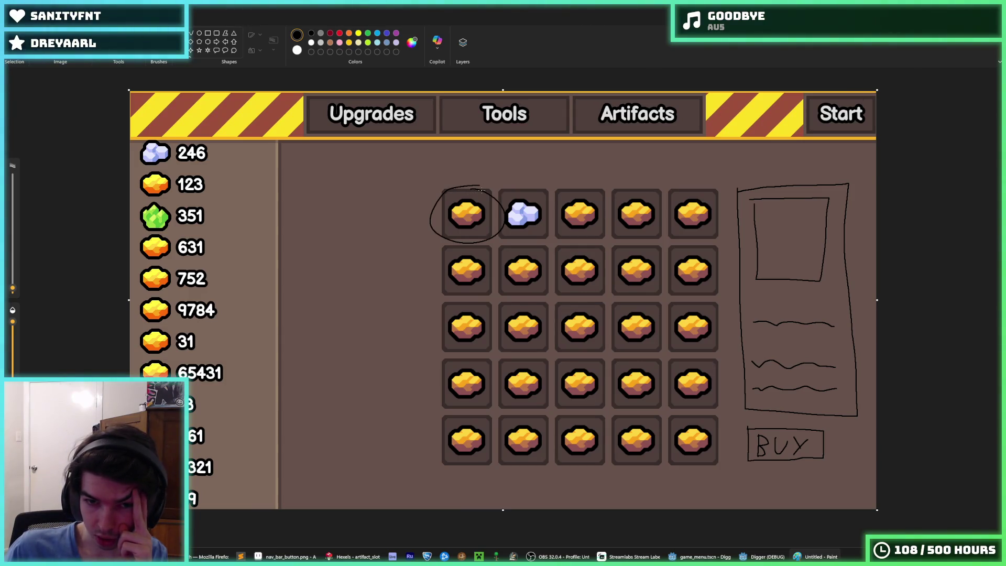
Draw a title box above the slot grid and a small label under the first slot
key(ctrl+z)
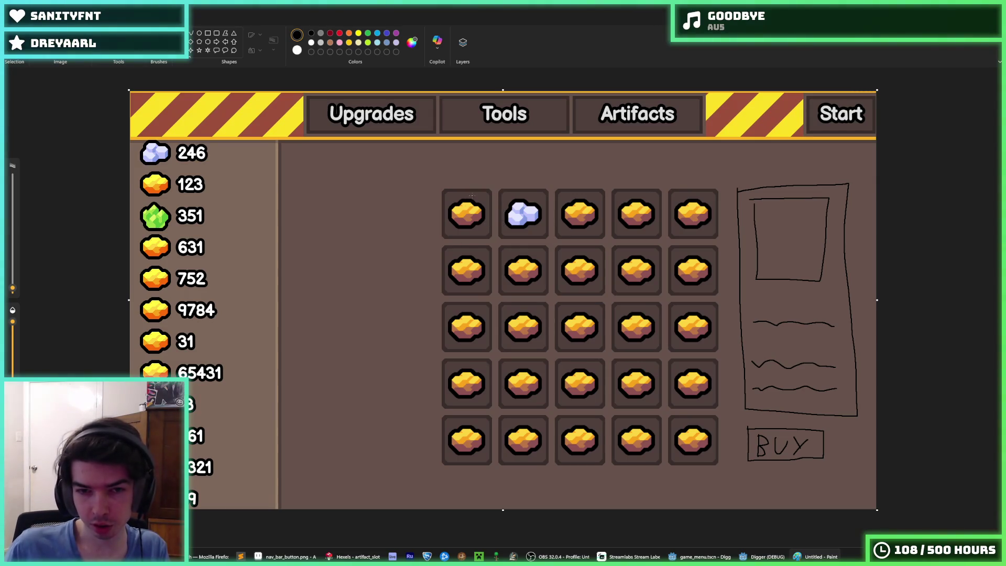
mouse_move(396, 155)
mouse_down()
mouse_move(396, 191)
mouse_move(546, 196)
mouse_move(567, 164)
mouse_move(396, 158)
mouse_up()
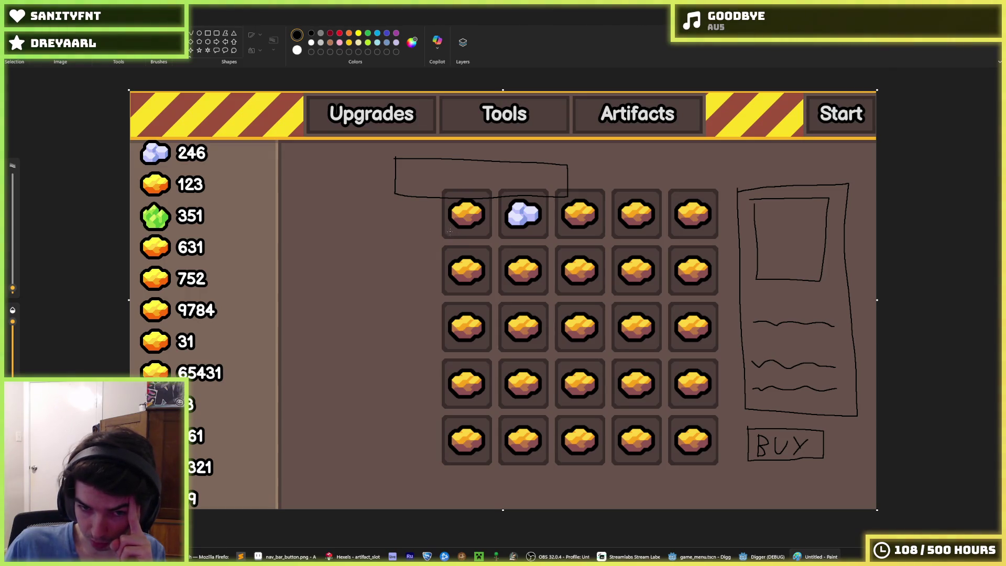
mouse_move(460, 233)
mouse_down()
mouse_move(489, 230)
mouse_move(450, 231)
mouse_move(483, 236)
mouse_up()
key(ctrl+z)
key(ctrl+z)
key(ctrl+z)
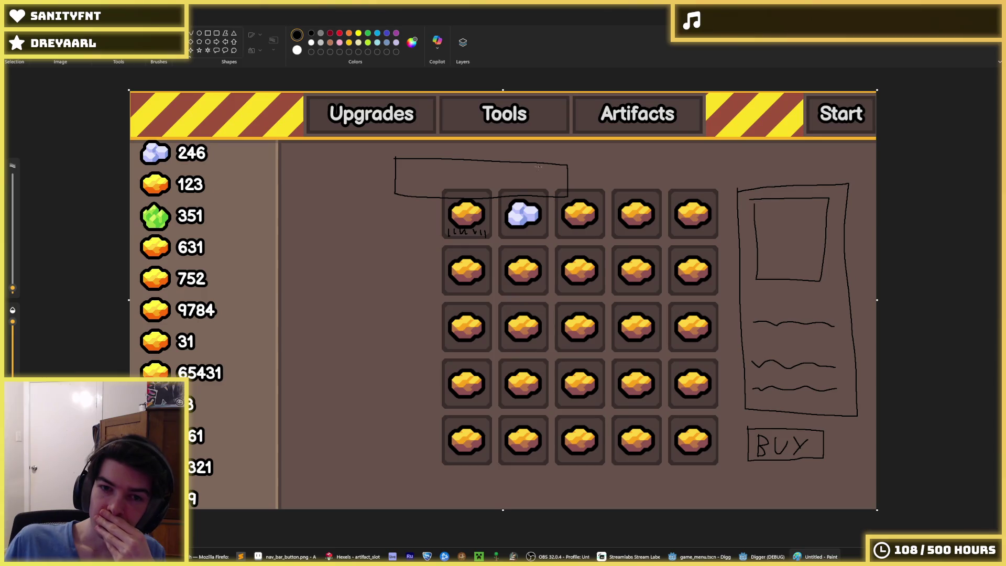
Add a wavy text line inside the title box and strike a line across the first slot's label
mouse_move(481, 184)
mouse_down()
mouse_move(438, 201)
mouse_move(462, 180)
mouse_up()
key(ctrl+z)
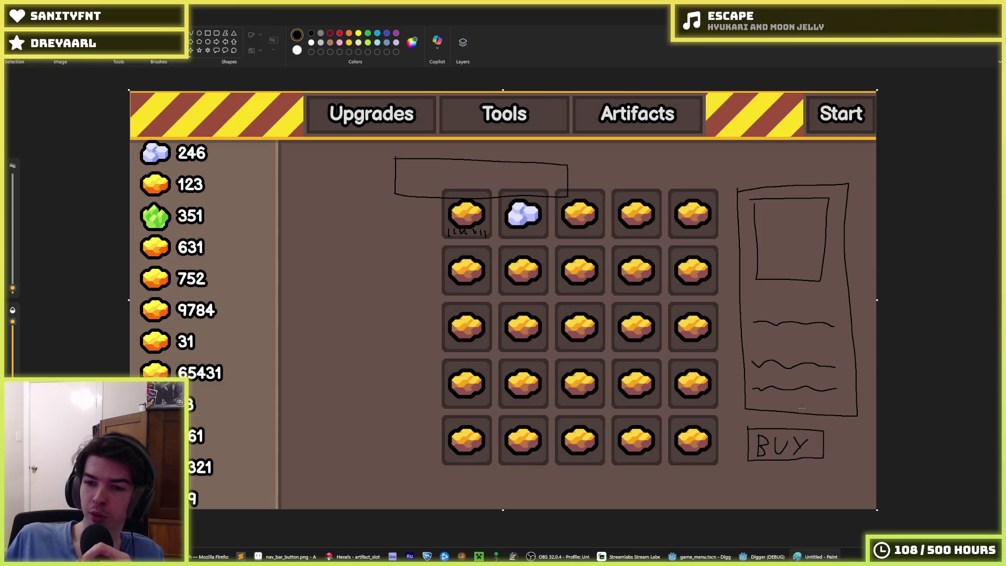
mouse_move(435, 185)
mouse_down()
mouse_move(817, 454)
mouse_move(812, 417)
mouse_up()
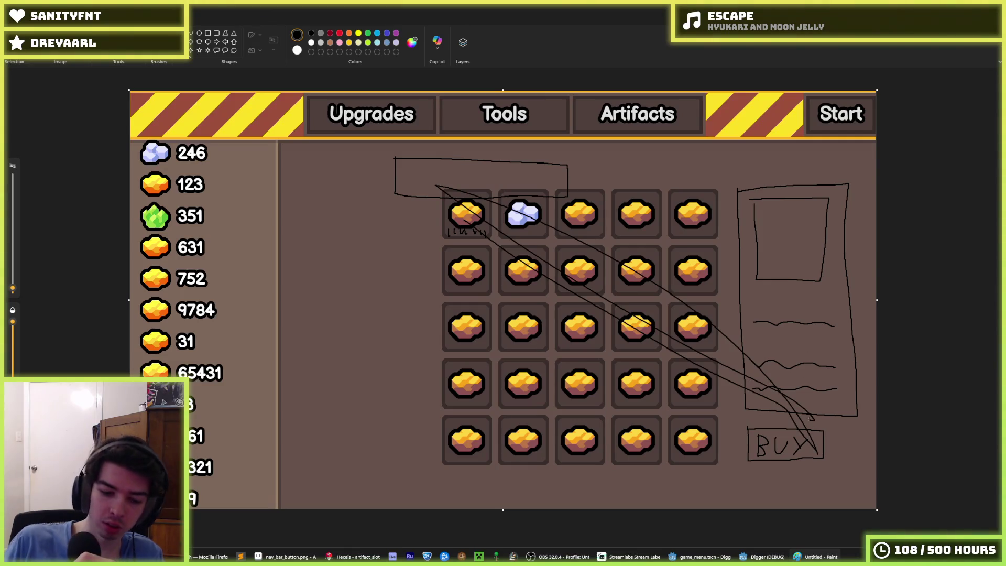
key(ctrl+z)
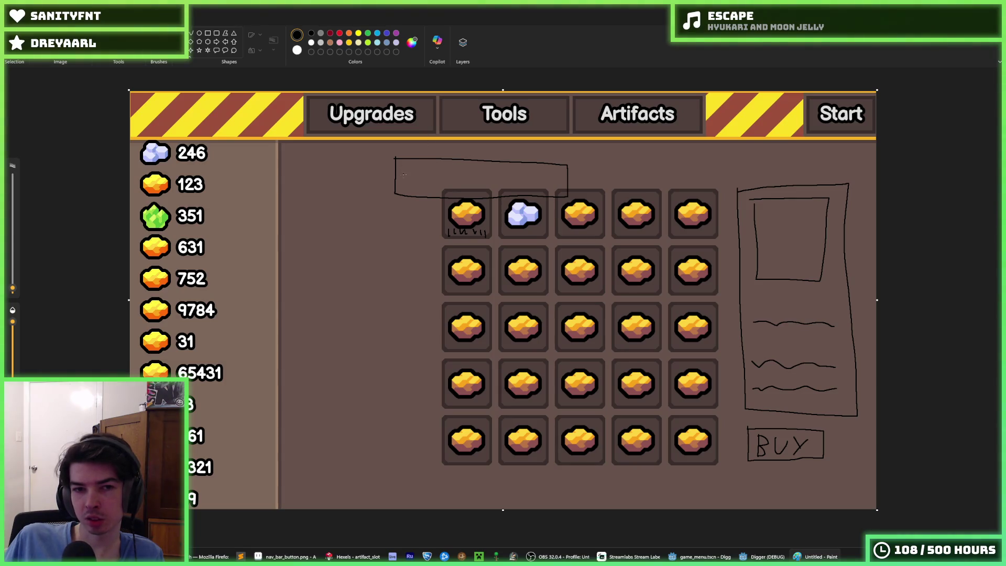
drag(404, 170, 563, 172)
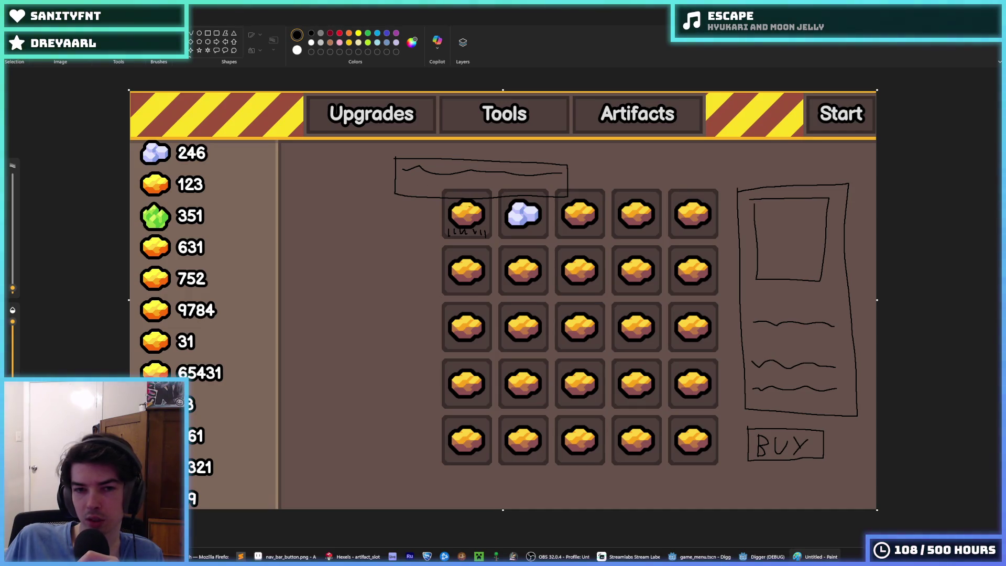
drag(428, 230, 500, 231)
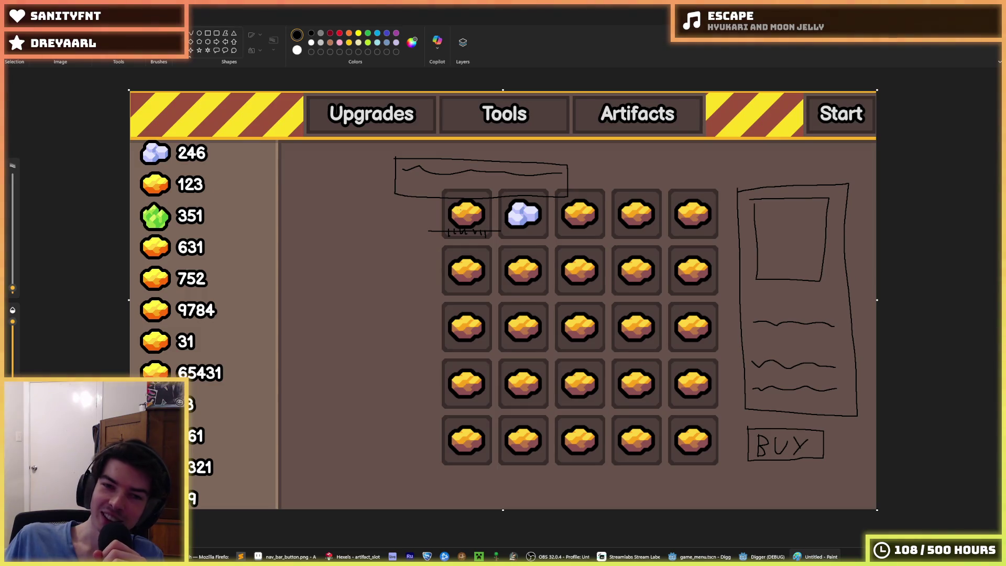
Circle the top-left ore slot, then undo the circle
mouse_move(463, 177)
mouse_down()
mouse_move(441, 184)
mouse_move(461, 187)
mouse_up()
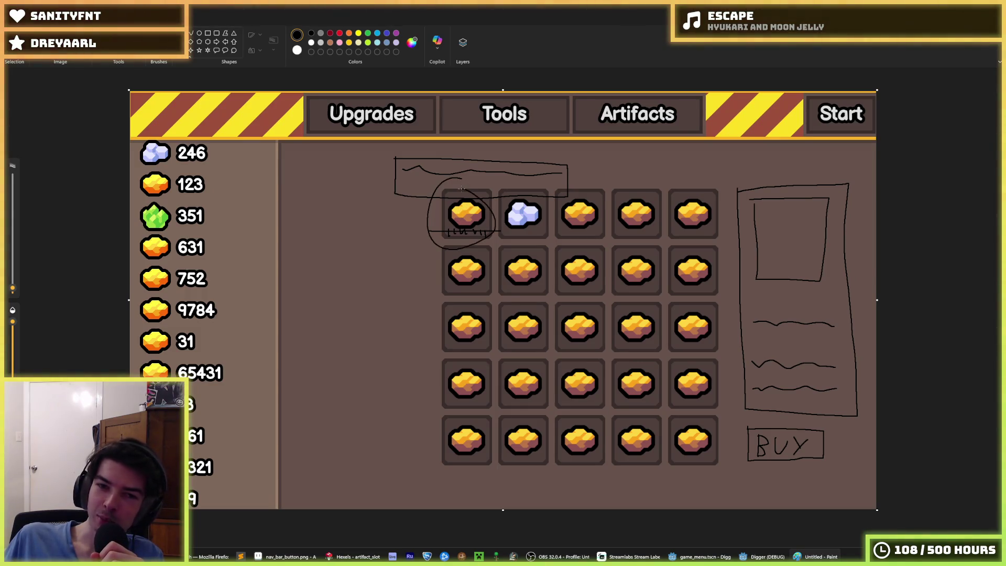
key(ctrl+z)
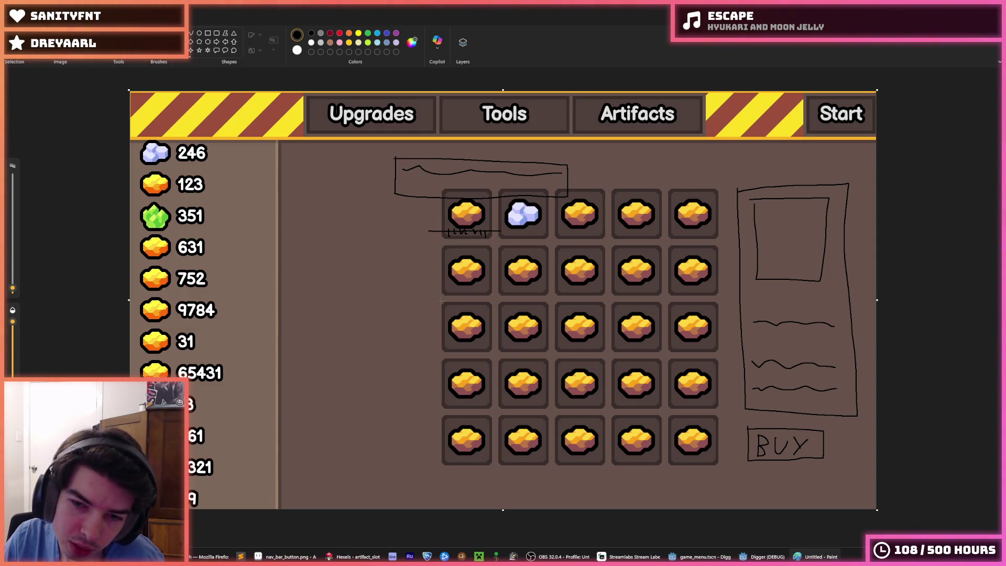
drag(334, 221, 332, 240)
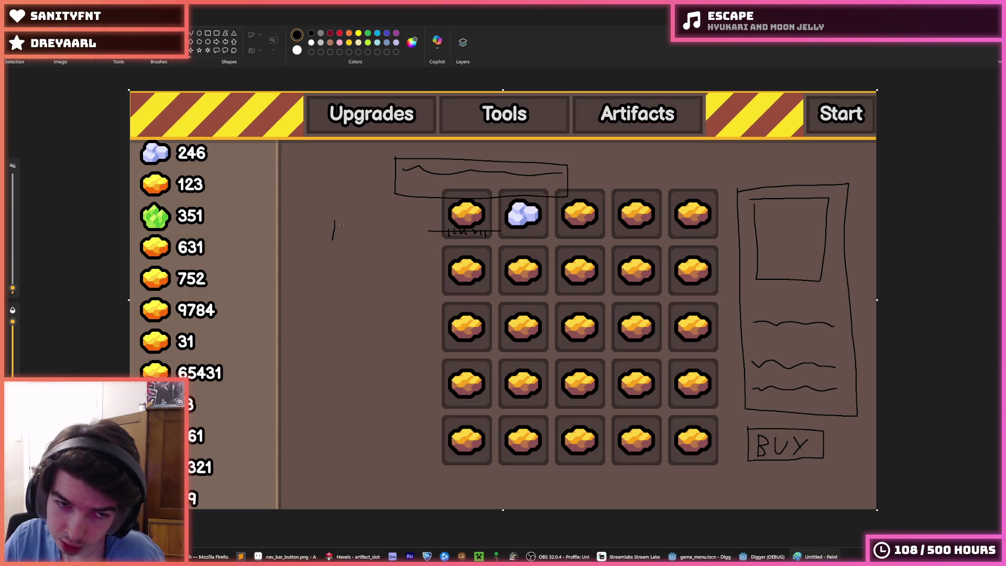
mouse_move(220, 116)
mouse_down()
mouse_move(131, 377)
mouse_move(214, 136)
mouse_up()
key(ctrl+z)
key(ctrl+z)
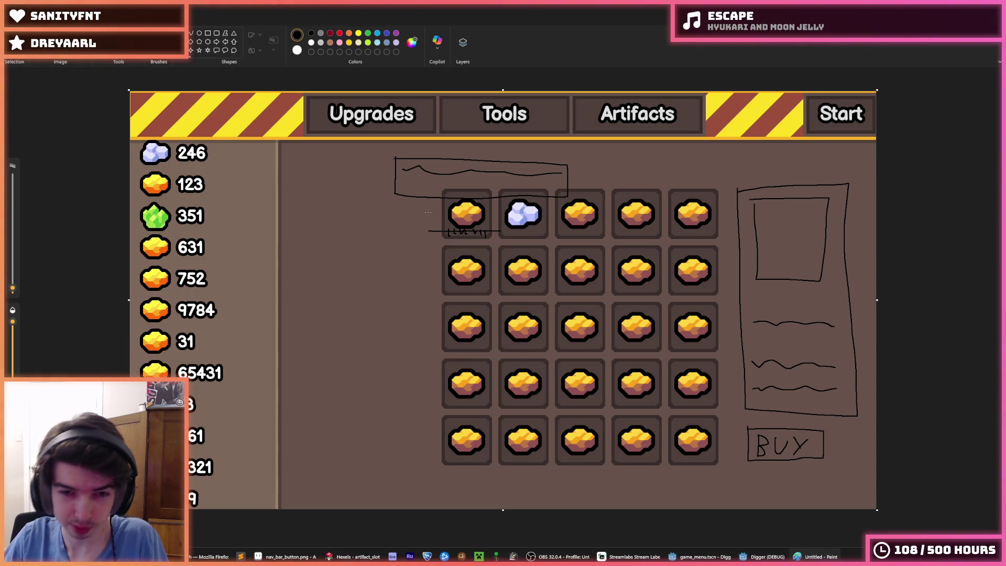
mouse_move(314, 242)
mouse_down()
mouse_move(829, 247)
mouse_move(862, 200)
mouse_move(626, 174)
mouse_move(310, 199)
mouse_move(324, 247)
mouse_up()
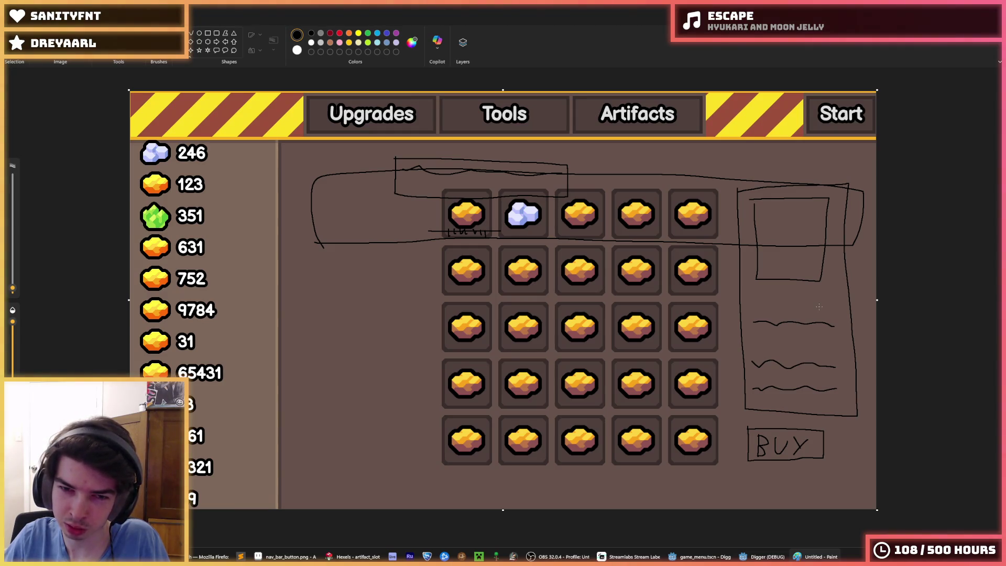
key(ctrl+z)
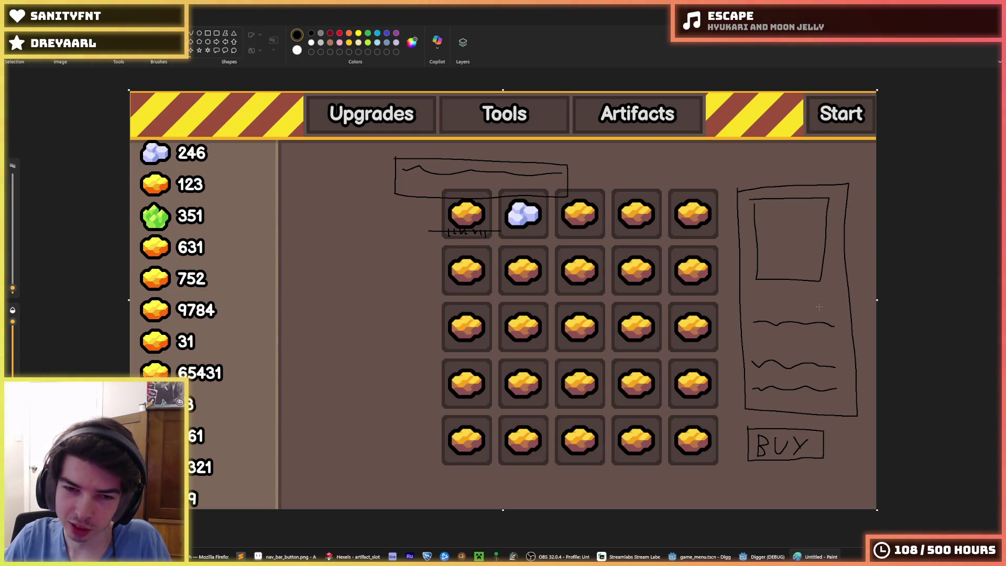
mouse_move(414, 168)
mouse_down()
mouse_move(376, 474)
mouse_move(413, 161)
mouse_up()
key(ctrl+z)
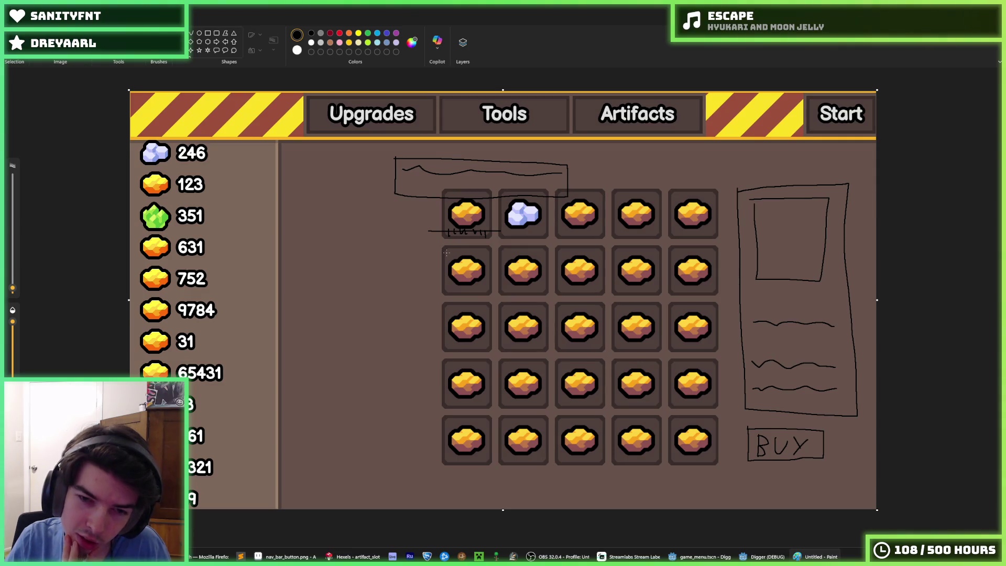
drag(448, 286, 448, 294)
key(ctrl+z)
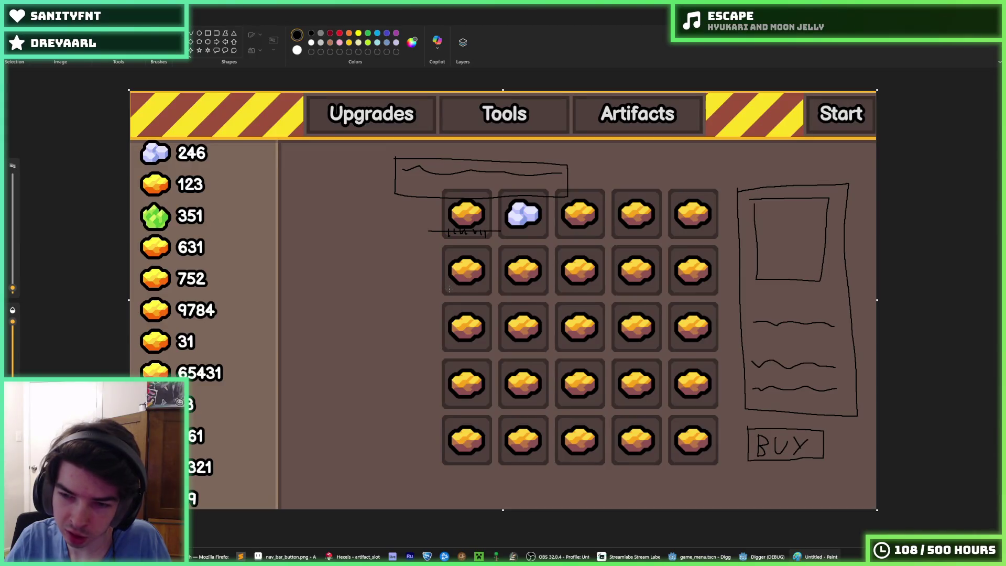
Sketch an oval with tally marks in the second-row first slot, then undo them
ctrl+scroll(446, 289, up, 5)
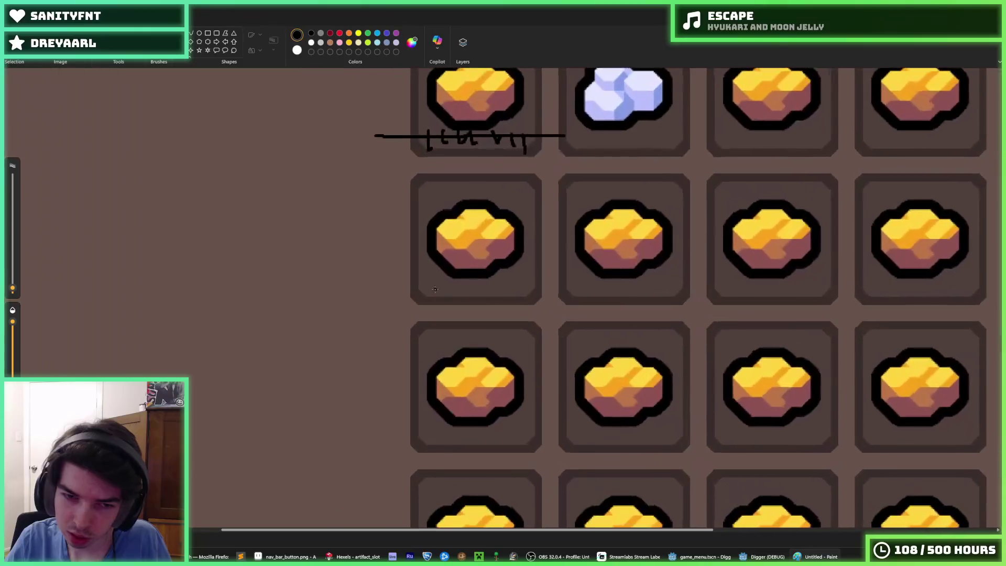
mouse_move(424, 286)
mouse_down()
mouse_move(445, 293)
mouse_move(419, 296)
mouse_move(424, 283)
mouse_up()
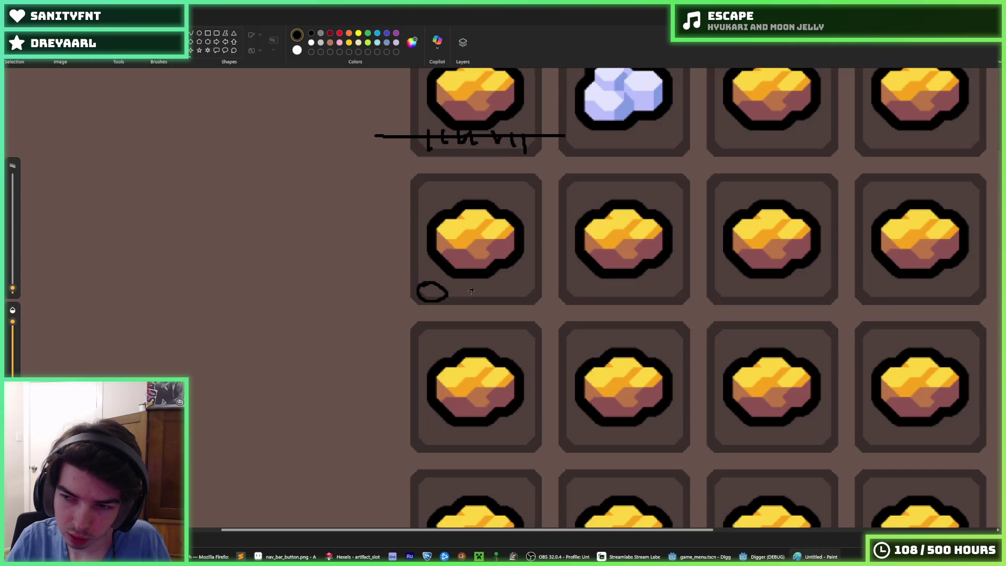
ctrl+scroll(471, 291, down, 3)
ctrl+scroll(461, 290, up, 1)
ctrl+scroll(456, 289, up, 2)
ctrl+scroll(453, 289, down, 3)
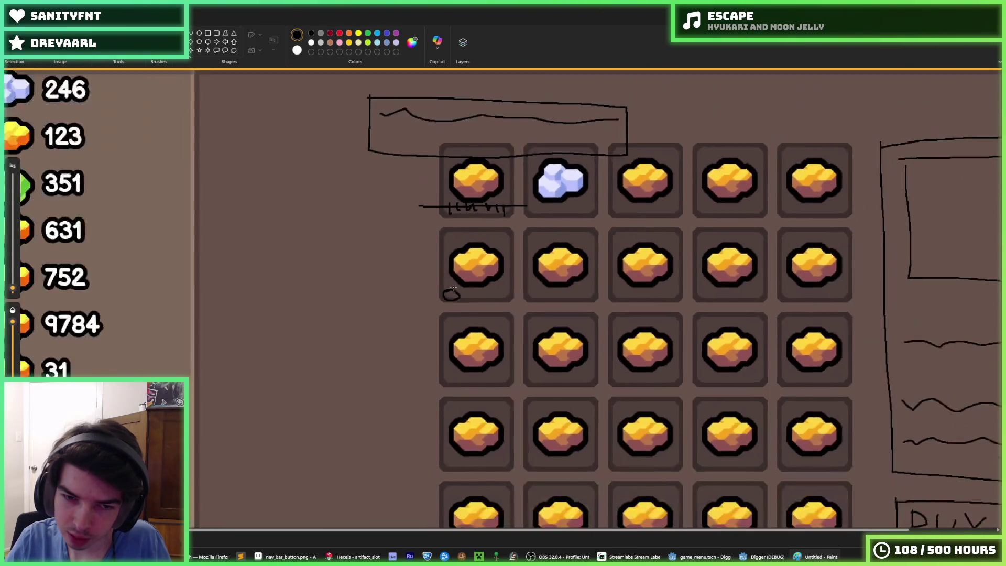
ctrl+scroll(451, 289, down, 2)
ctrl+scroll(461, 285, up, 4)
drag(462, 282, 464, 297)
drag(474, 283, 480, 296)
drag(489, 282, 508, 299)
drag(513, 283, 513, 298)
mouse_move(519, 284)
mouse_down()
mouse_move(522, 298)
mouse_move(536, 299)
mouse_up()
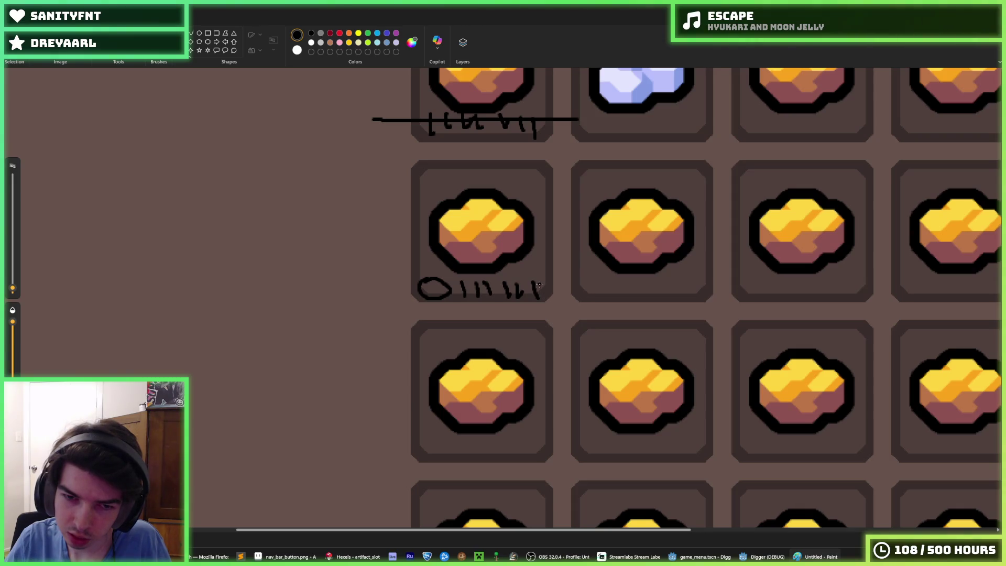
ctrl+scroll(539, 284, down, 3)
ctrl+scroll(466, 260, up, 2)
key(ctrl+z)
key(ctrl+z)
key(ctrl+z)
ctrl+scroll(412, 263, down, 3)
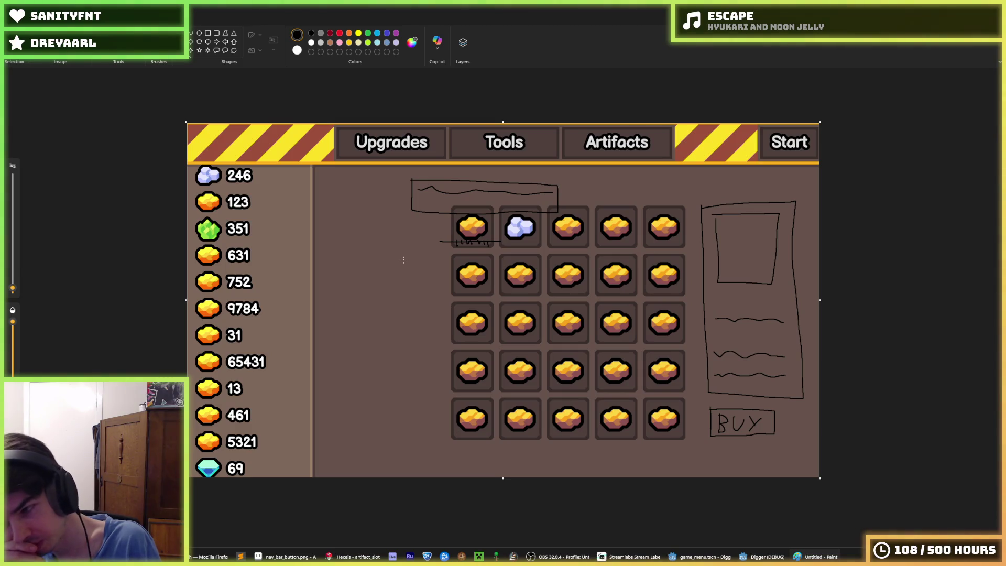
scroll(449, 264, up, 5)
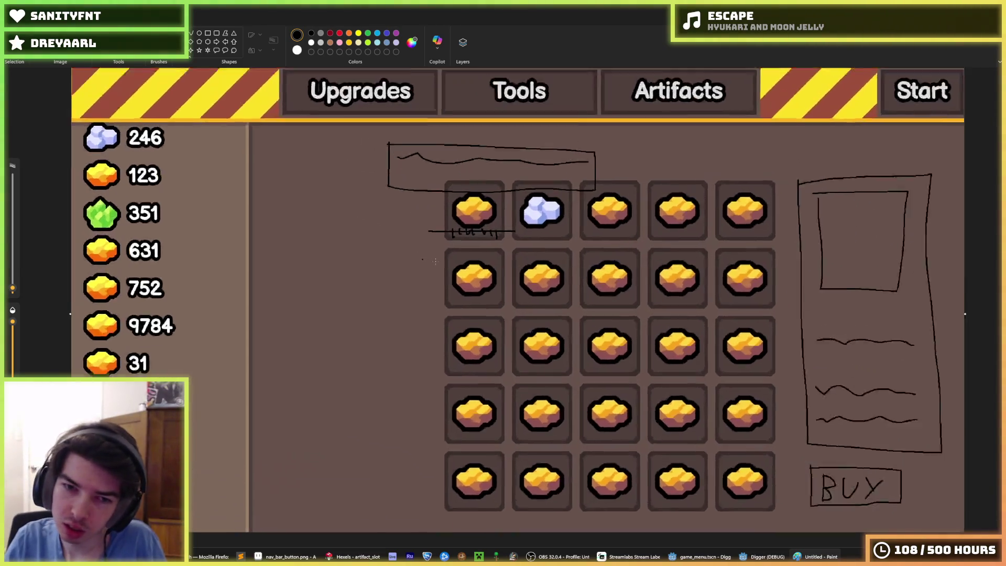
Try and undo a circle and a box around slots, then scribble over the first slot's label
mouse_move(551, 242)
mouse_down()
mouse_move(493, 234)
mouse_move(602, 259)
mouse_move(516, 242)
mouse_up()
key(ctrl+z)
key(ctrl+z)
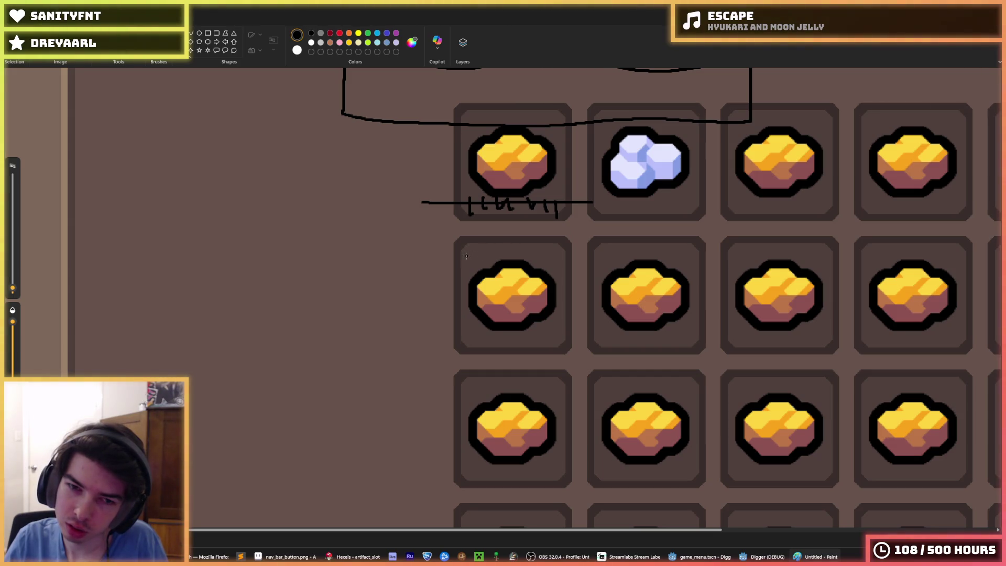
mouse_move(450, 236)
mouse_down()
mouse_move(440, 314)
mouse_move(487, 361)
mouse_move(574, 354)
mouse_move(573, 251)
mouse_move(440, 231)
mouse_up()
key(ctrl+z)
scroll(439, 231, down, 4)
scroll(512, 208, up, 4)
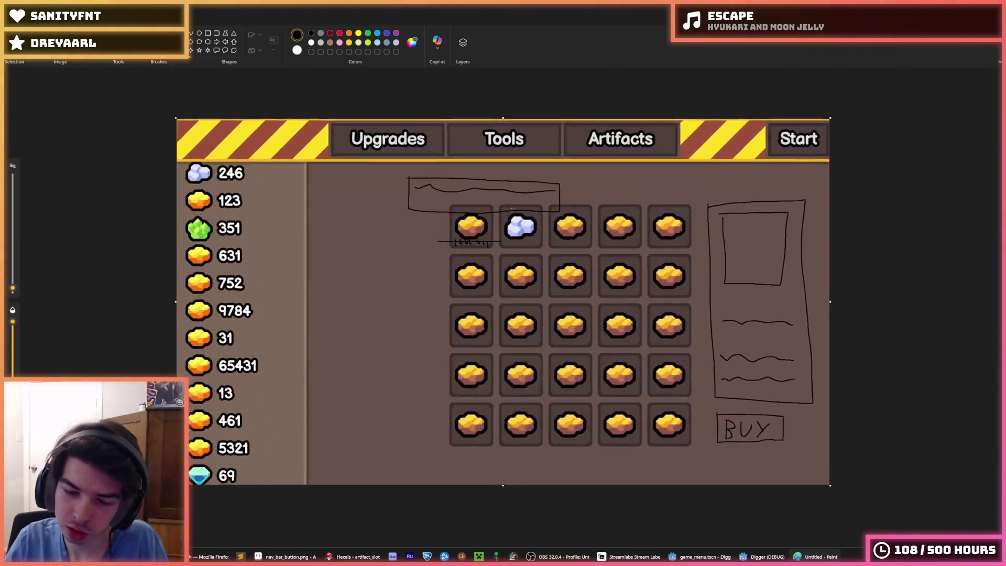
scroll(511, 208, down, 3)
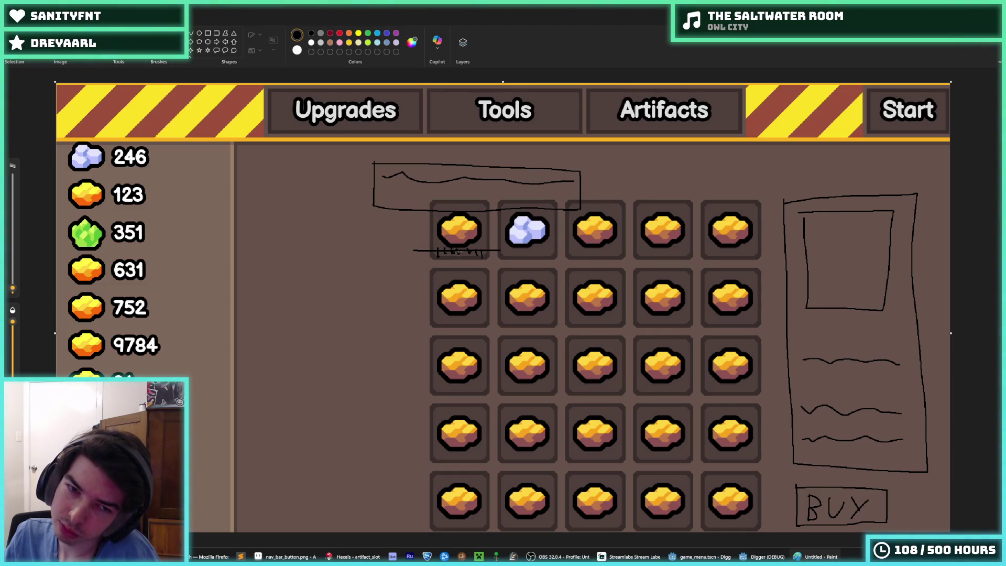
mouse_move(441, 246)
mouse_down()
mouse_move(438, 258)
mouse_move(445, 249)
mouse_move(494, 253)
mouse_up()
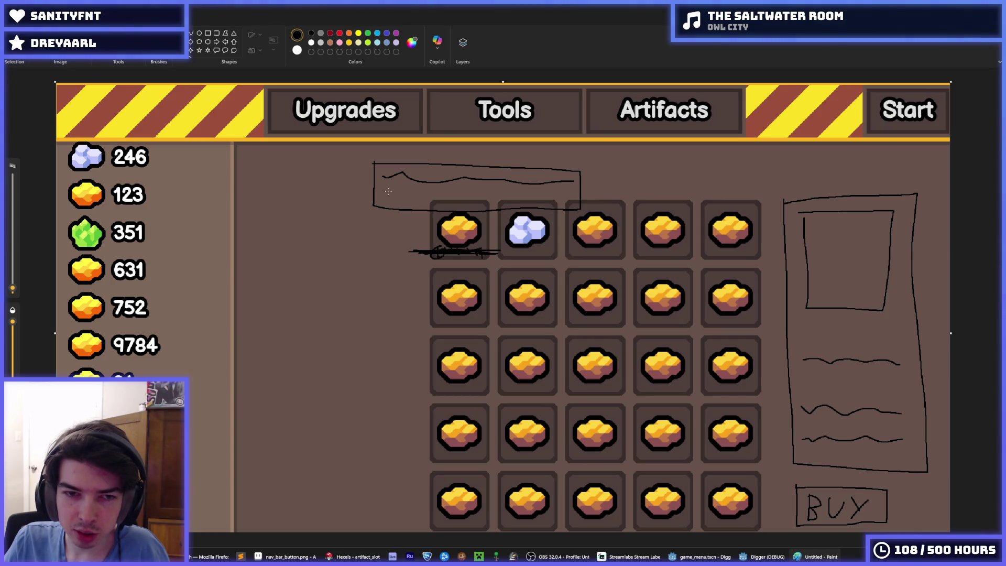
Hand-write a tally and '0 gold' in the top box and black out the first slot's label
mouse_move(383, 194)
mouse_down()
mouse_move(381, 204)
mouse_move(397, 202)
mouse_move(384, 193)
mouse_up()
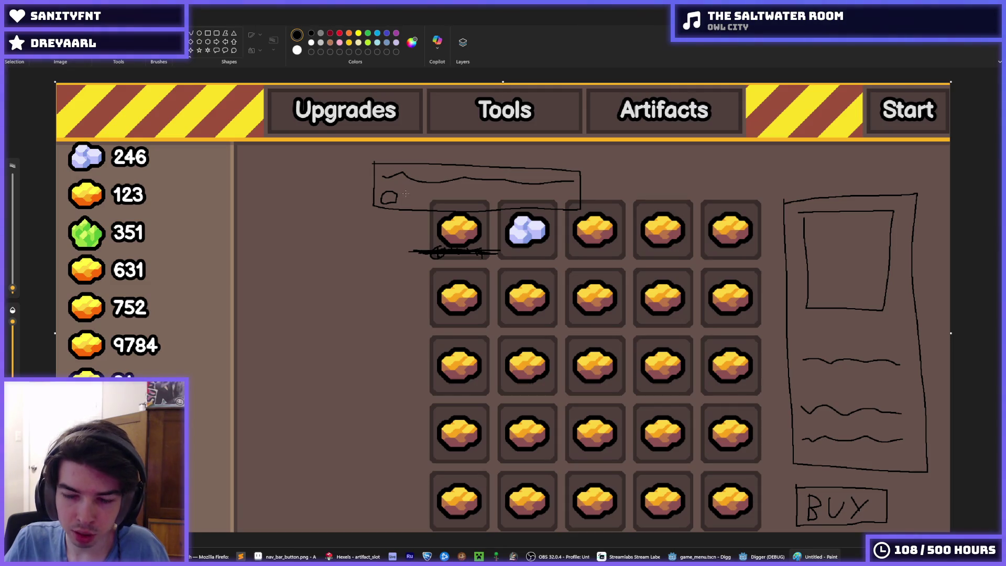
drag(403, 193, 426, 204)
drag(428, 194, 440, 208)
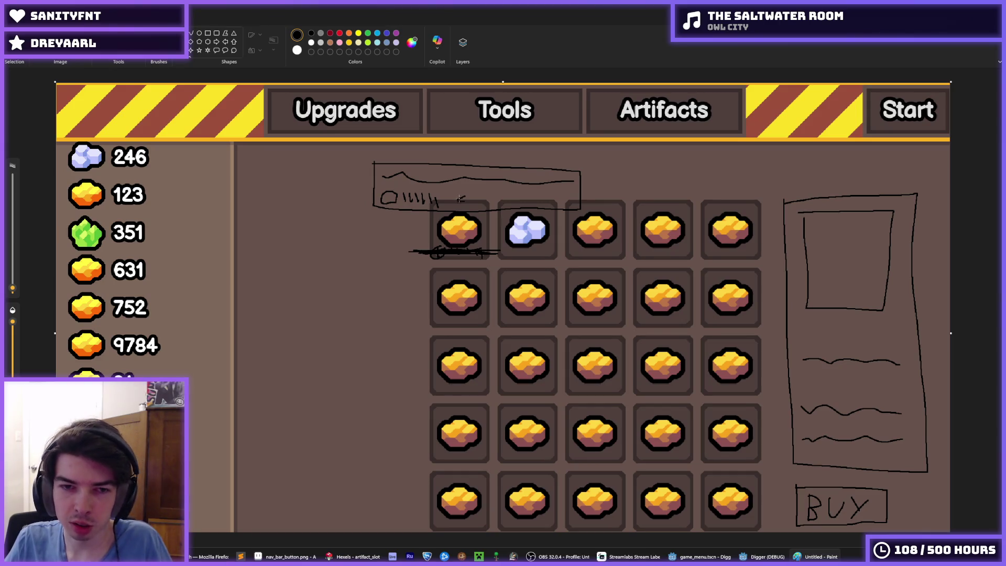
mouse_move(455, 195)
mouse_down()
mouse_move(461, 205)
mouse_move(481, 191)
mouse_move(440, 204)
mouse_move(449, 192)
mouse_up()
key(ctrl+z)
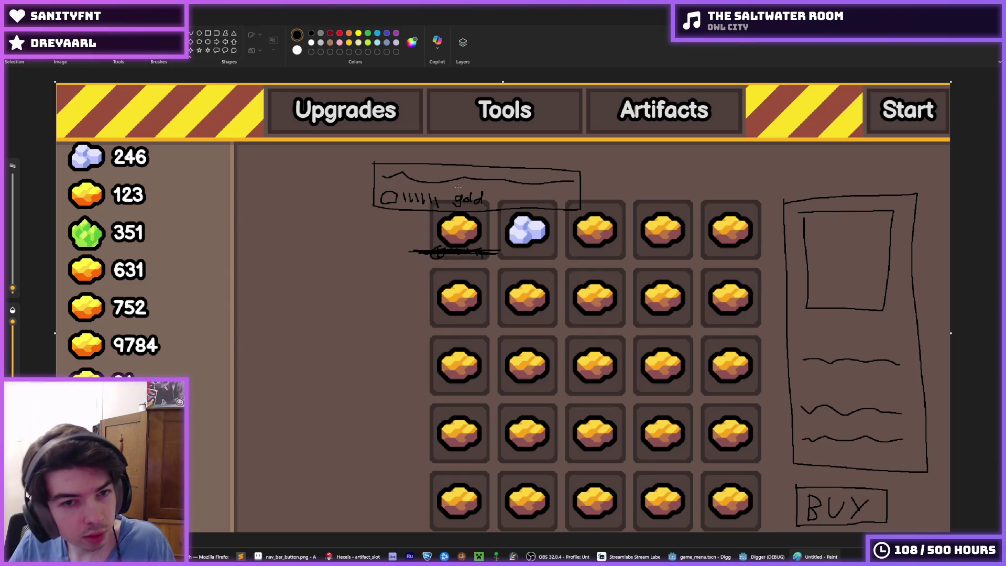
key(ctrl+z)
key(ctrl+z)
key(ctrl+z)
key(ctrl+z)
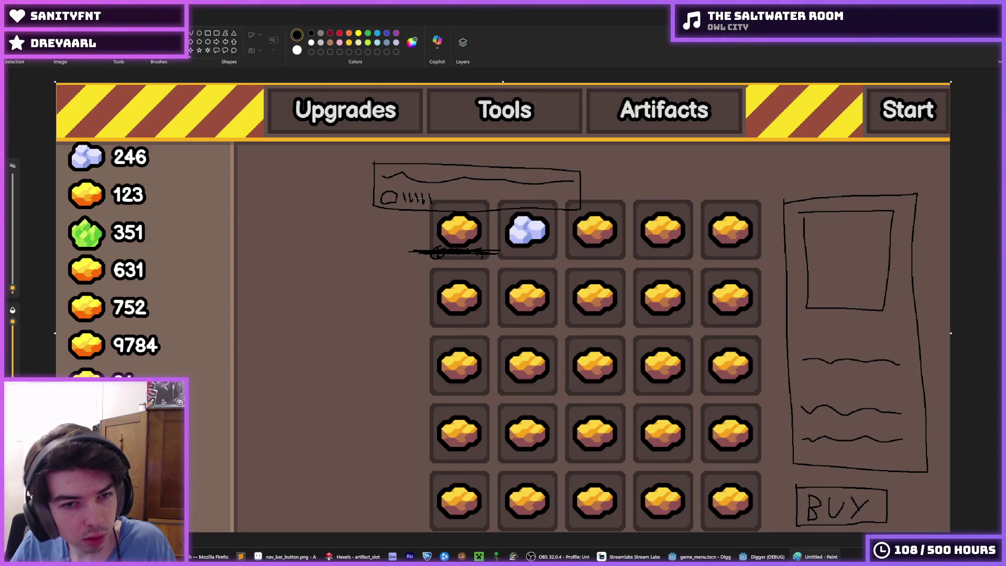
key(ctrl+z)
key(ctrl+z)
key(ctrl+z)
key(ctrl+z)
mouse_move(415, 192)
mouse_down()
mouse_move(414, 203)
mouse_move(423, 203)
mouse_up()
mouse_move(434, 194)
mouse_down()
mouse_move(433, 202)
mouse_move(451, 202)
mouse_move(464, 190)
mouse_move(449, 199)
mouse_move(459, 193)
mouse_move(469, 207)
mouse_move(497, 187)
mouse_up()
key(ctrl+z)
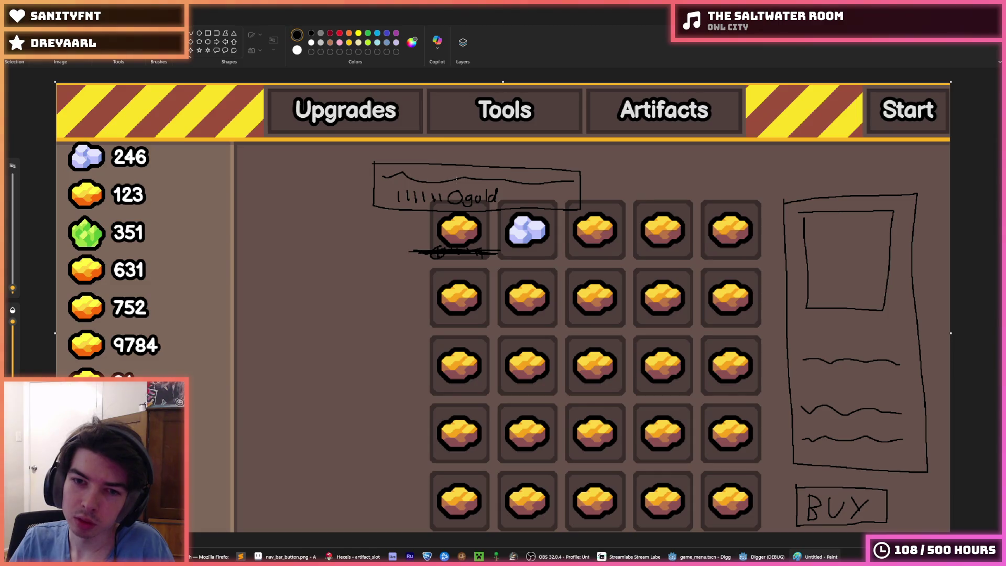
mouse_move(437, 252)
mouse_down()
mouse_move(477, 257)
mouse_move(474, 248)
mouse_move(416, 248)
mouse_move(428, 247)
mouse_up()
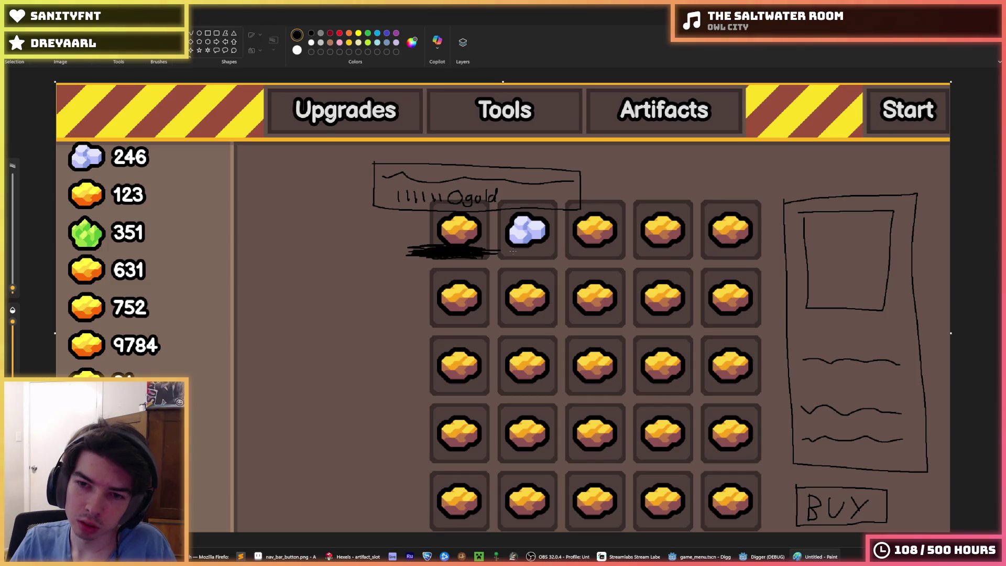
scroll(513, 252, down, 3)
scroll(513, 251, up, 3)
scroll(513, 252, down, 3)
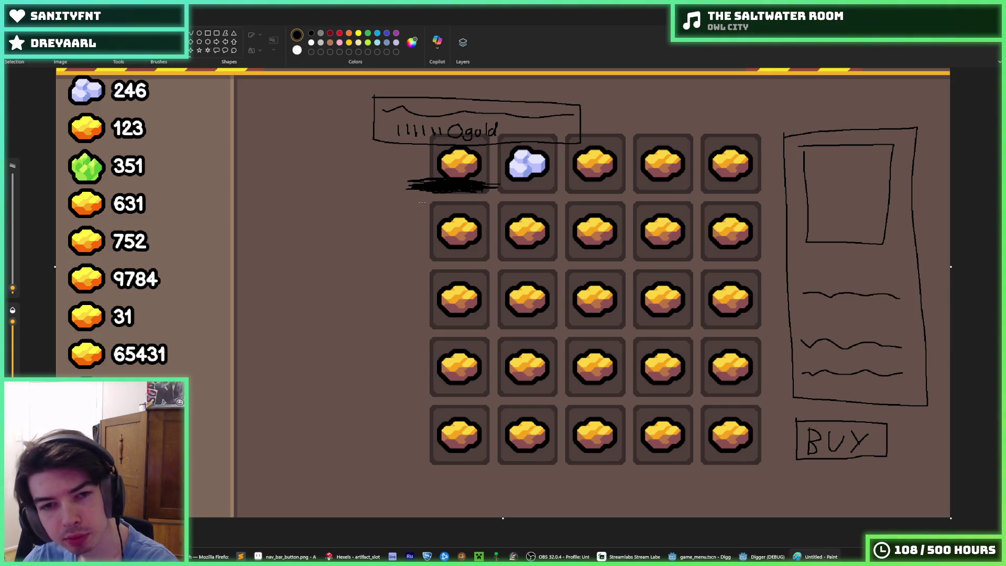
mouse_move(424, 200)
mouse_down()
mouse_move(420, 266)
mouse_move(478, 267)
mouse_move(493, 253)
mouse_move(492, 203)
mouse_move(451, 195)
mouse_move(419, 204)
mouse_move(418, 214)
mouse_up()
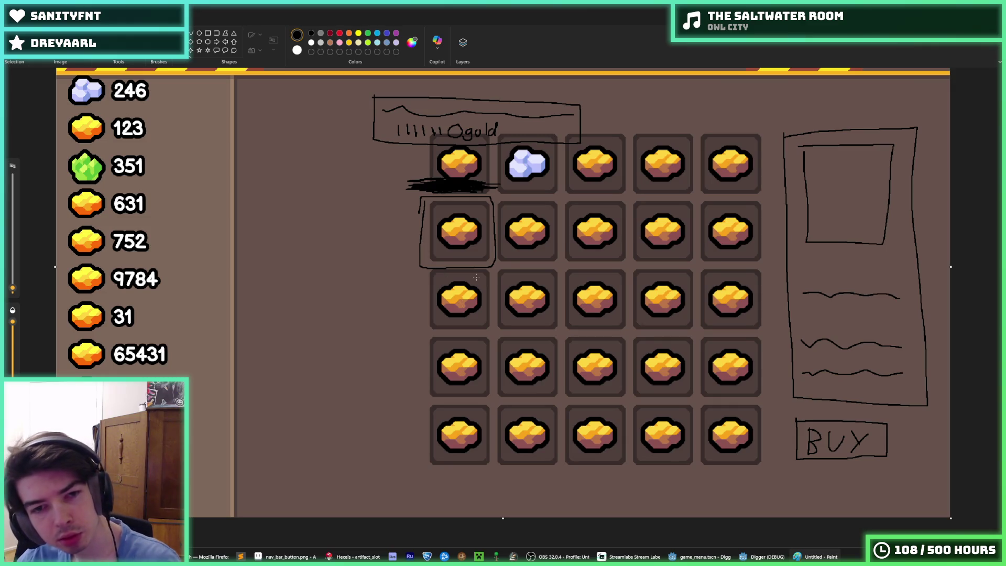
key(ctrl+z)
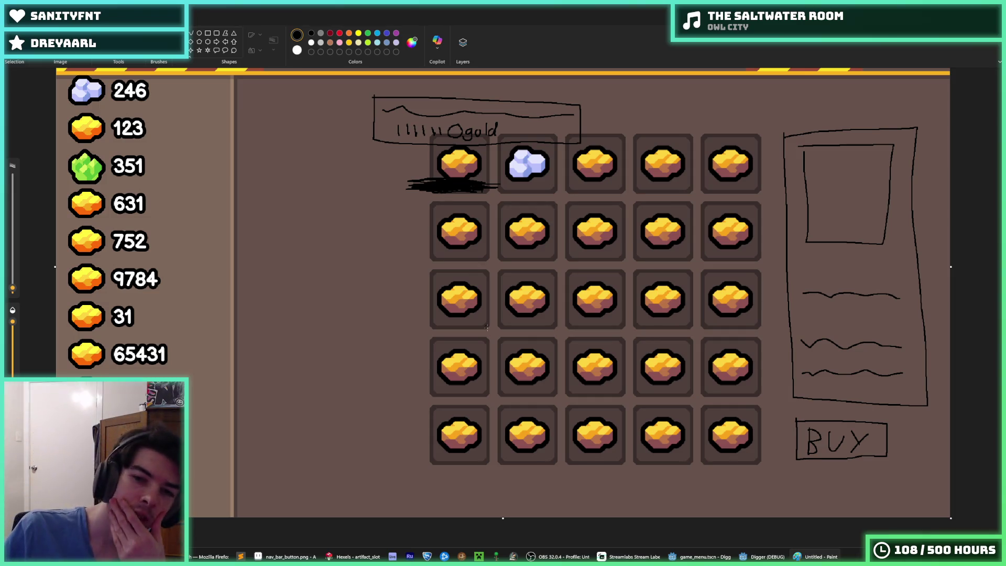
mouse_move(352, 557)
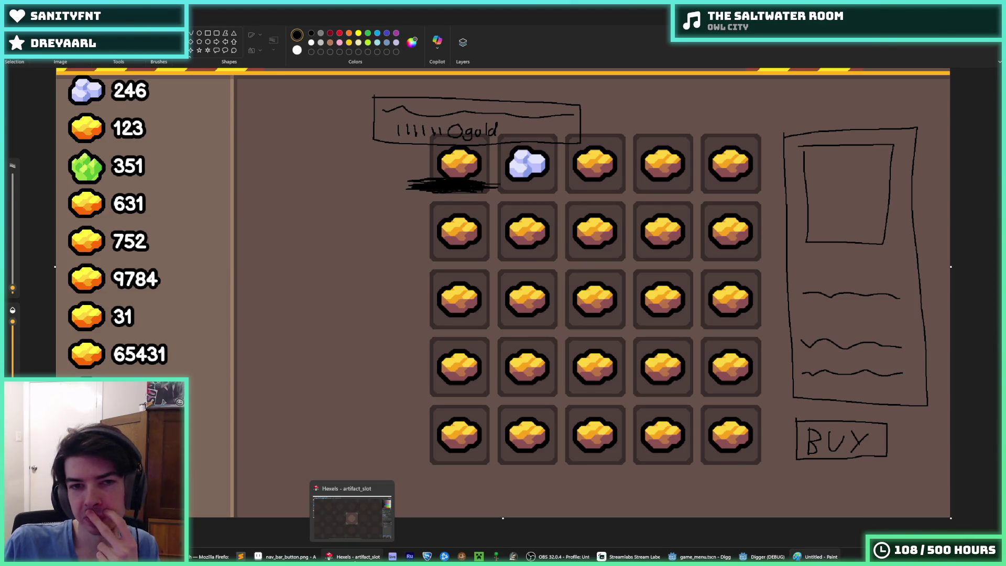
click(355, 559)
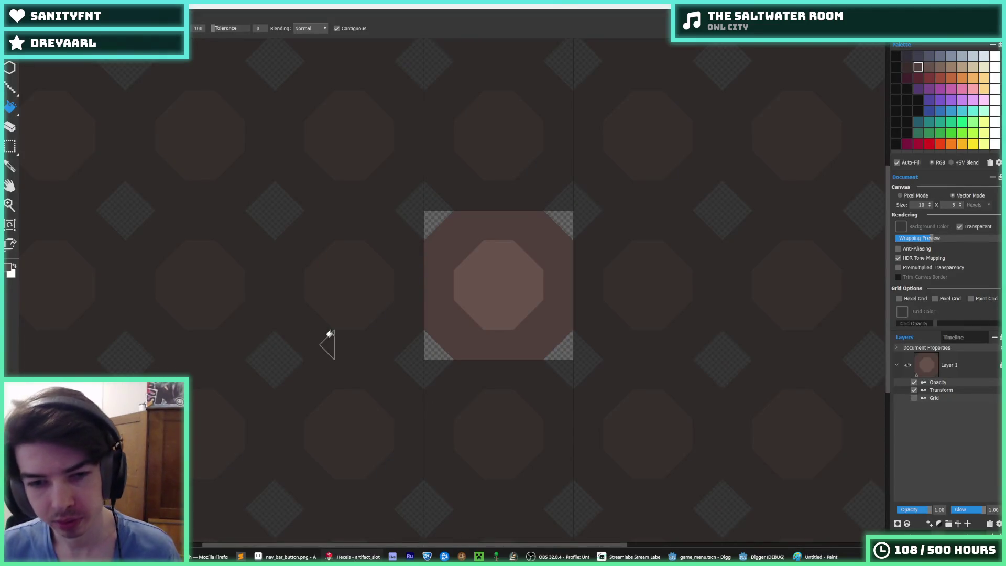
Save the slot tile as a new Hexels file named upgrade_slot
key(alt+f)
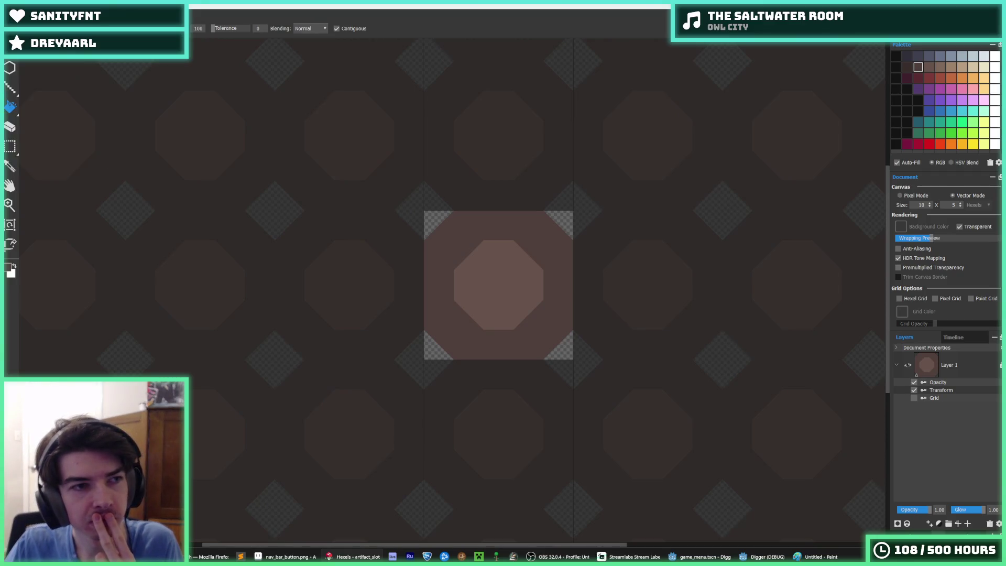
key(Escape)
key(ctrl+shift+s)
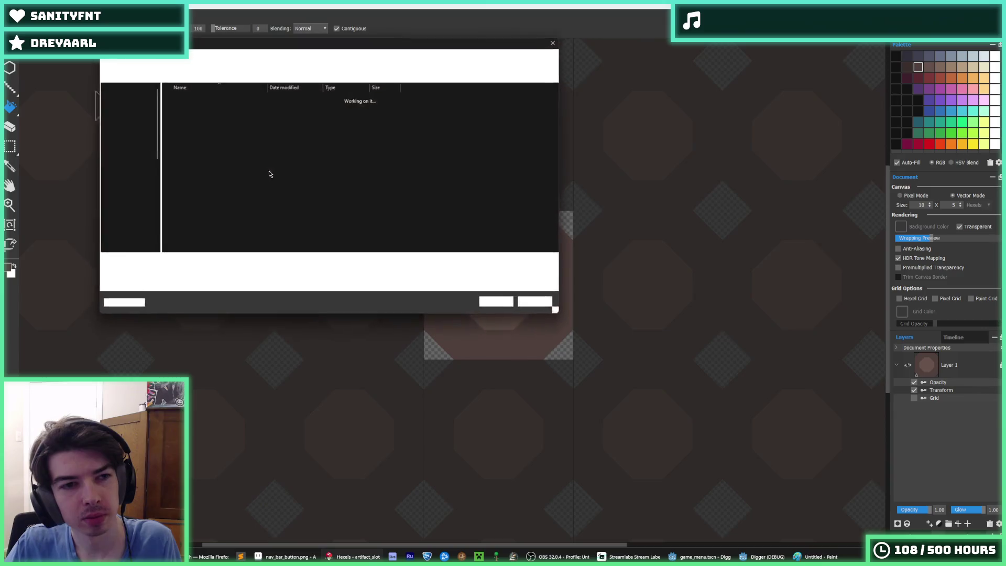
text(upgrade_slot)
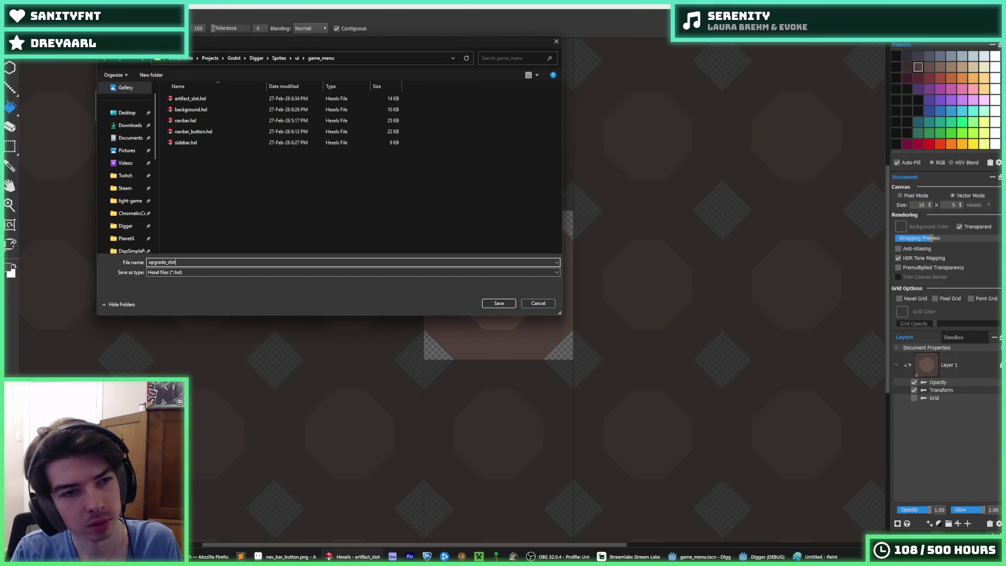
key(Return)
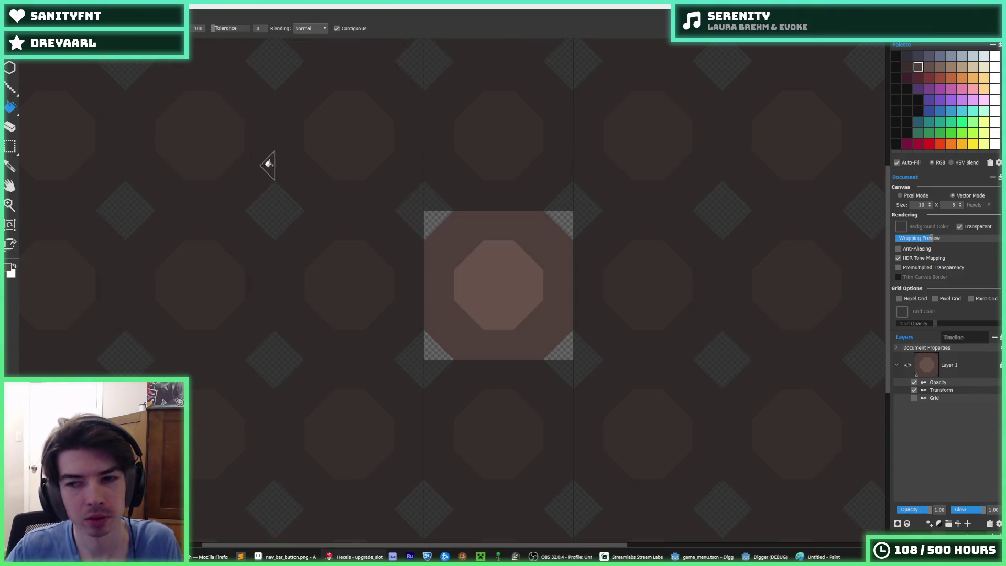
Pick a darker brown colour from the palette
click(913, 67)
scroll(524, 241, up, 2)
scroll(474, 262, down, 5)
scroll(482, 258, up, 3)
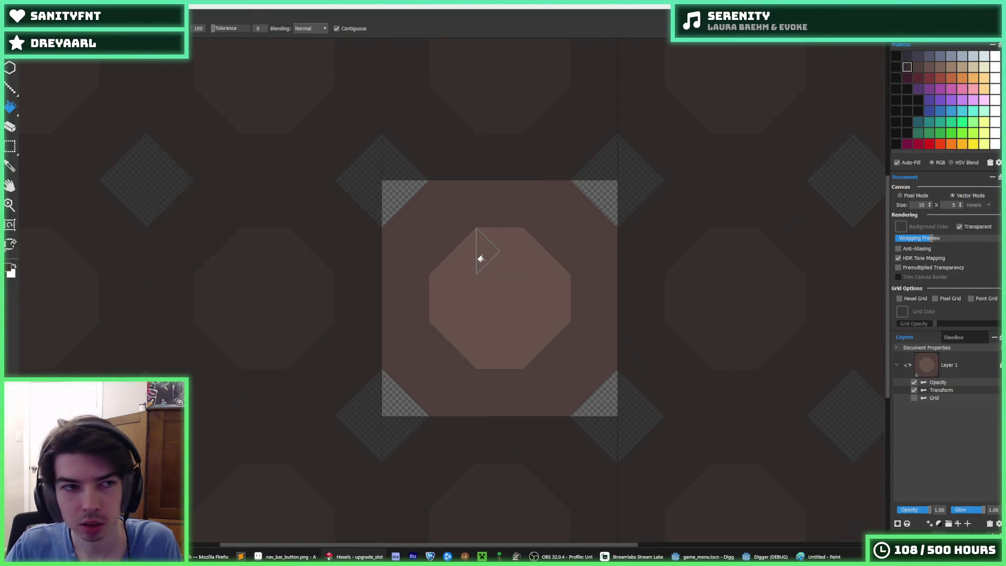
Enlarge the tile canvas to 14 by 7 hexels
click(929, 203)
click(930, 203)
click(930, 204)
click(929, 203)
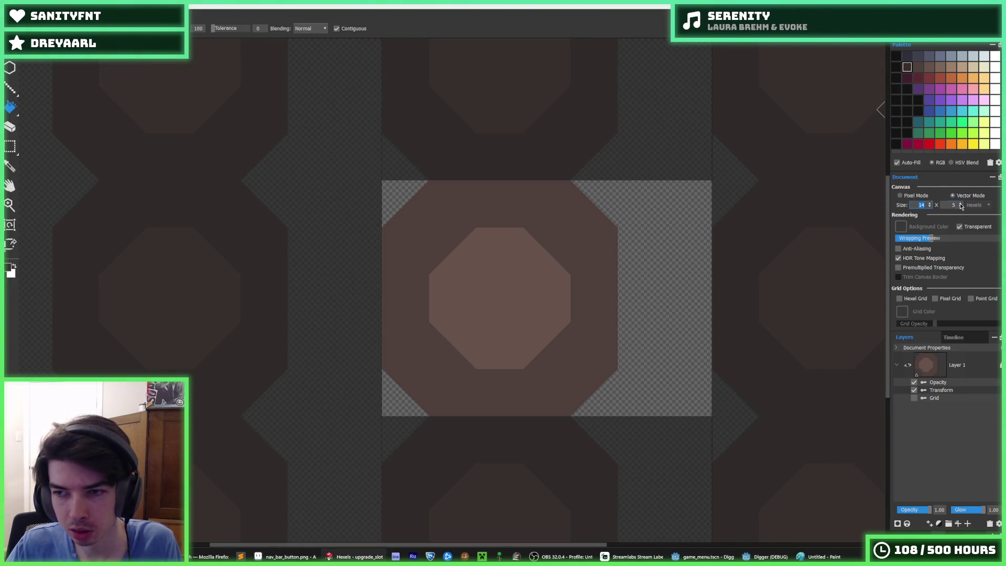
click(961, 203)
click(960, 203)
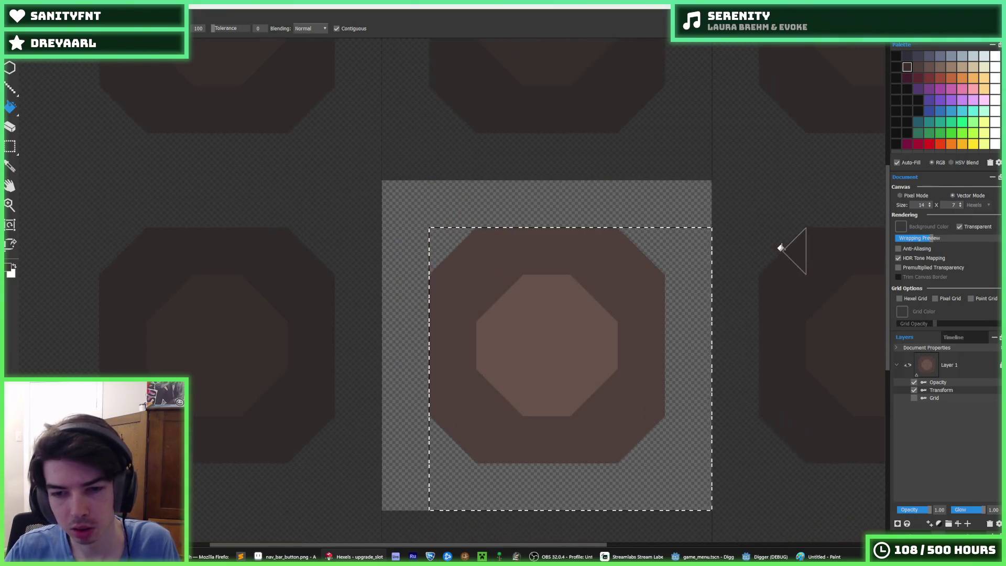
Select the lower-right tile artwork and nudge it up one hexel to re-centre it
key(b)
key(m)
drag(565, 221, 413, 366)
key(Up)
key(ctrl+d)
key(b)
Paint the tile light brown with a dark brown left column, filling the transparent notch
click(535, 214)
mouse_move(535, 213)
mouse_down()
mouse_move(624, 195)
mouse_move(589, 209)
mouse_move(679, 234)
mouse_move(701, 335)
mouse_move(665, 387)
mouse_up()
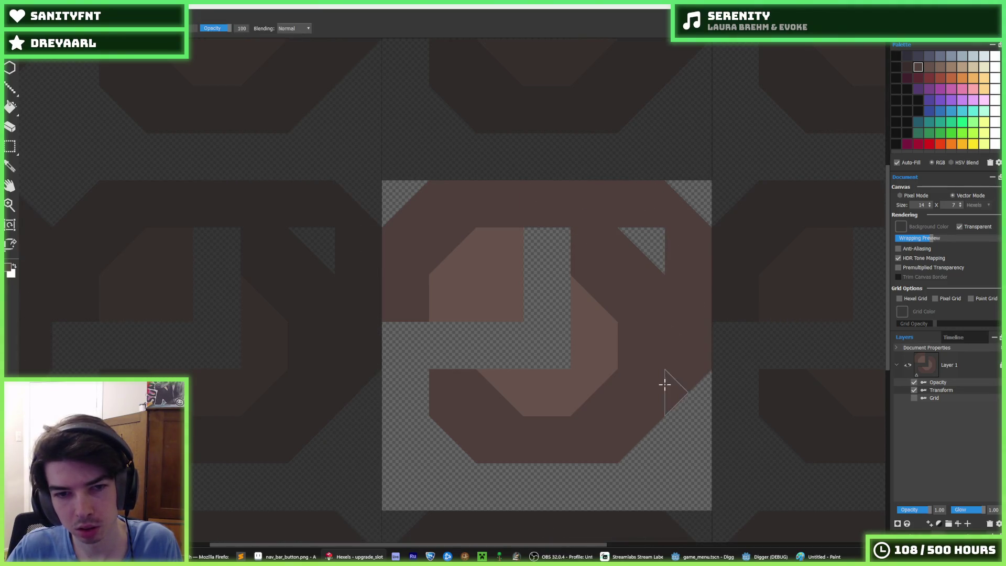
mouse_move(600, 337)
mouse_down()
mouse_move(593, 253)
mouse_move(629, 292)
mouse_move(627, 258)
mouse_move(613, 408)
mouse_move(629, 431)
mouse_move(528, 438)
mouse_move(482, 420)
mouse_move(492, 445)
mouse_up()
alt+click(406, 308)
mouse_move(407, 308)
mouse_down()
mouse_move(396, 420)
mouse_move(435, 493)
mouse_move(598, 487)
mouse_move(573, 493)
mouse_move(690, 470)
mouse_move(699, 362)
mouse_move(677, 417)
mouse_move(640, 223)
mouse_move(671, 339)
mouse_move(629, 465)
mouse_move(438, 445)
mouse_up()
alt+click(512, 398)
mouse_move(451, 343)
mouse_down()
mouse_move(503, 359)
mouse_move(548, 314)
mouse_move(568, 325)
mouse_move(524, 254)
mouse_up()
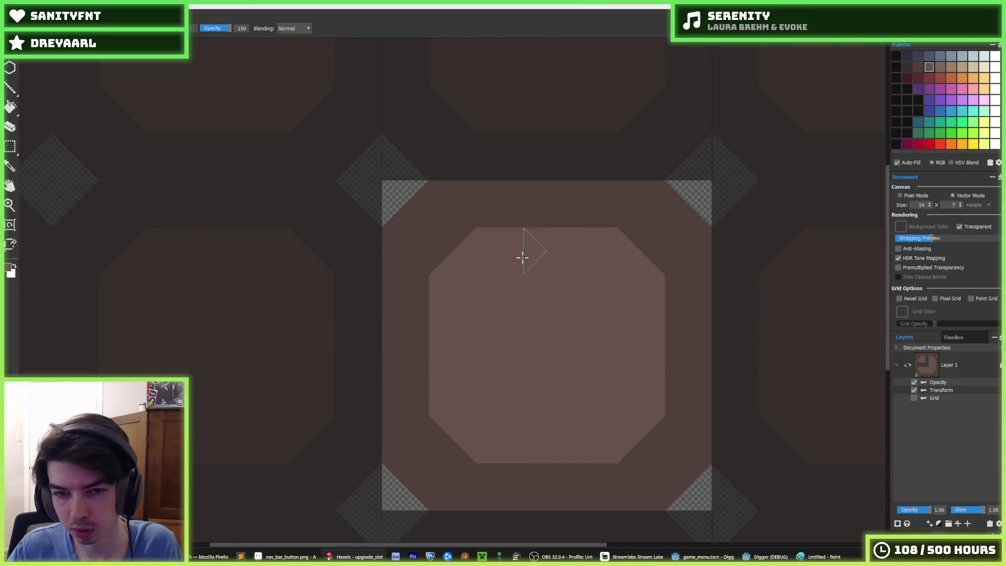
Try a dark diagonal stroke on the tile, undo it, and choose a neighbouring darker brown
scroll(587, 293, down, 5)
key(i)
scroll(589, 389, up, 5)
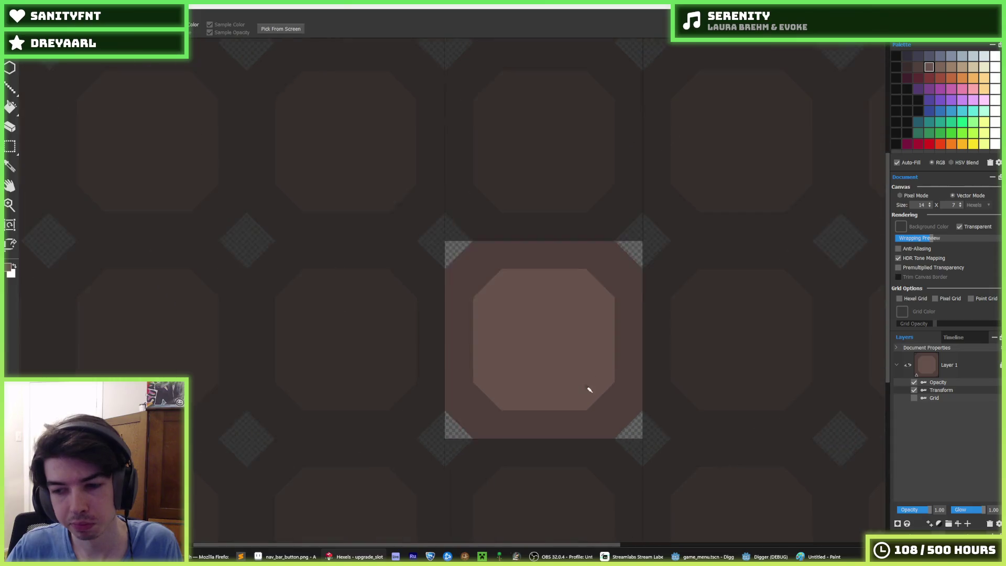
key(b)
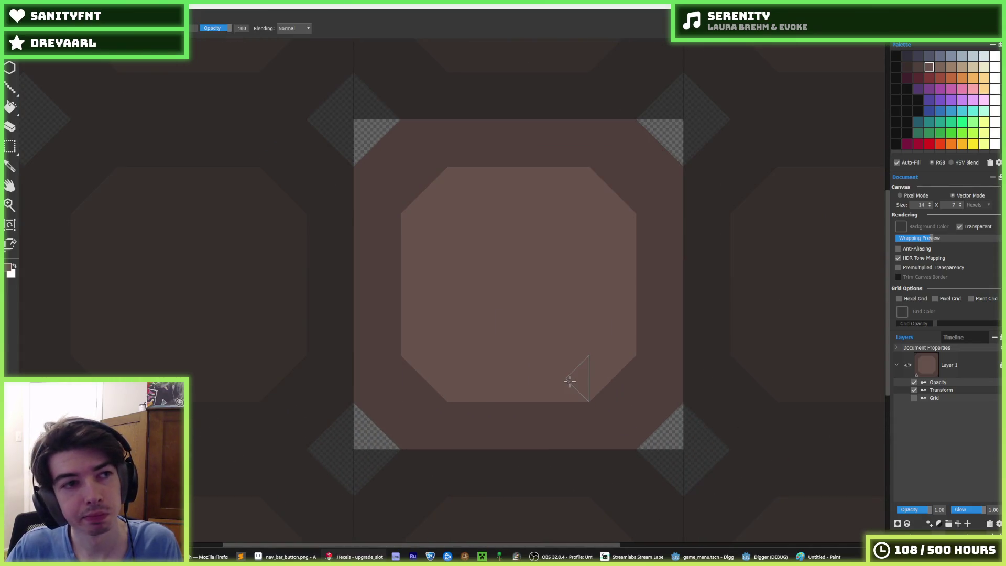
click(907, 67)
mouse_move(515, 206)
mouse_down()
mouse_move(489, 225)
mouse_move(503, 226)
mouse_move(454, 283)
mouse_move(475, 269)
mouse_move(487, 321)
mouse_move(575, 227)
mouse_move(561, 338)
mouse_move(575, 341)
mouse_move(570, 213)
mouse_move(479, 196)
mouse_move(461, 225)
mouse_up()
key(ctrl+z)
click(919, 67)
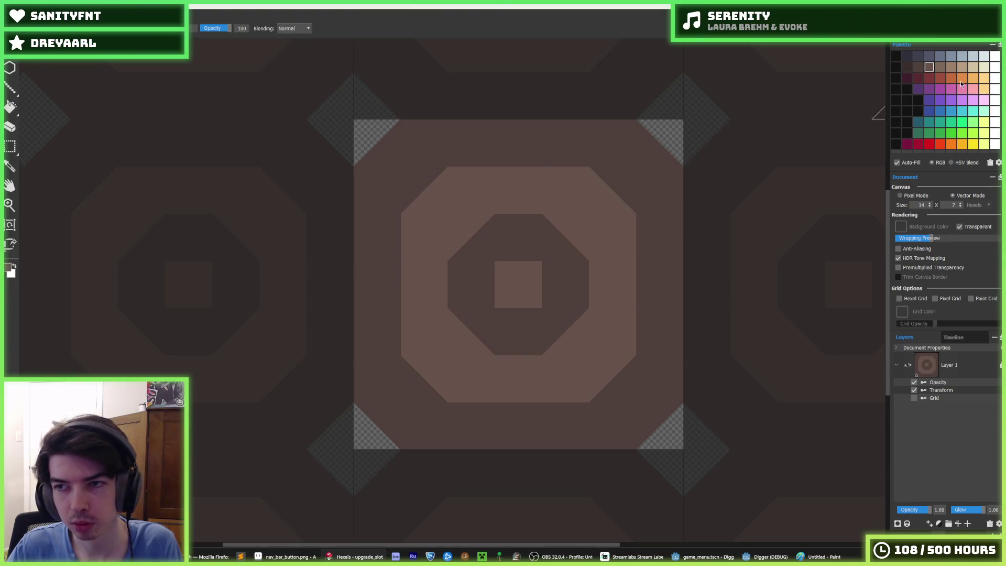
Bucket-fill the octagon ring pink after trying and undoing a green fill
click(962, 133)
key(g)
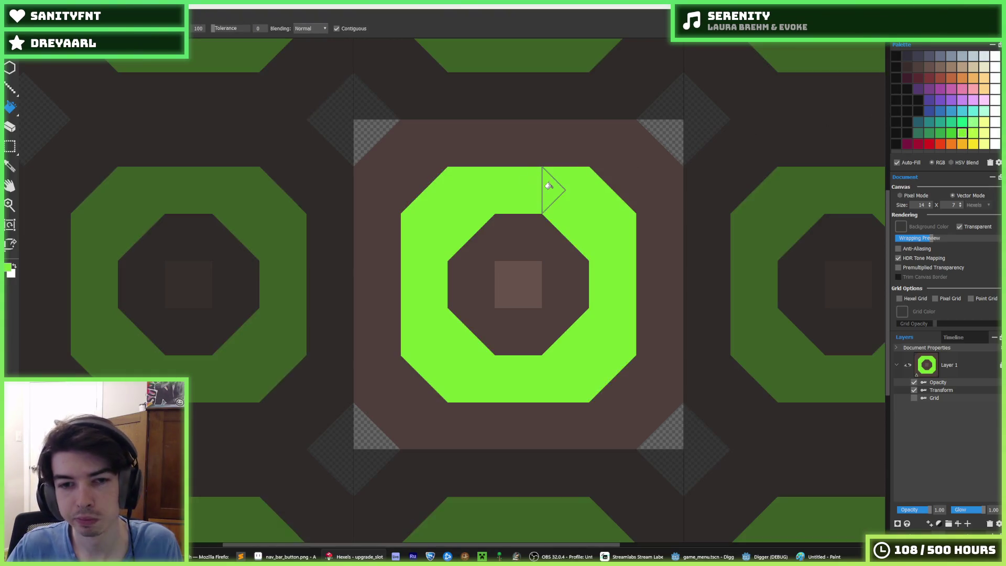
click(971, 136)
click(603, 181)
scroll(568, 220, down, 5)
scroll(567, 211, up, 2)
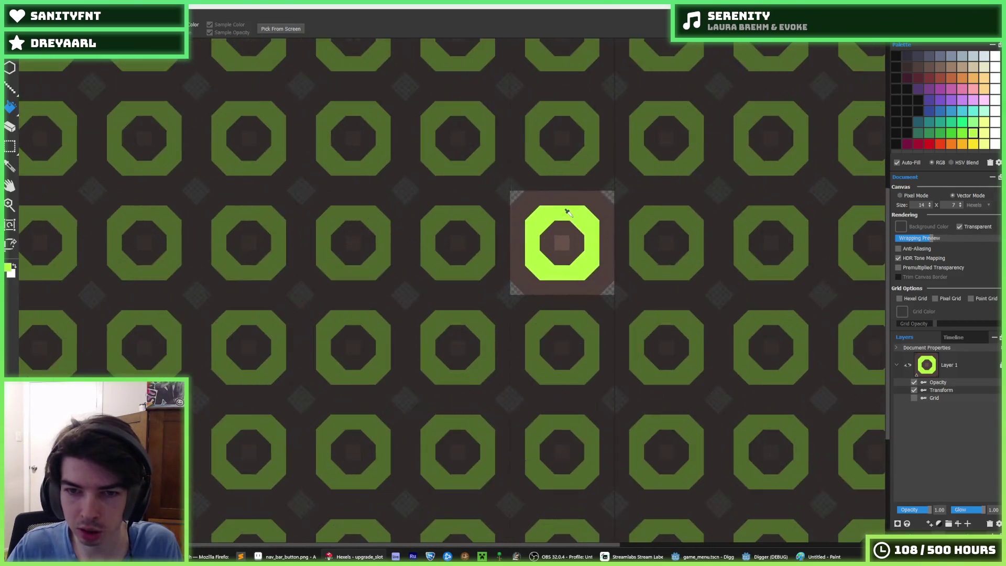
scroll(568, 212, up, 3)
key(ctrl+z)
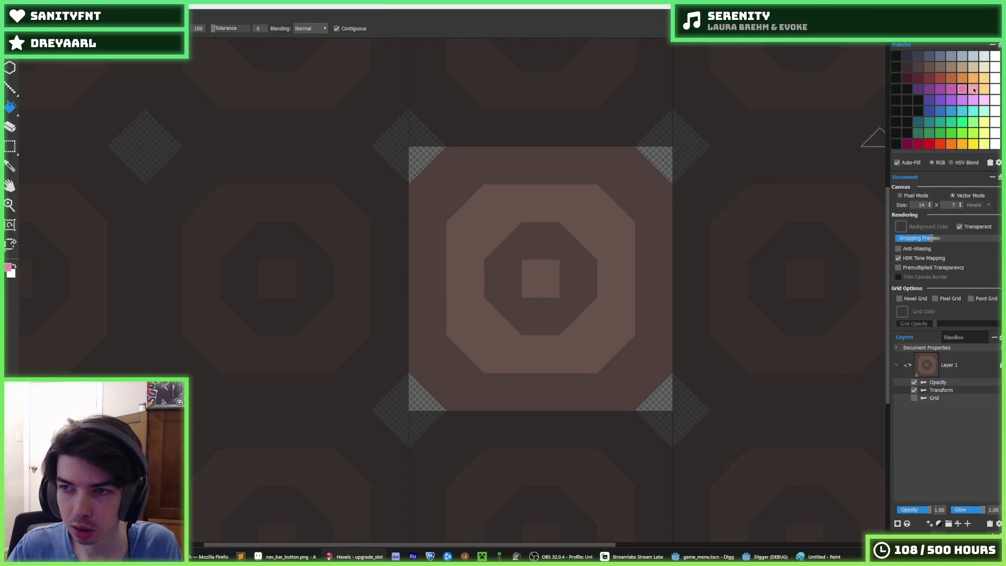
click(973, 89)
click(596, 203)
scroll(600, 236, down, 5)
scroll(602, 236, up, 3)
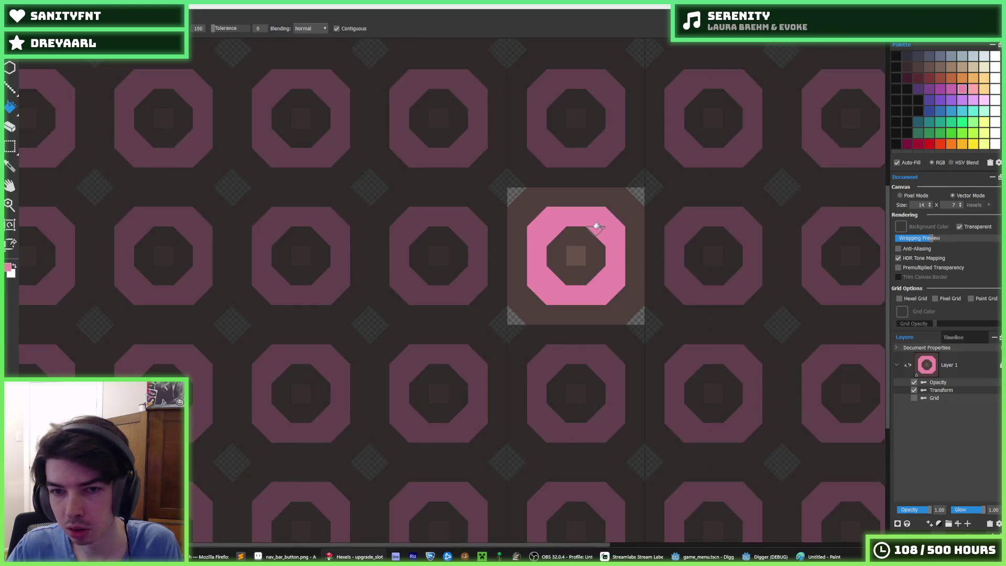
scroll(603, 233, down, 5)
scroll(603, 235, up, 6)
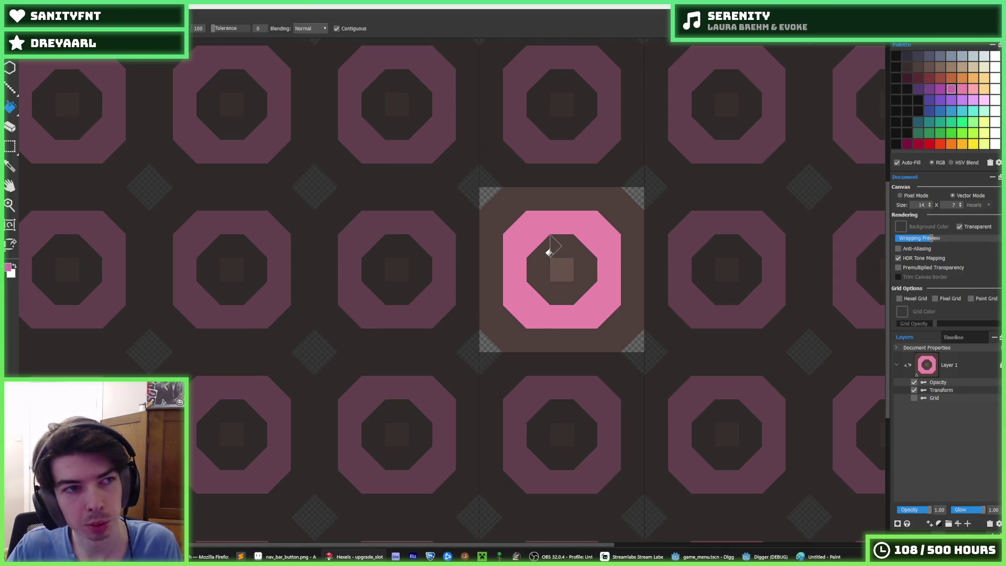
Export the tile as upgrade_slot.png into the game_menu image folder, then return to Godot
key(ctrl+e)
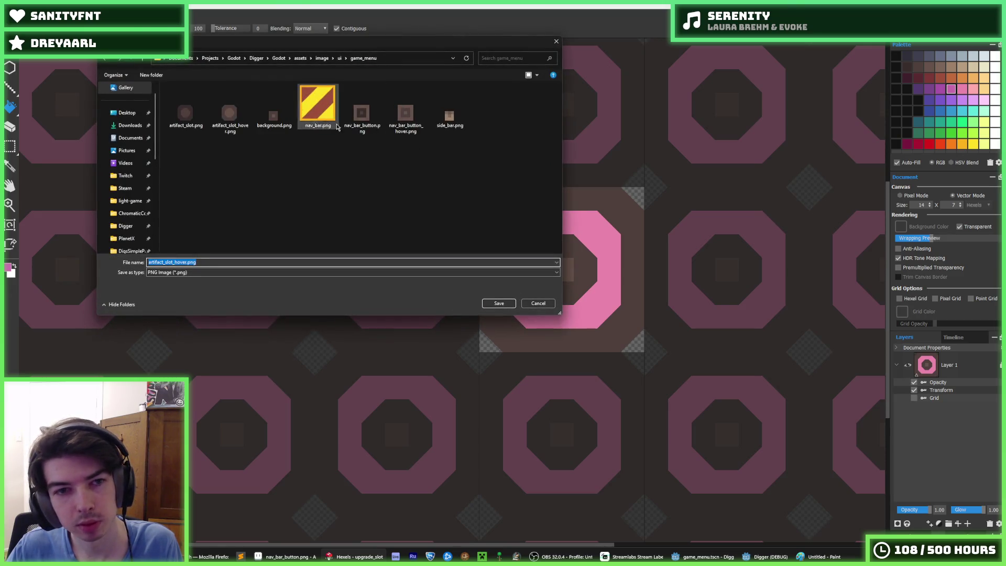
click(190, 261)
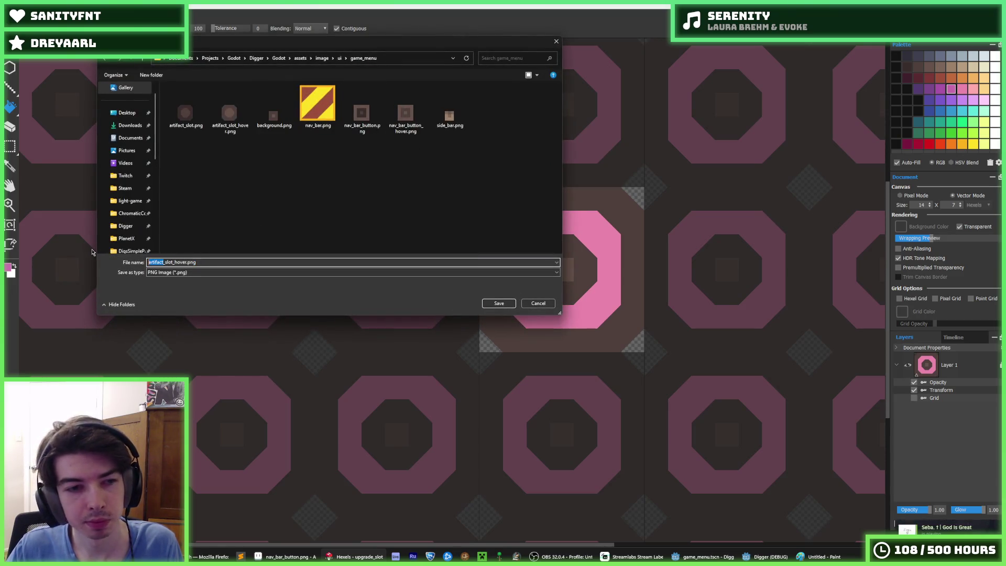
text(upgrade)
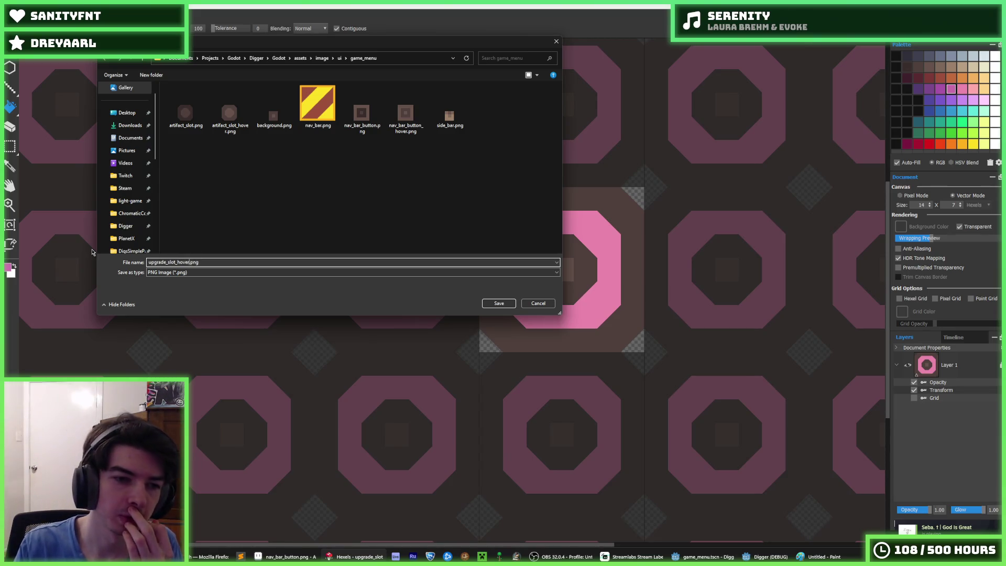
key(Delete)
key(Delete)
key(Delete)
key(Return)
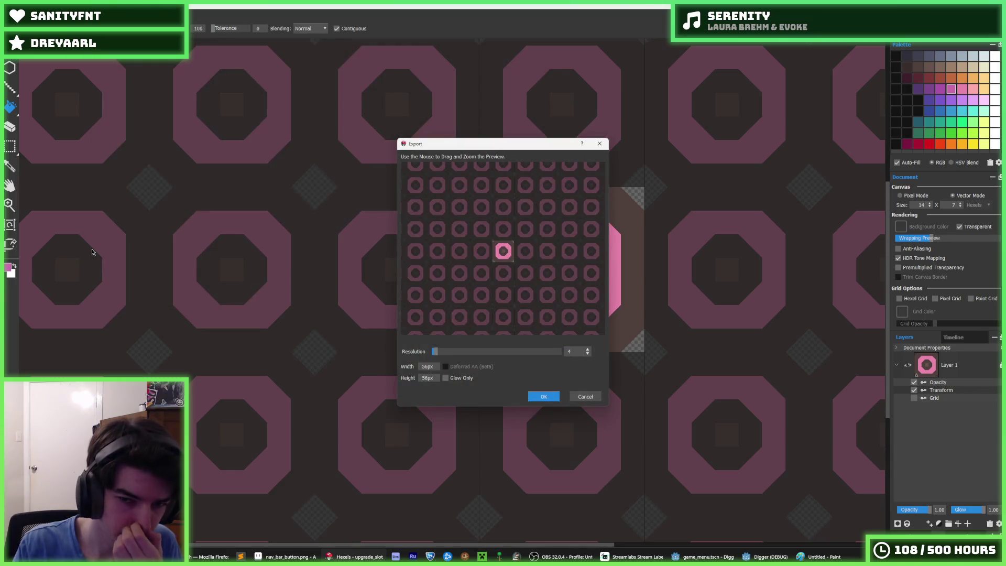
key(Return)
click(703, 557)
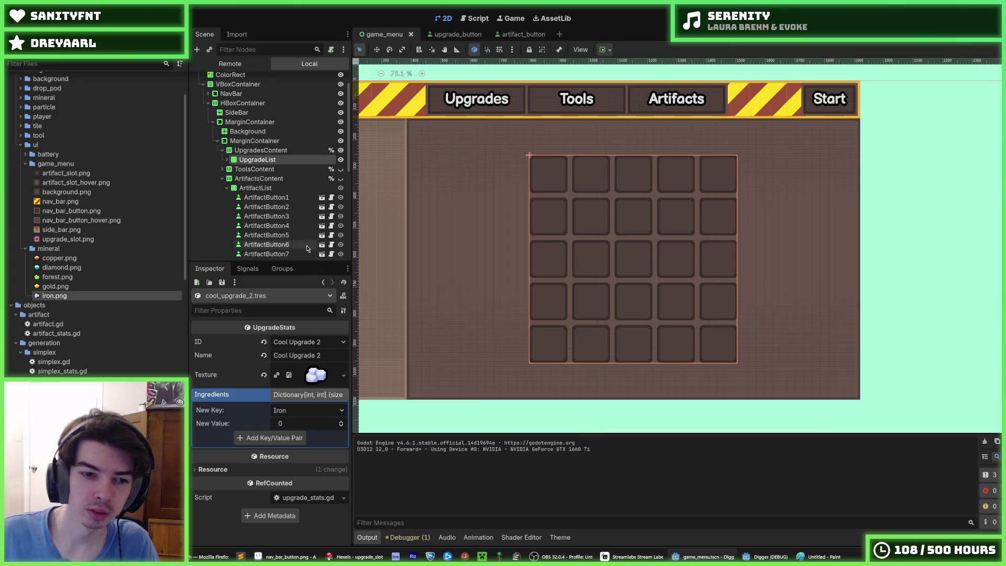
Assign upgrade_slot.png as the texture of UpgradeButton's normal style in theme.tres
click(560, 537)
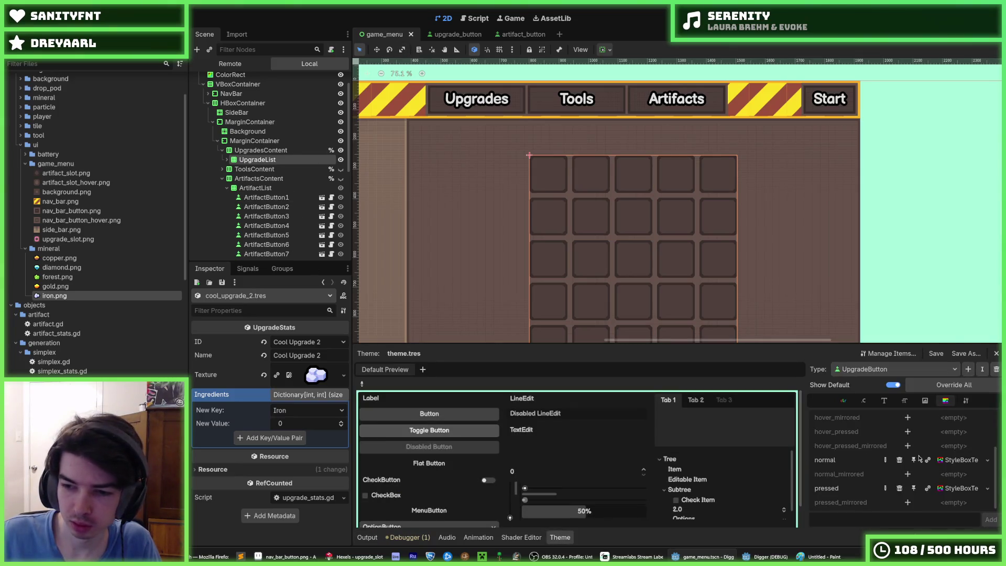
click(952, 461)
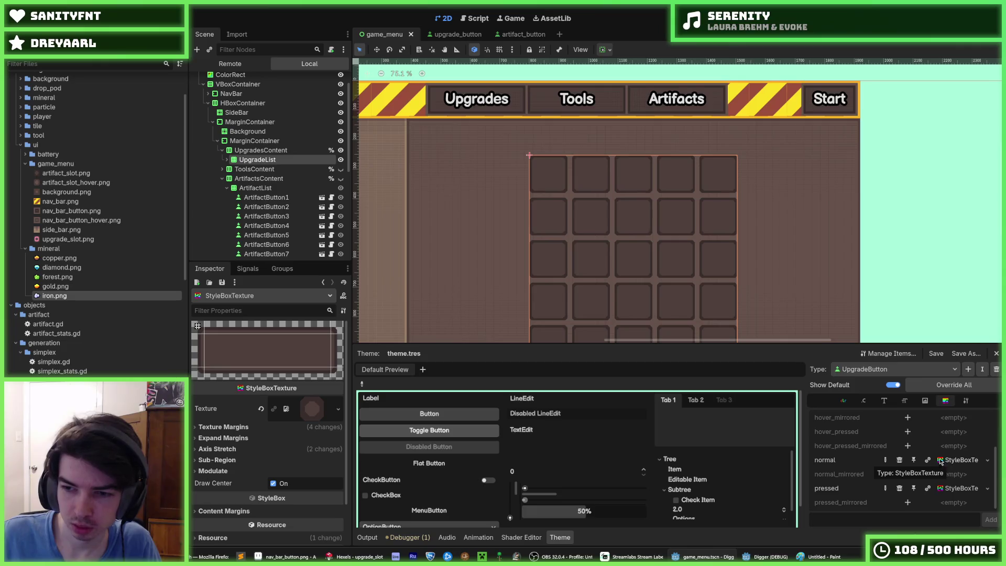
scroll(51, 303, up, 3)
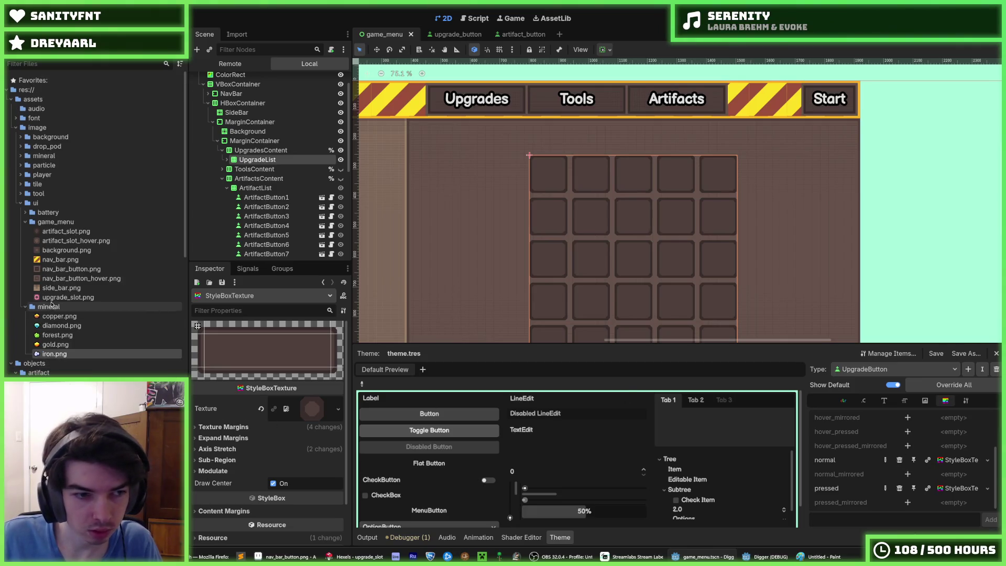
drag(62, 297, 312, 408)
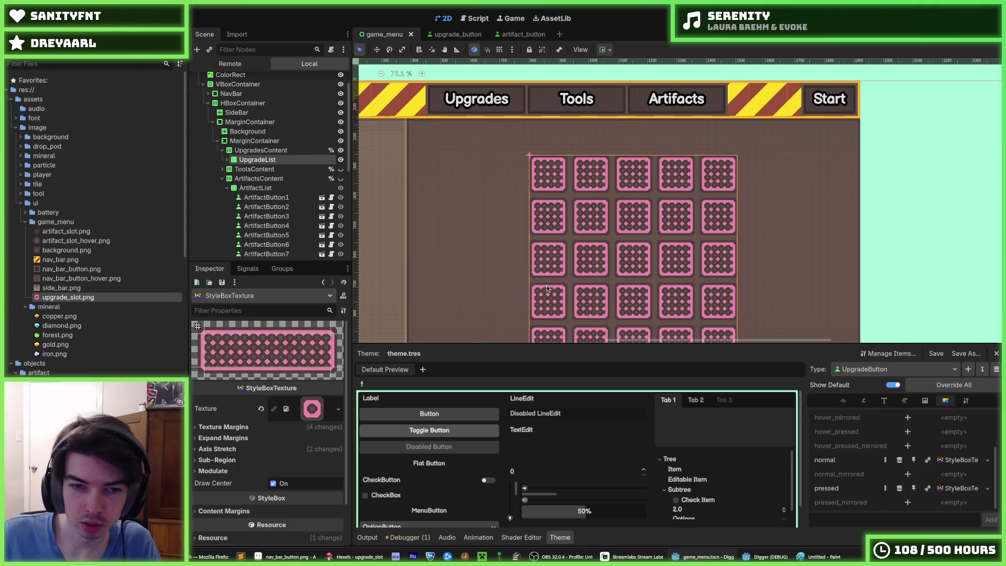
Set all four texture margins to 24 px and save the game_menu scene
click(223, 426)
text(2)
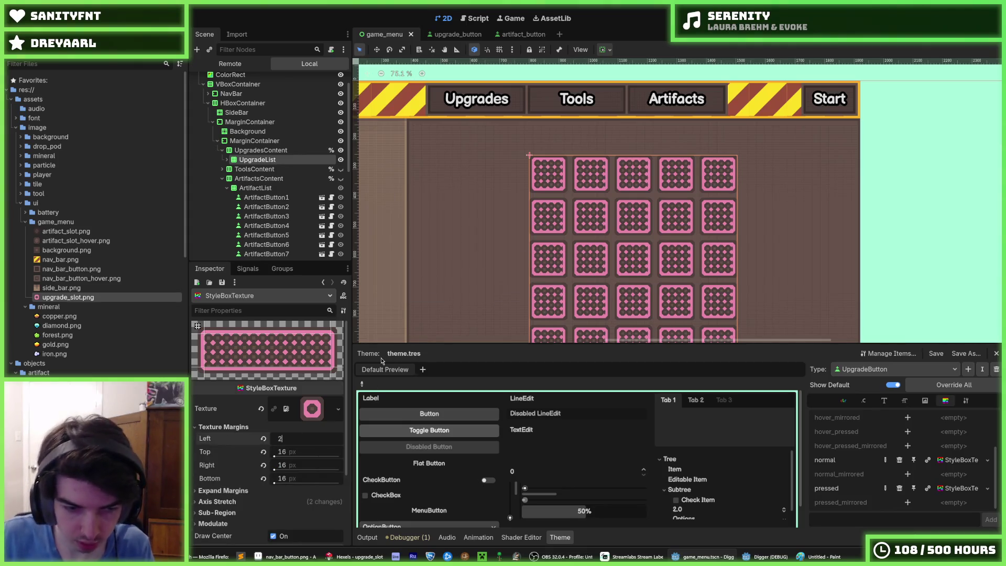
text(4)
key(Tab)
text(24)
key(Tab)
text(24)
key(Tab)
text(24)
key(Return)
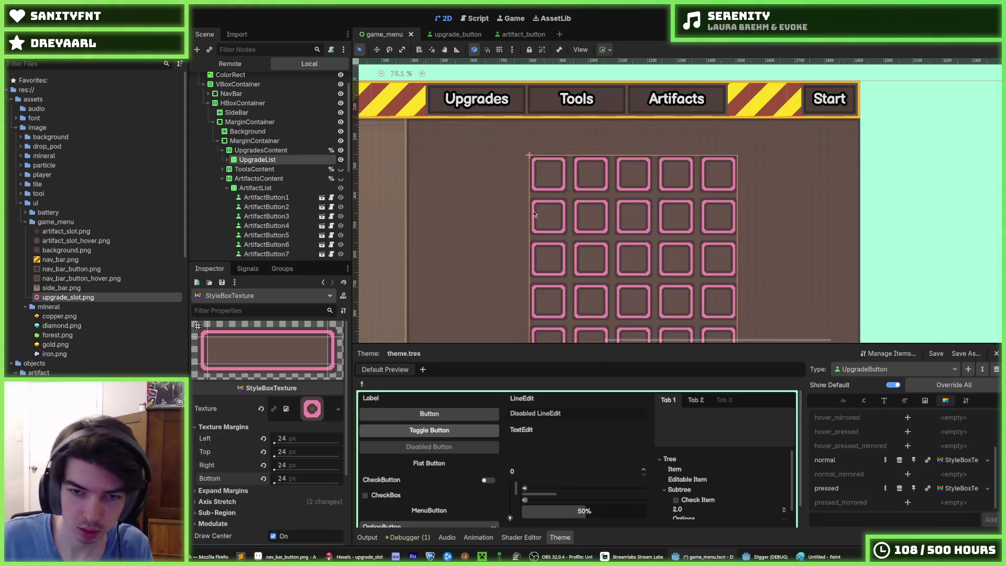
click(939, 189)
key(ctrl+s)
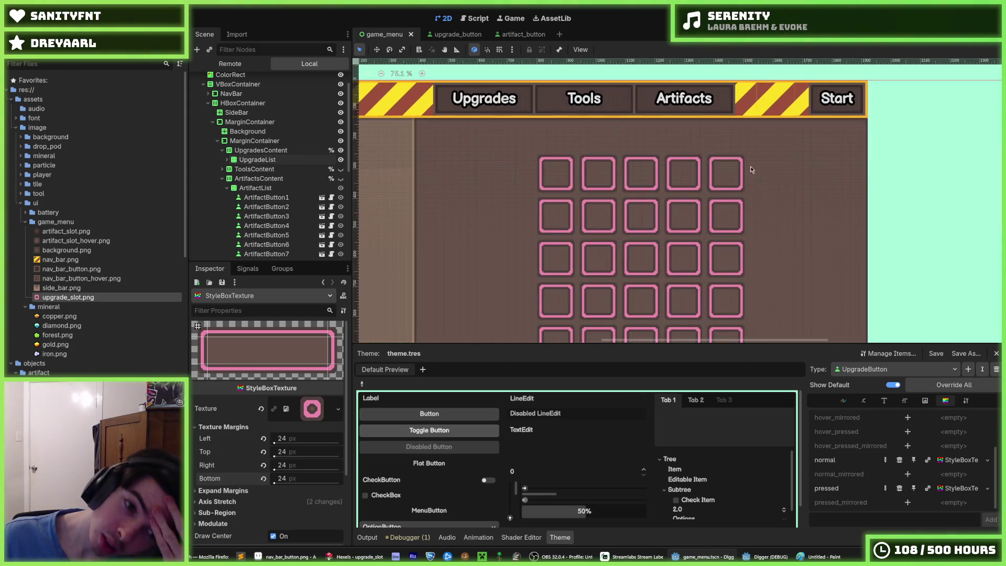
key(alt+Tab)
Fill the inner octagon and centre square with a dark palette colour
click(908, 67)
click(572, 244)
click(558, 251)
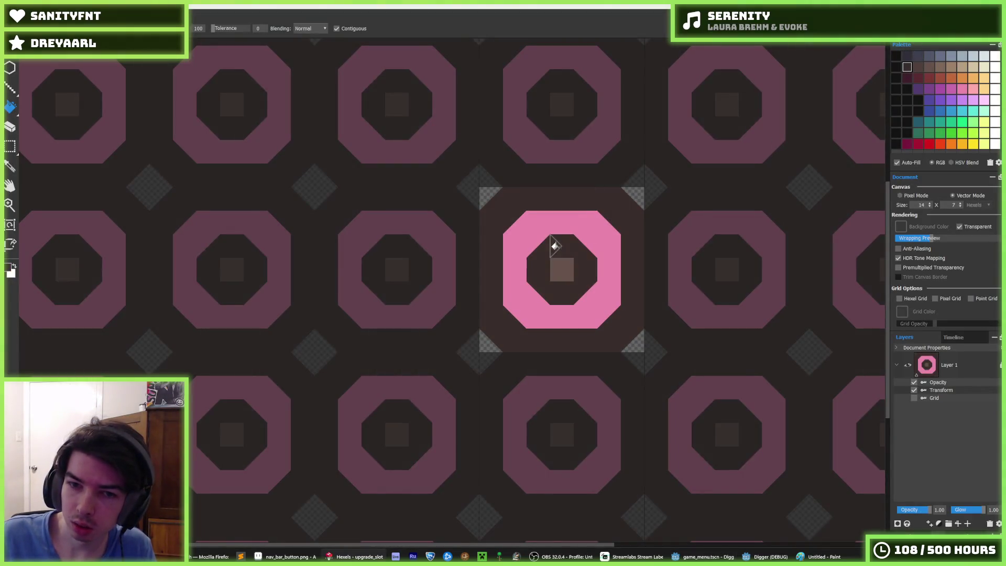
click(561, 265)
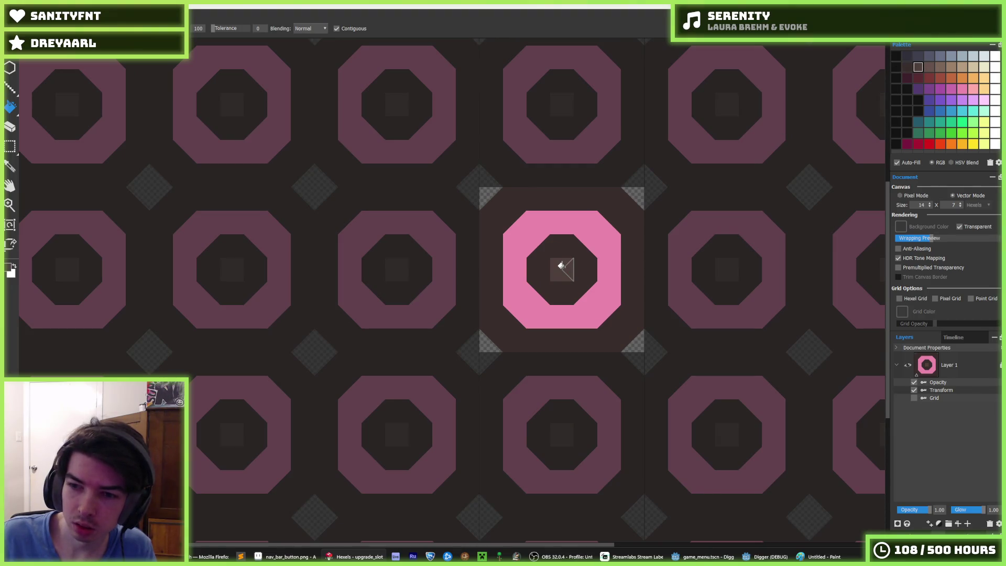
Re-export the tile over upgrade_slot.png and bring up the running game
key(ctrl+e)
double_click(495, 108)
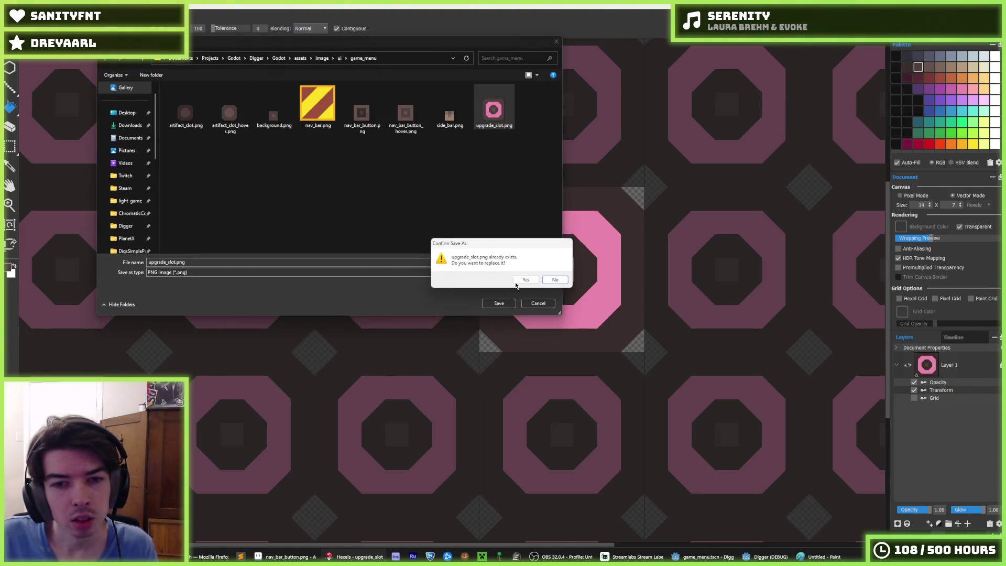
click(516, 286)
click(543, 396)
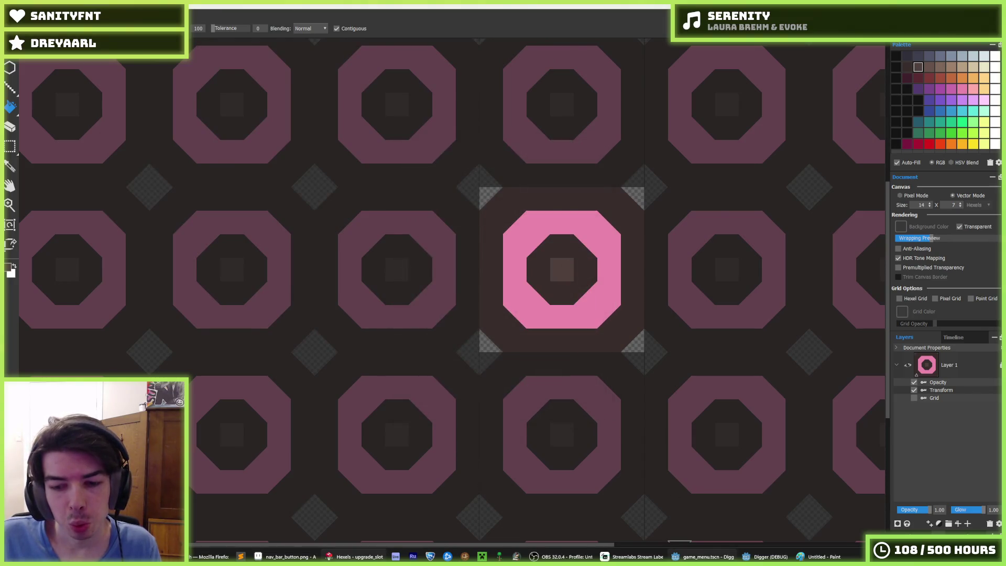
click(703, 557)
click(768, 557)
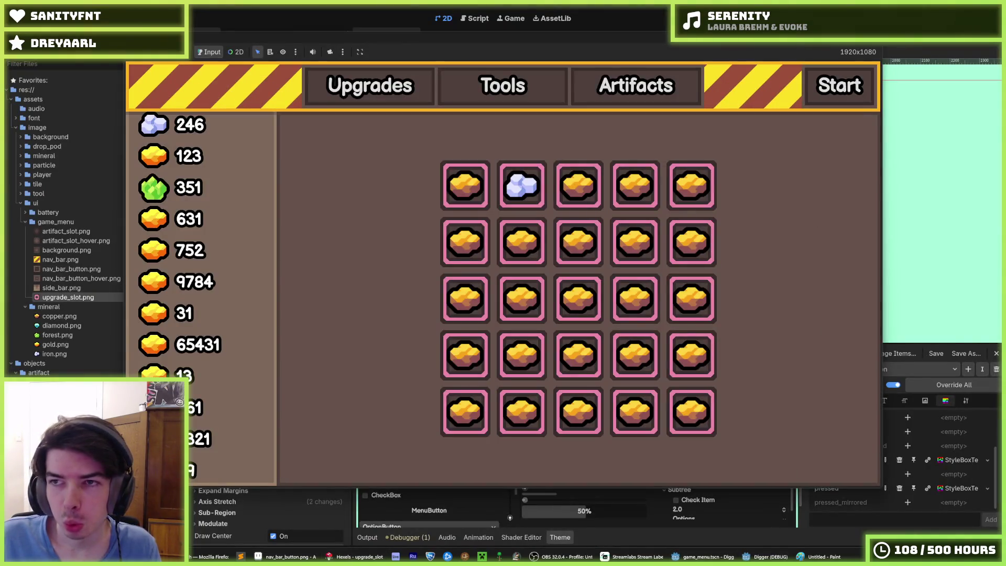
Rerun the game and compare the Upgrades grid against the other menu pages, ending on Upgrades
key(F6)
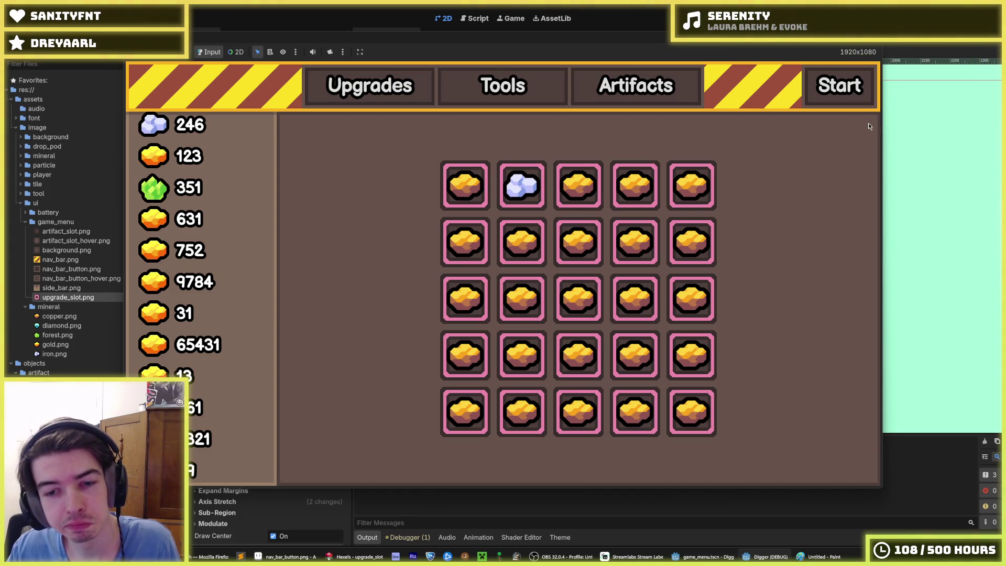
click(400, 92)
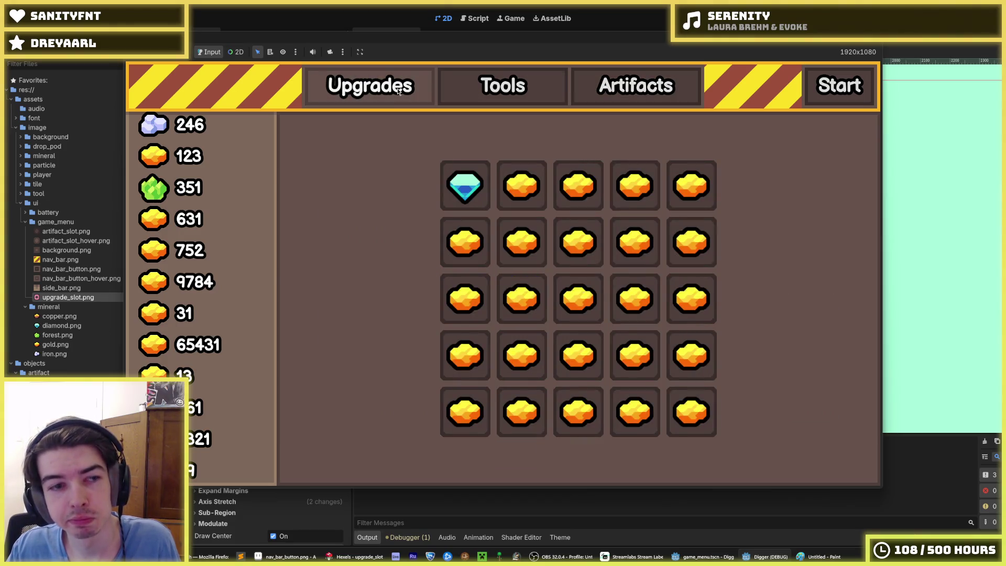
click(427, 95)
click(473, 95)
click(395, 98)
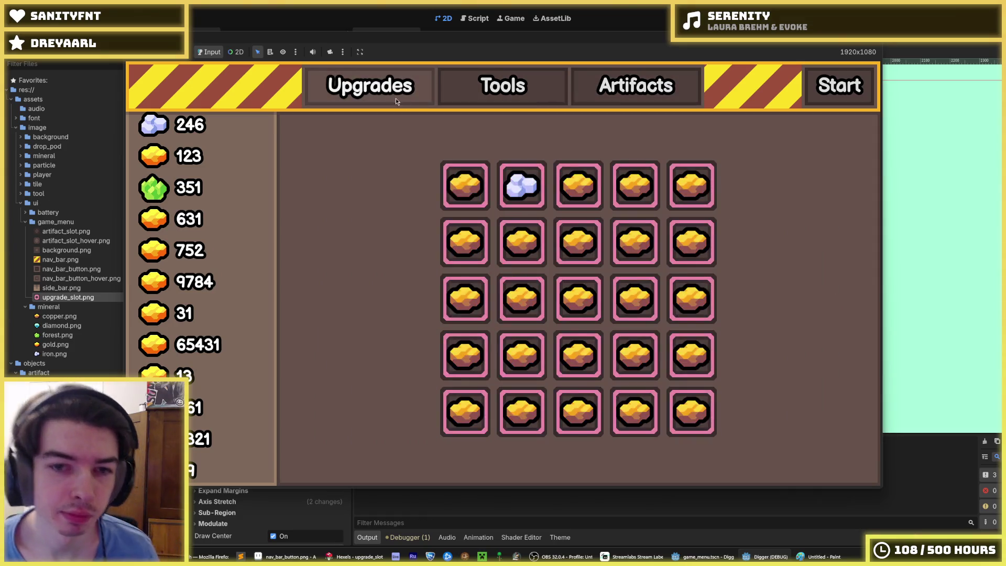
key(alt+Tab)
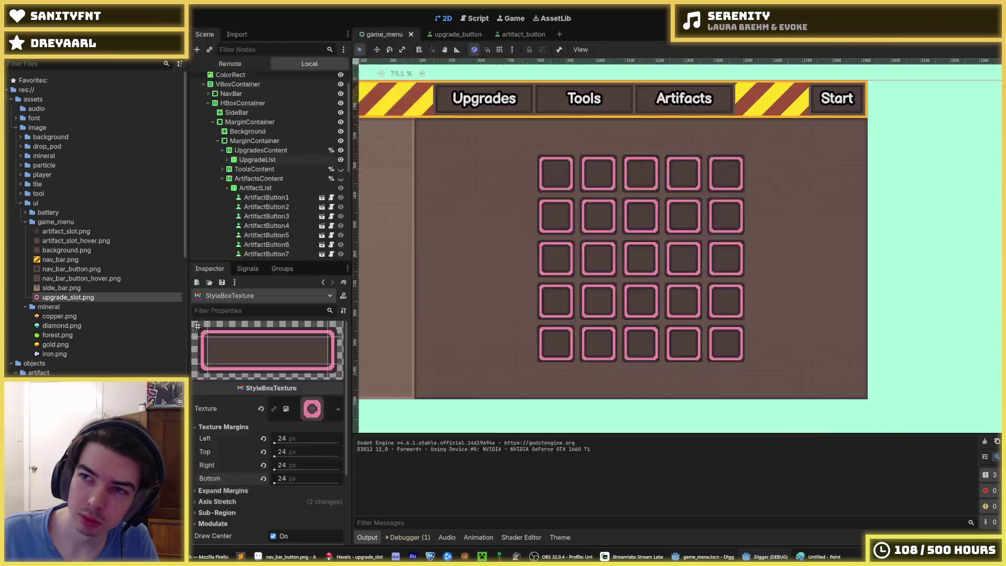
Stop the game, give upgrade_button's UpgradeButton root a 160 × 160 minimum size, and save
key(F8)
click(447, 34)
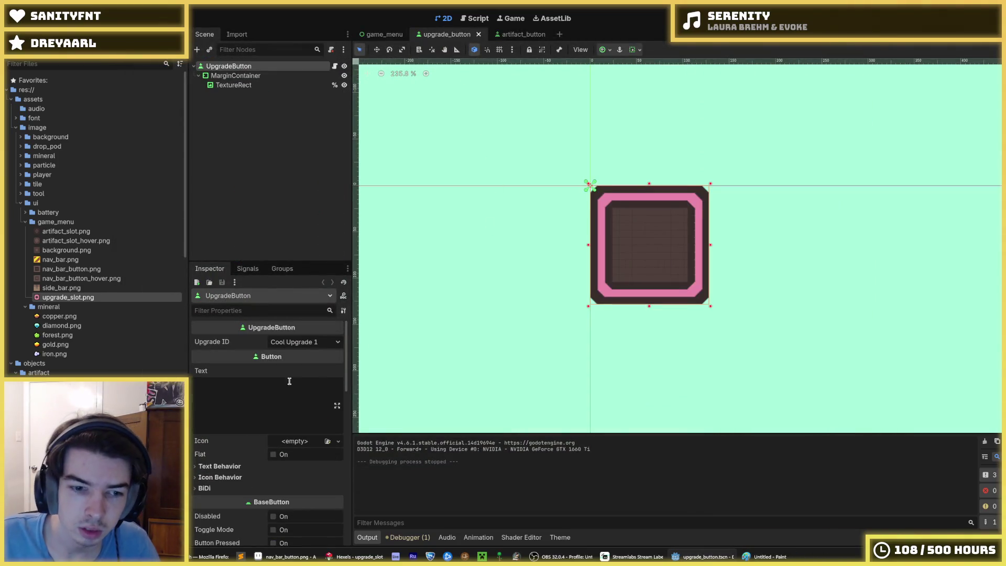
click(235, 76)
click(233, 85)
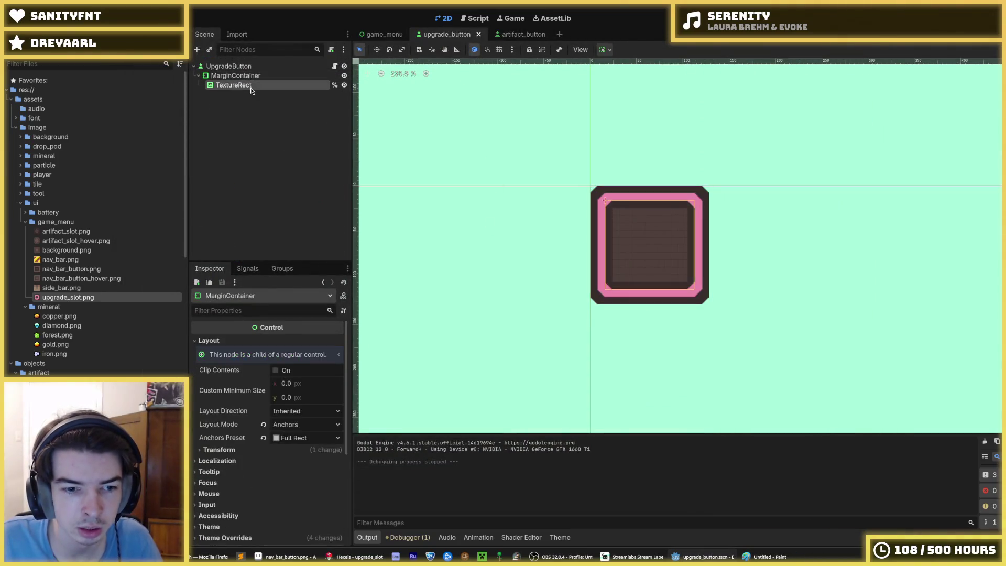
click(229, 68)
scroll(300, 437, down, 5)
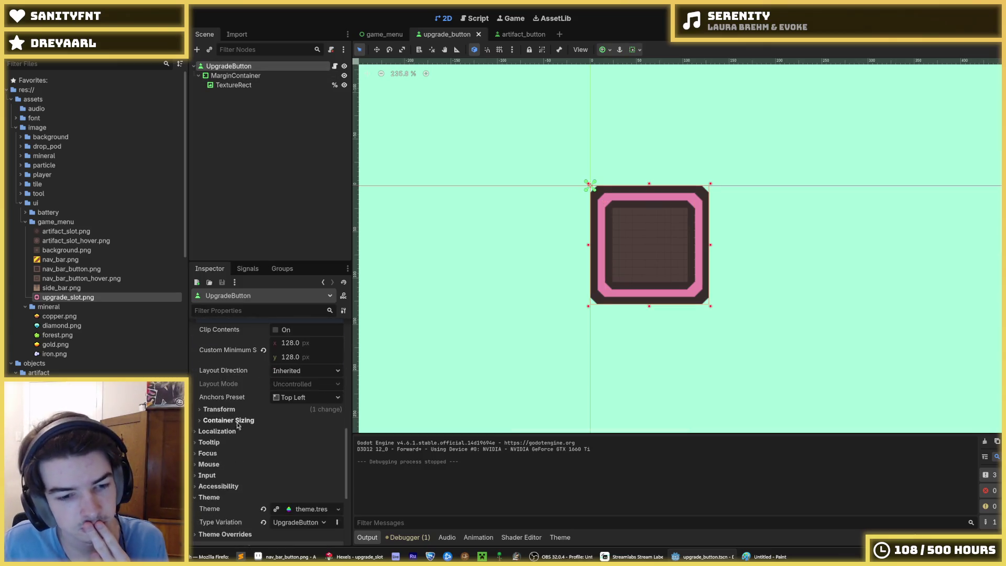
click(318, 425)
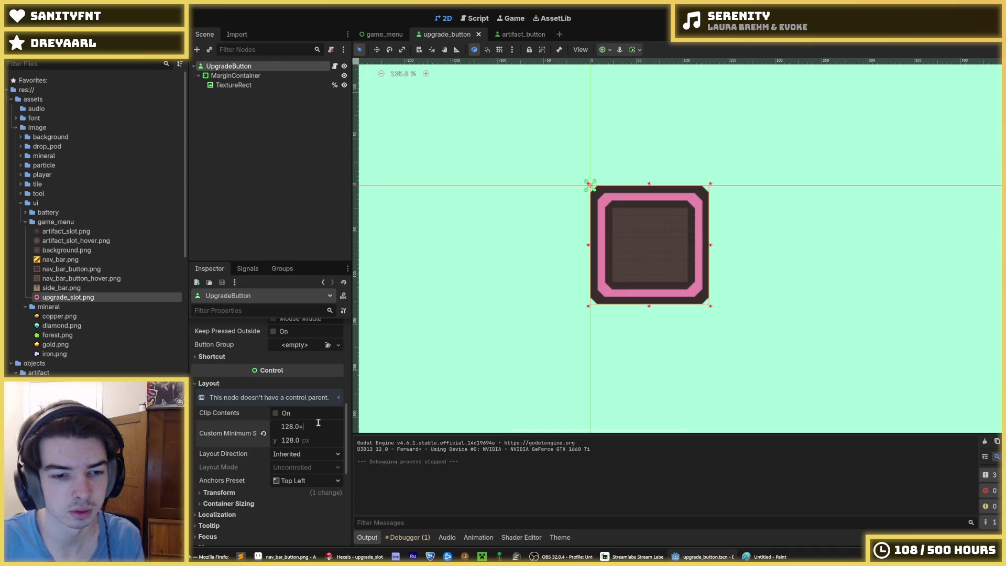
text(32)
key(Tab)
text(+32)
key(Return)
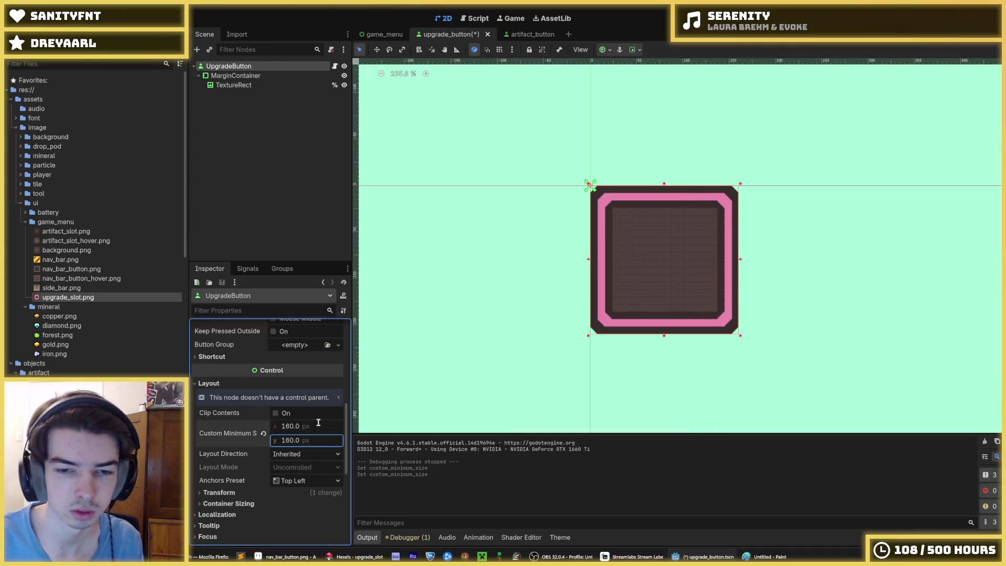
key(ctrl+s)
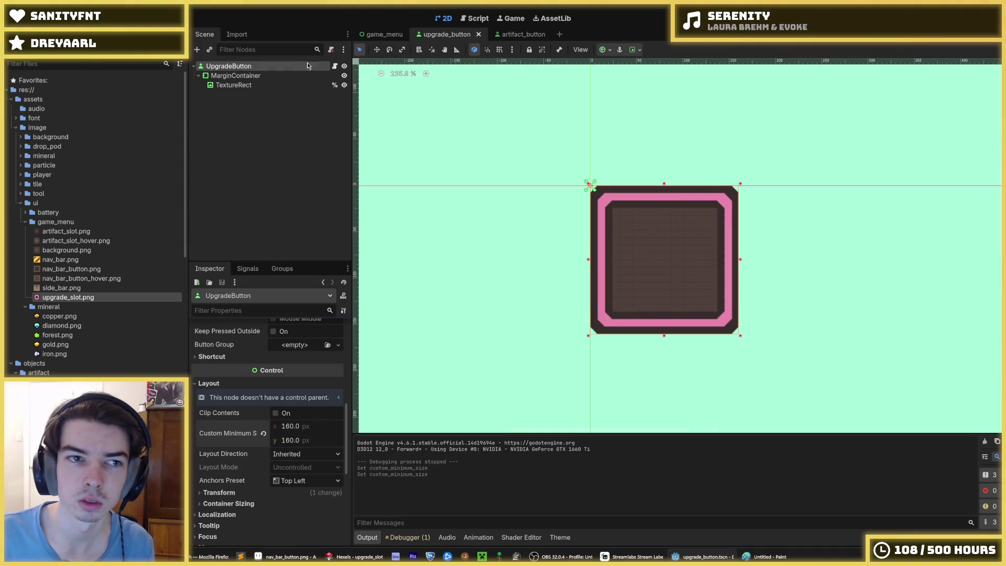
Select the MarginContainer and expose its theme override margin constants
click(251, 76)
click(260, 85)
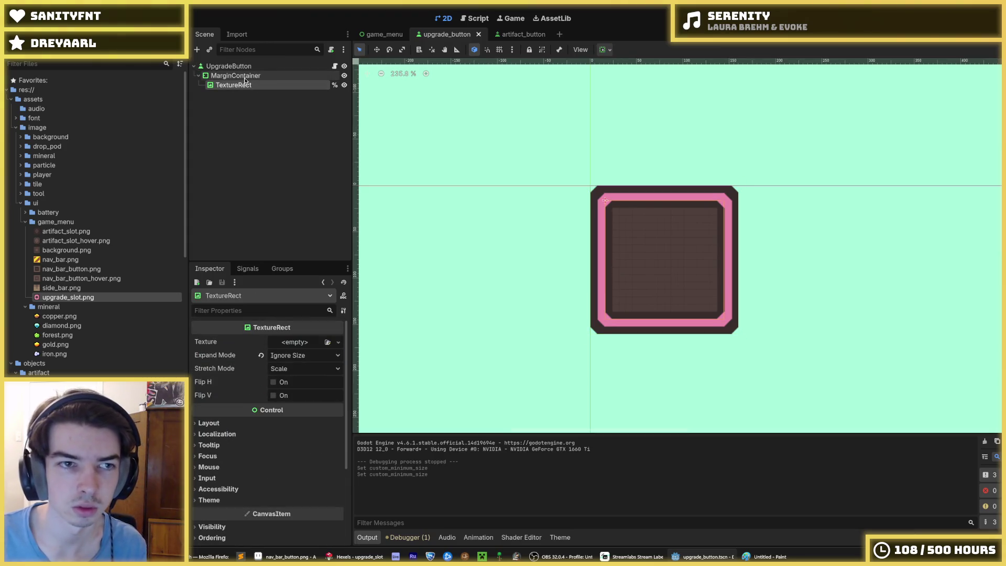
click(245, 77)
scroll(244, 377, down, 3)
click(239, 456)
click(238, 455)
click(238, 455)
click(245, 466)
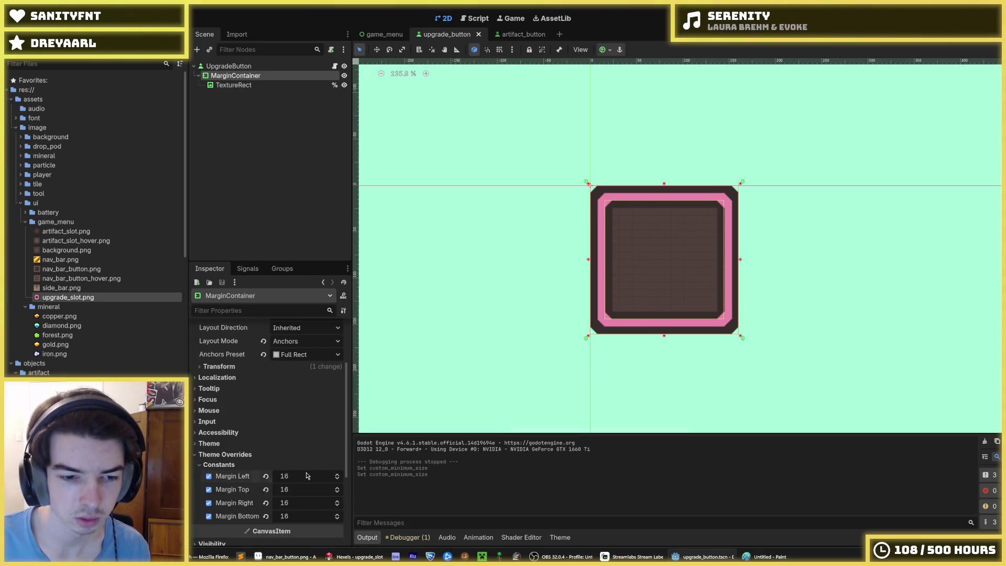
Set the MarginContainer's four margins to 32 and run the scene to preview the slot
key(Tab)
text(32)
key(Tab)
text(32)
key(Tab)
text(32)
key(Return)
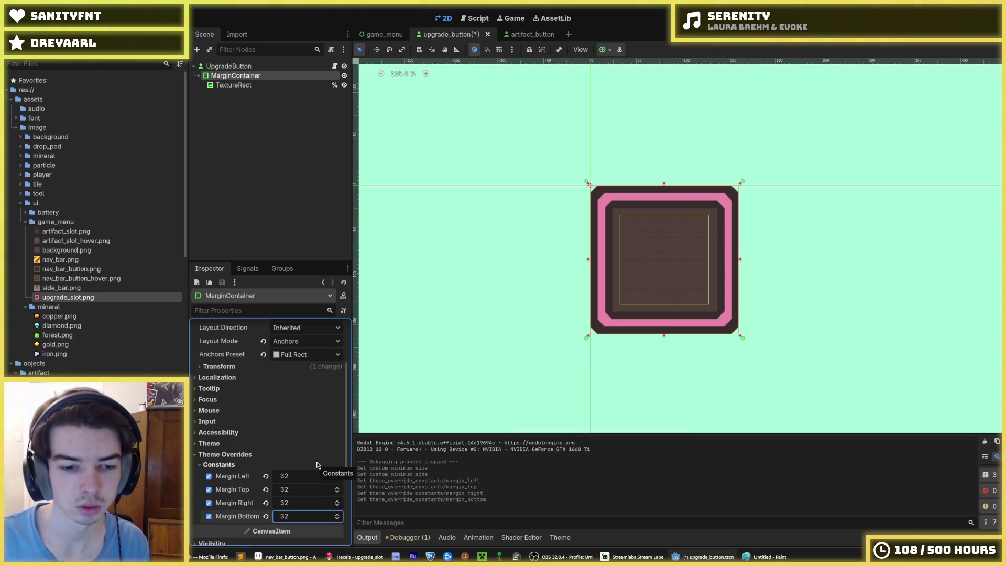
key(F6)
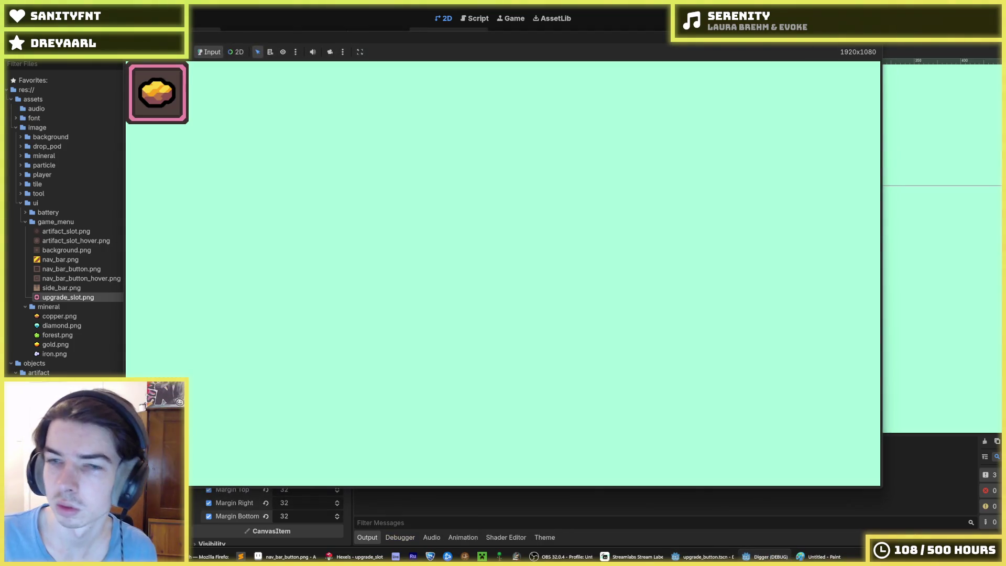
Run the game from the game_menu scene and view the Artifacts, Tools and Upgrades grids
key(F8)
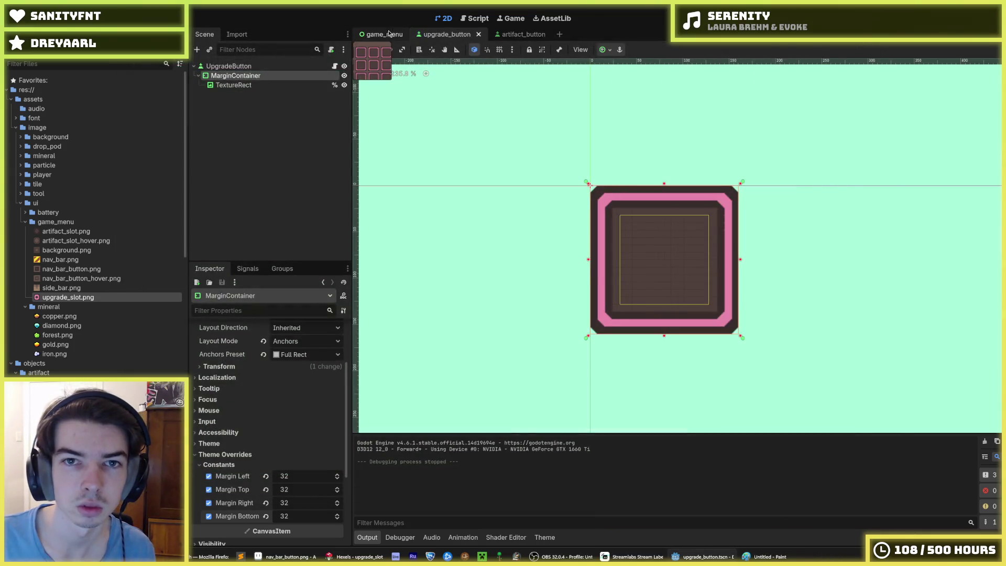
click(383, 34)
key(F6)
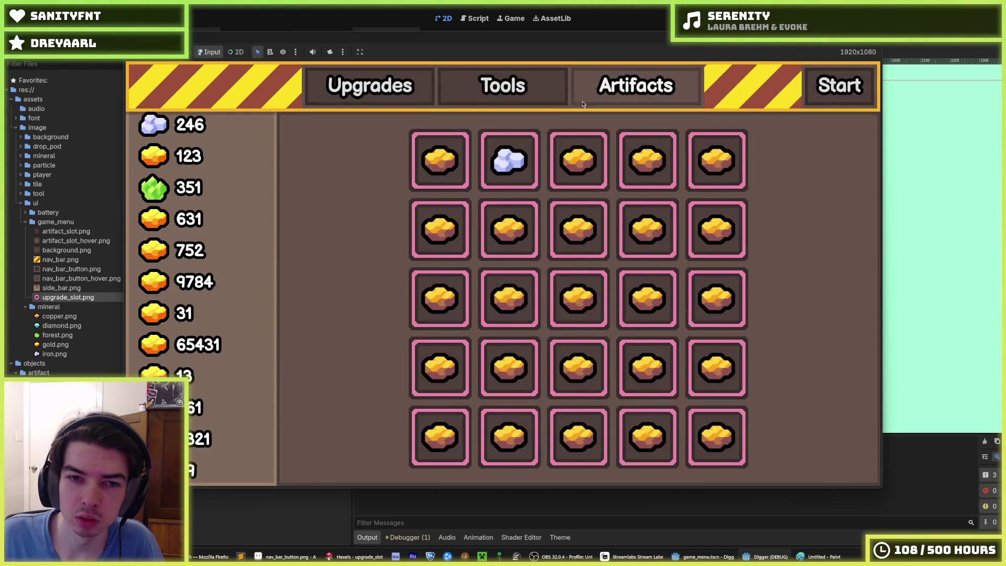
click(634, 88)
click(471, 100)
click(369, 86)
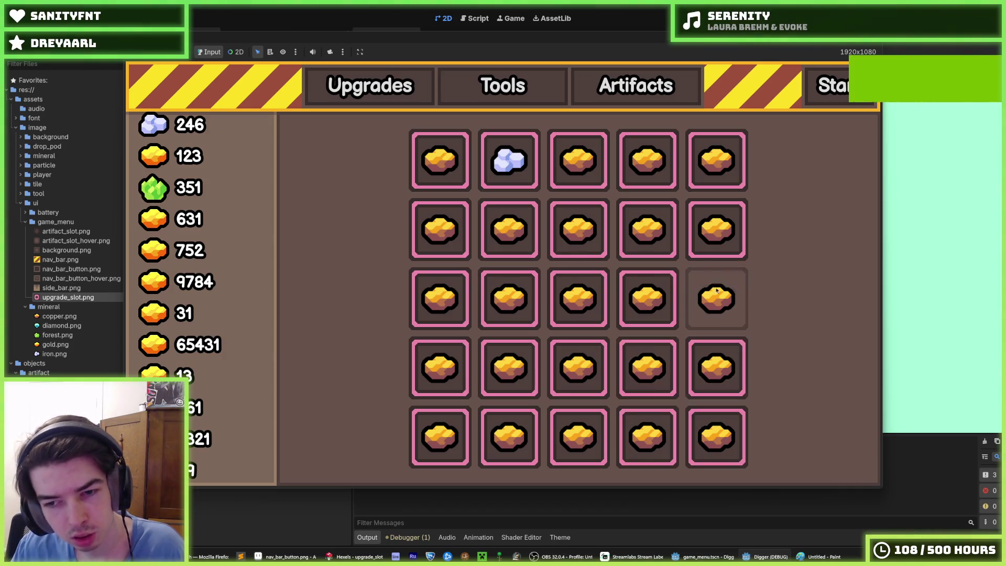
Toggle repeatedly between the Upgrades, Tools and Artifacts grids, then stop the game
click(610, 100)
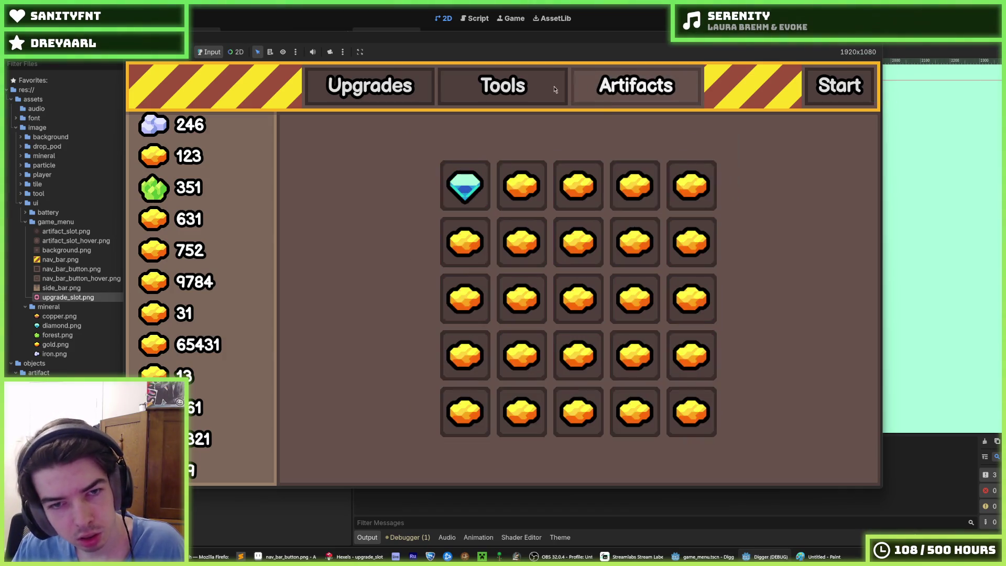
click(397, 95)
click(498, 94)
click(624, 96)
click(398, 96)
click(624, 94)
click(398, 95)
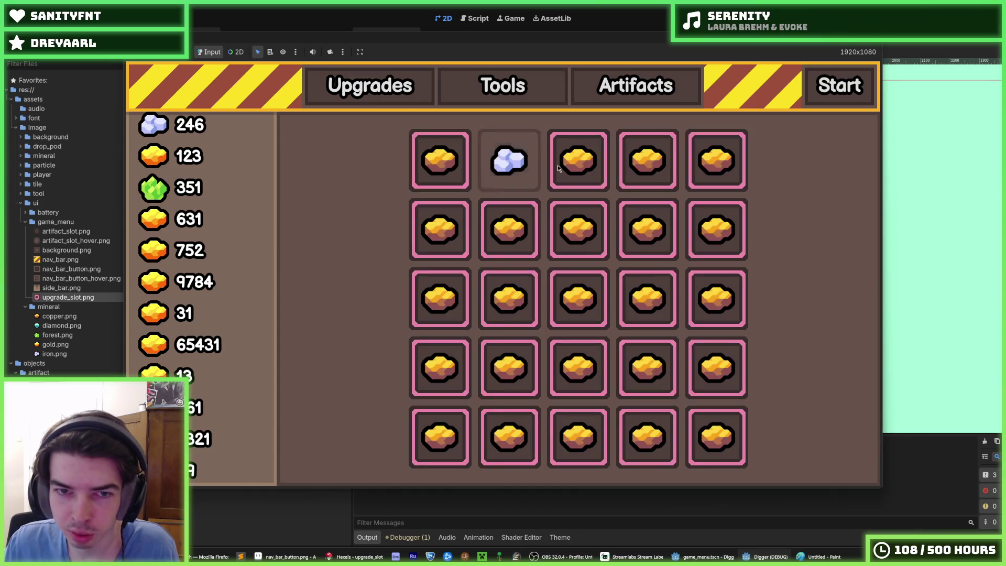
click(640, 94)
click(398, 95)
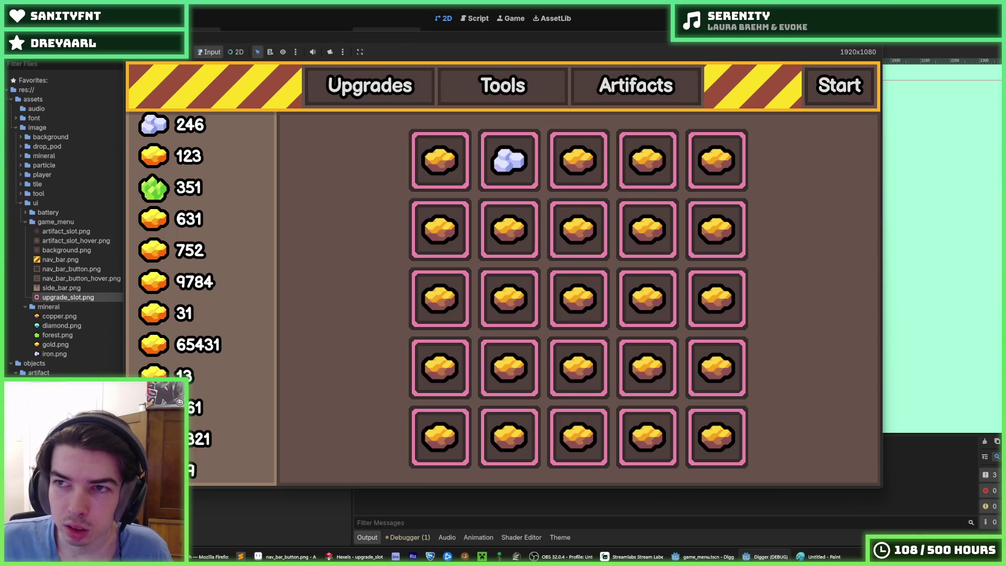
key(F8)
click(357, 557)
scroll(681, 273, up, 2)
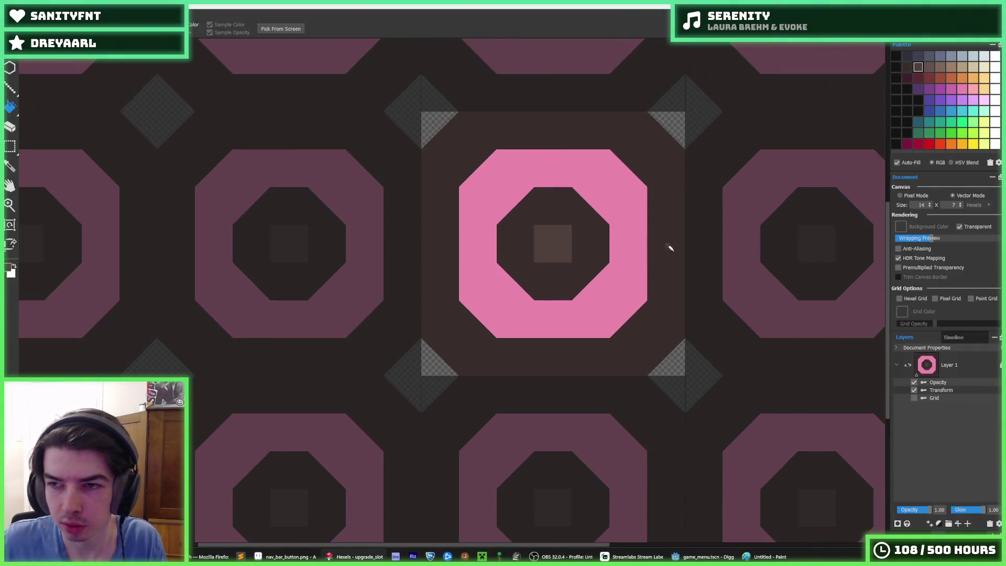
Refill the centre square, inner octagon and area around the pink ring with lighter brown
click(551, 236)
click(594, 196)
click(582, 119)
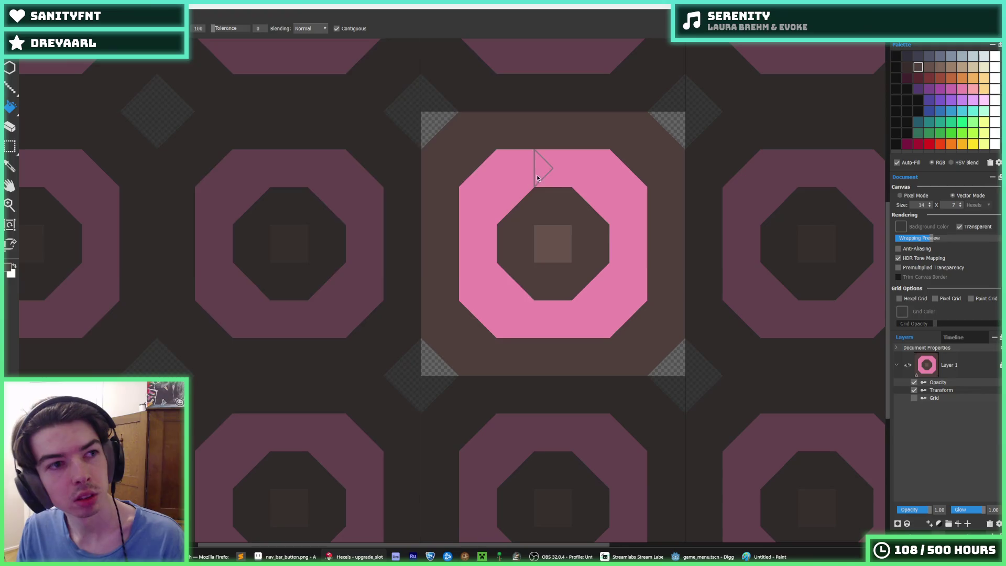
Export this lighter tile as upgrade_slot_hover.png
key(ctrl+e)
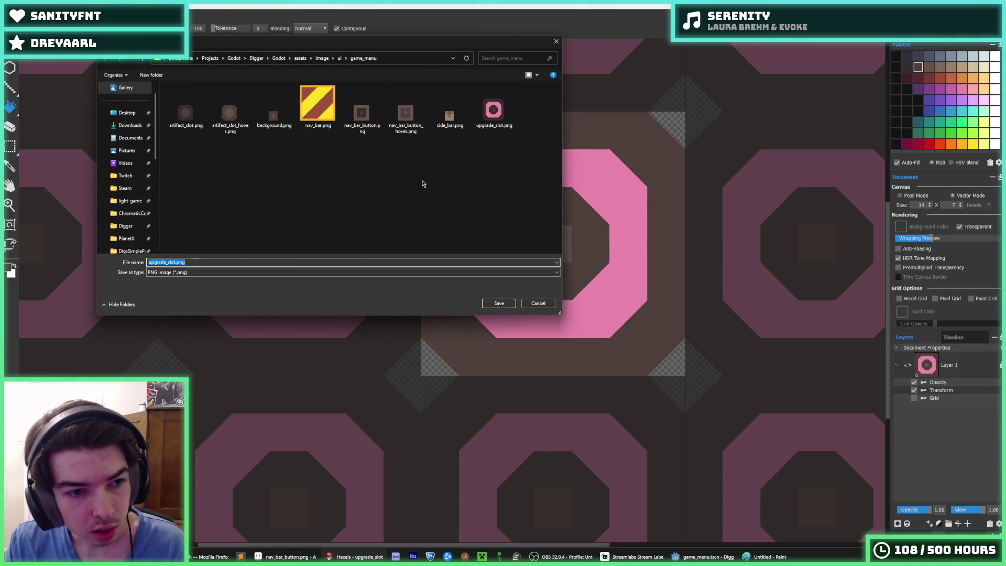
text(ovbe)
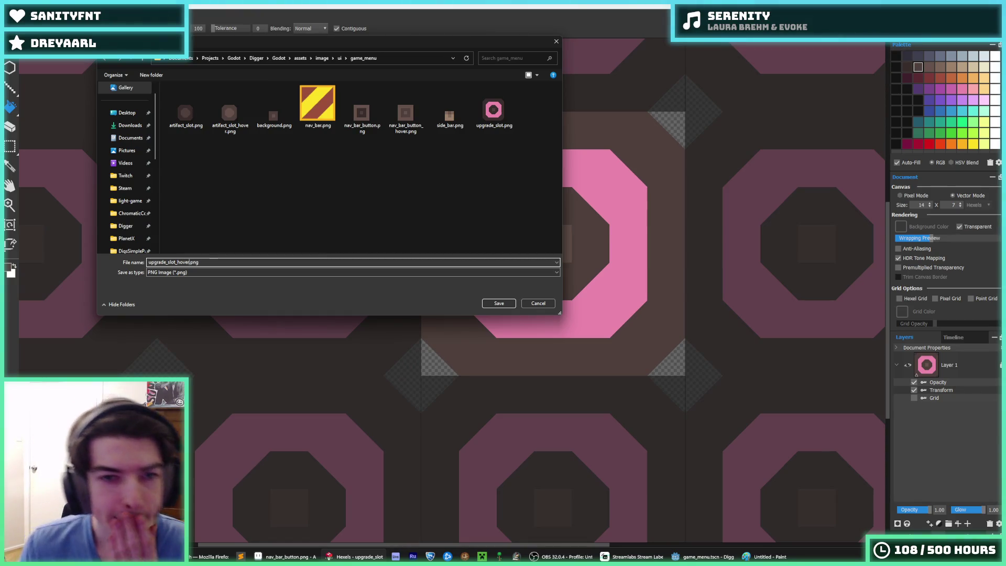
key(Return)
key(Return)
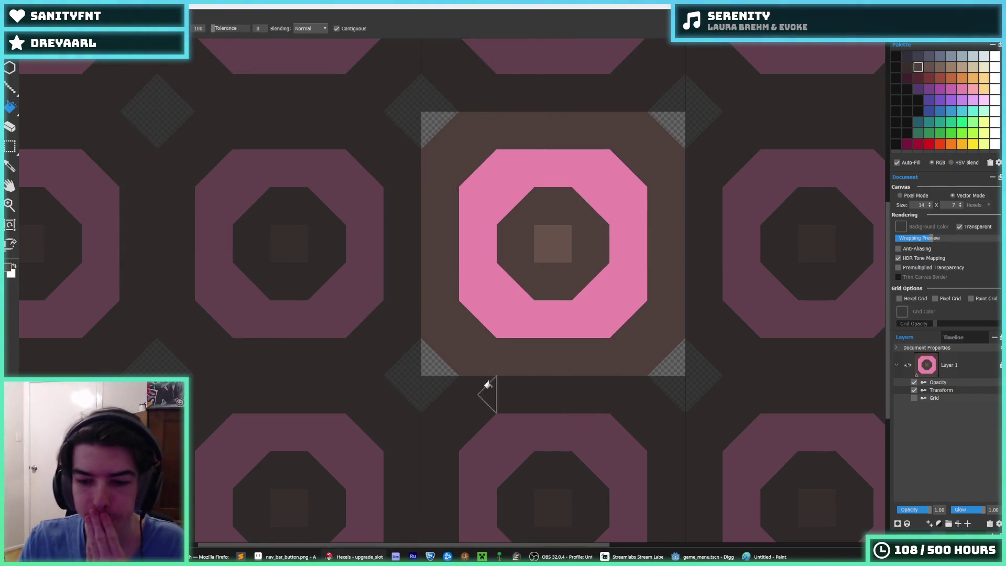
key(alt+Tab)
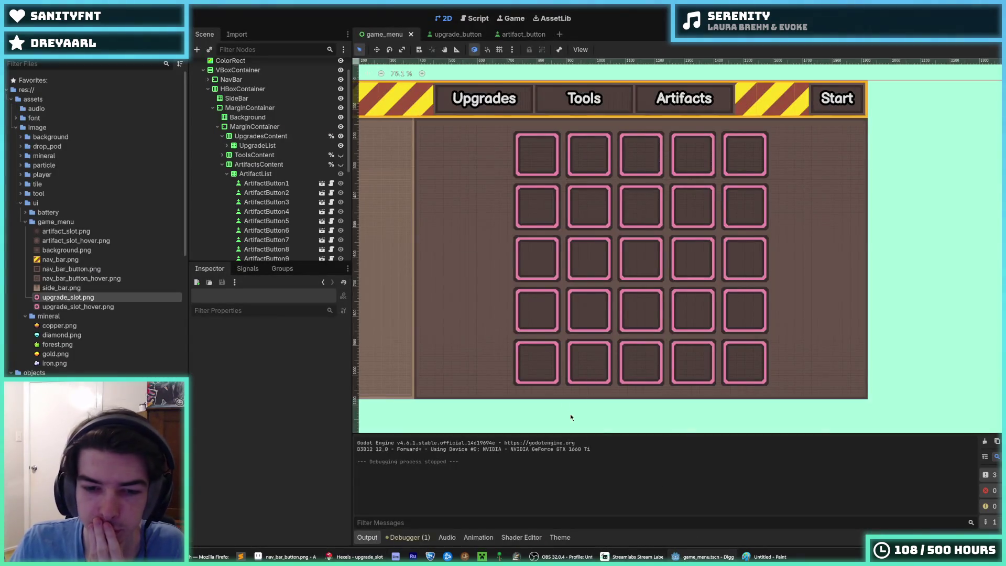
Assign upgrade_slot_hover.png as the texture of UpgradeButton's hover style
click(560, 538)
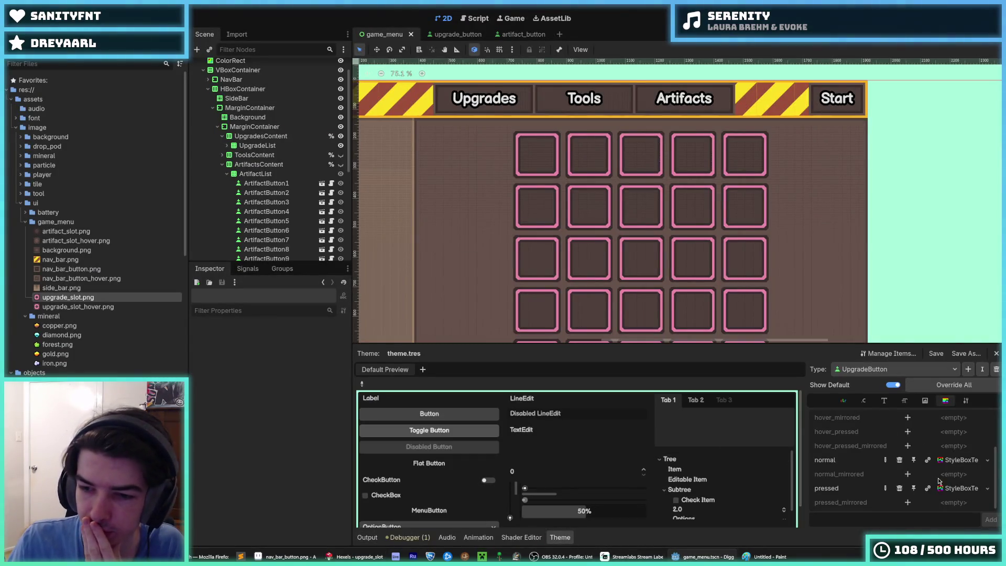
scroll(949, 475, up, 2)
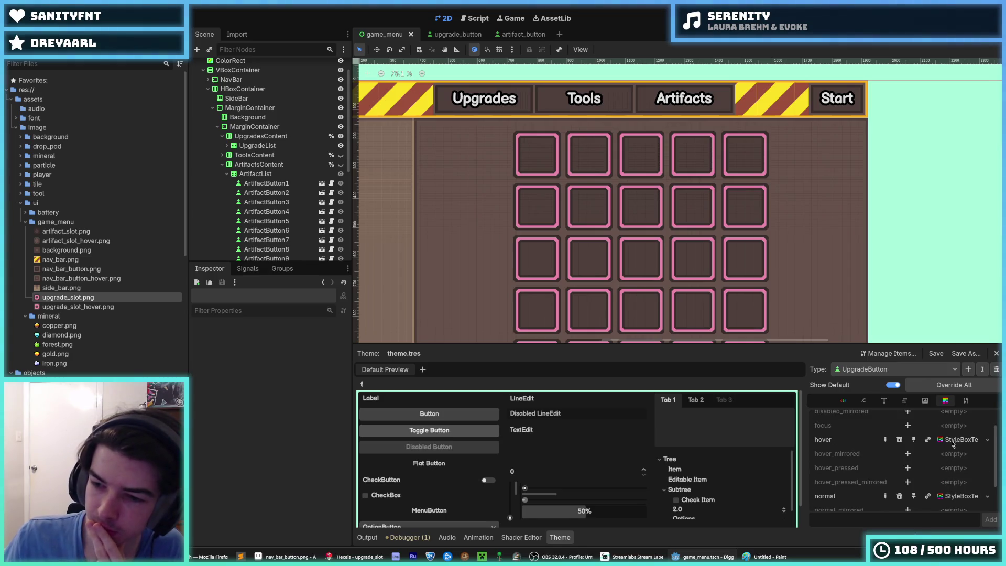
click(952, 443)
click(259, 429)
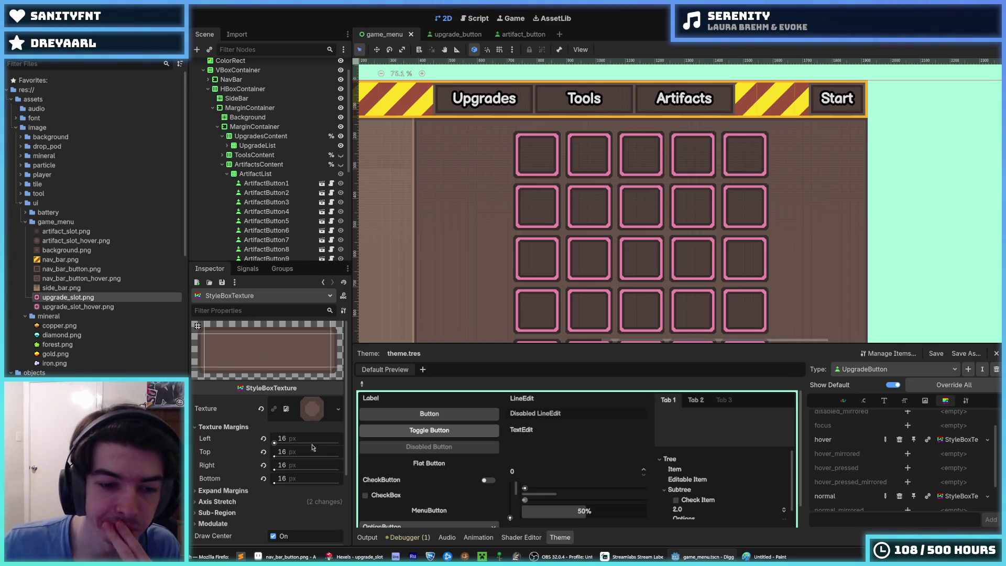
click(101, 309)
drag(101, 312, 312, 409)
Set the hover style's four texture margins to 24 px and save
click(302, 440)
text(24)
key(Tab)
text(2)
key(Tab)
text(24)
key(Tab)
text(24)
key(Return)
key(ctrl+s)
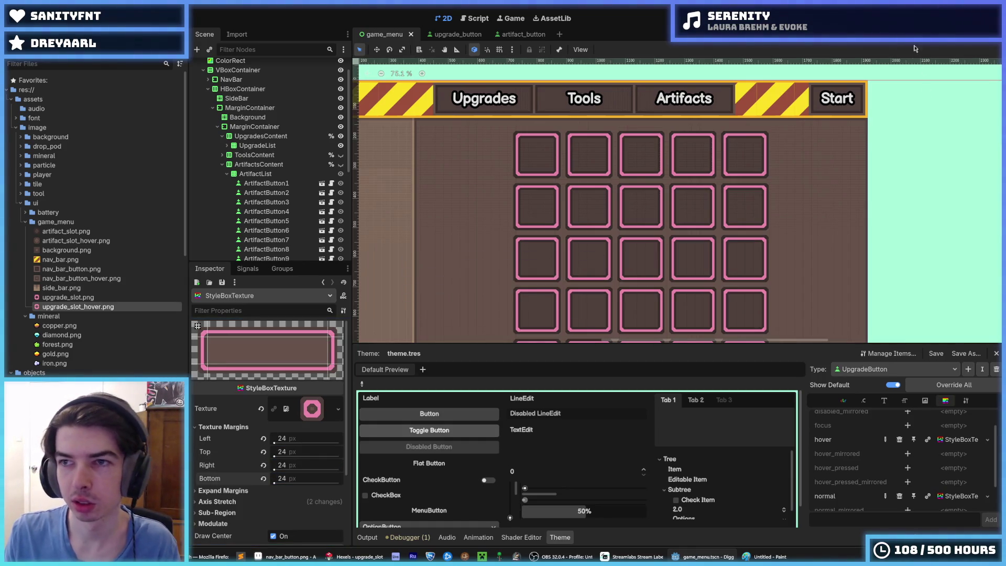
Copy the normal style resource into the pressed style, then run the game
scroll(959, 461, down, 2)
click(961, 488)
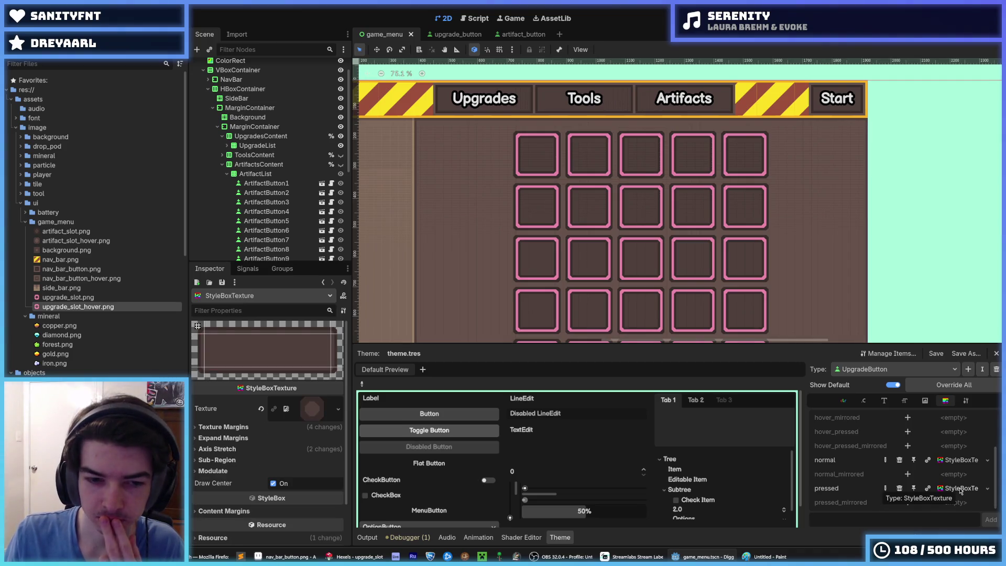
click(949, 460)
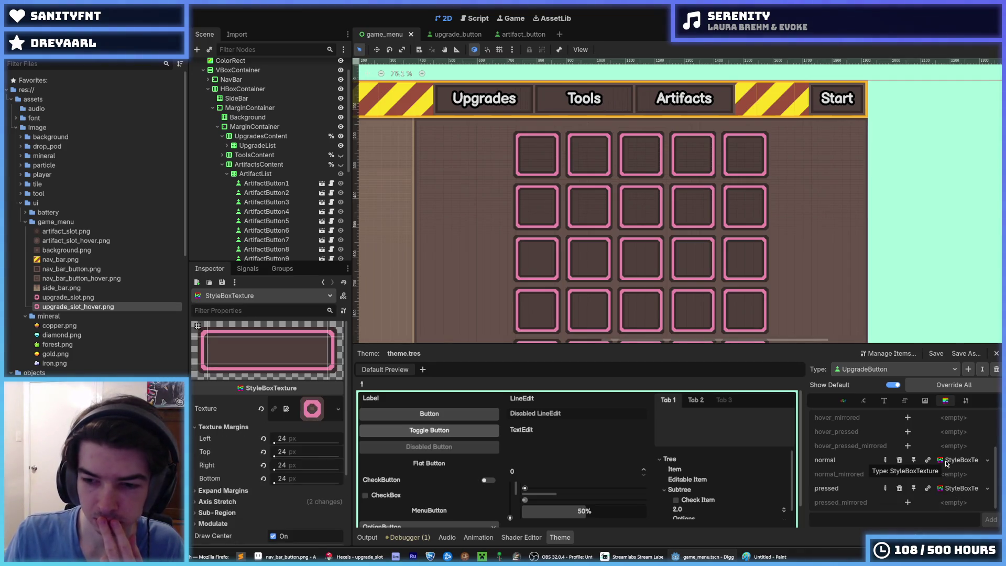
right_click(948, 461)
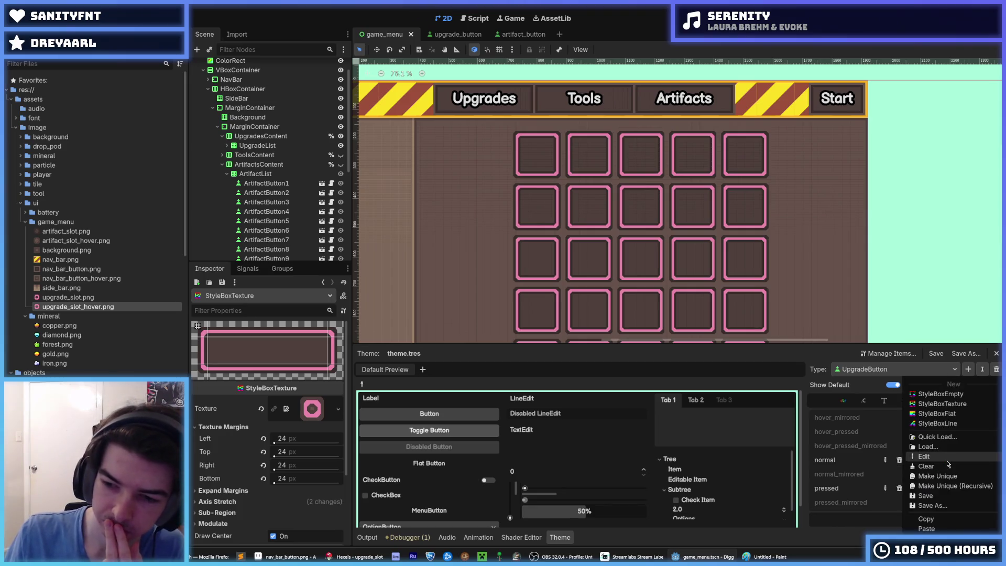
click(943, 519)
right_click(960, 490)
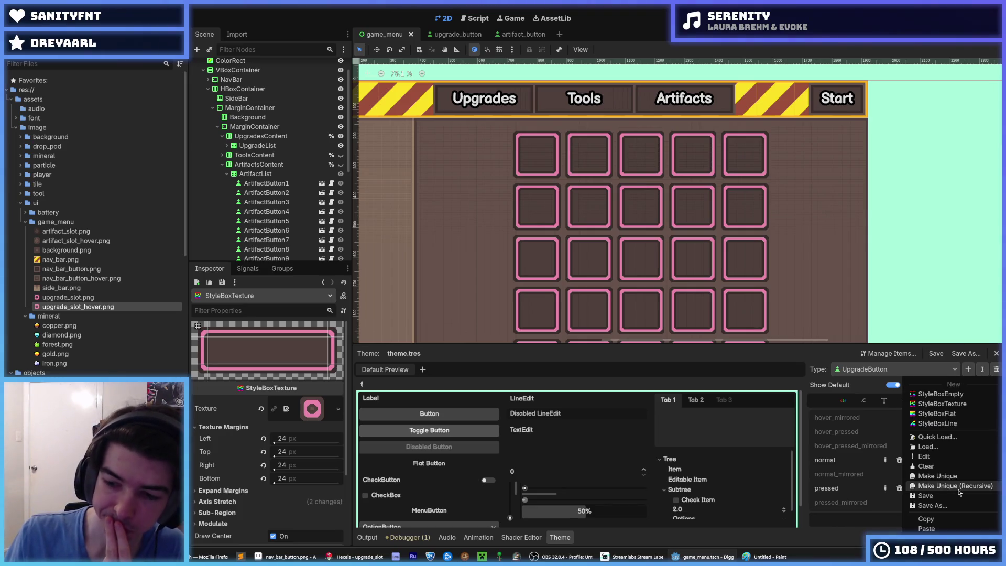
click(938, 529)
key(F5)
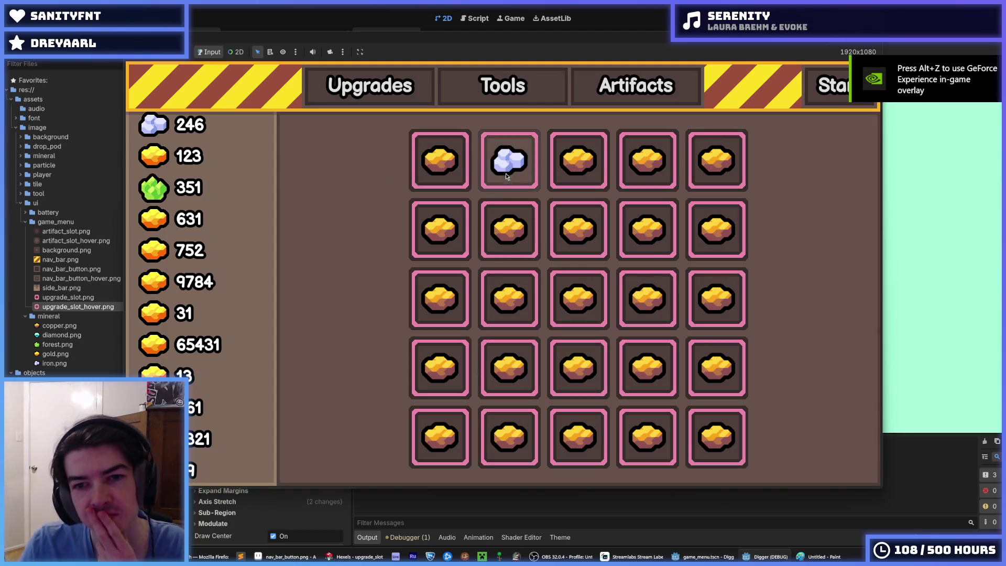
Flip between the Artifacts and Upgrades grids twice, checking that hovered slots turn lighter
click(620, 91)
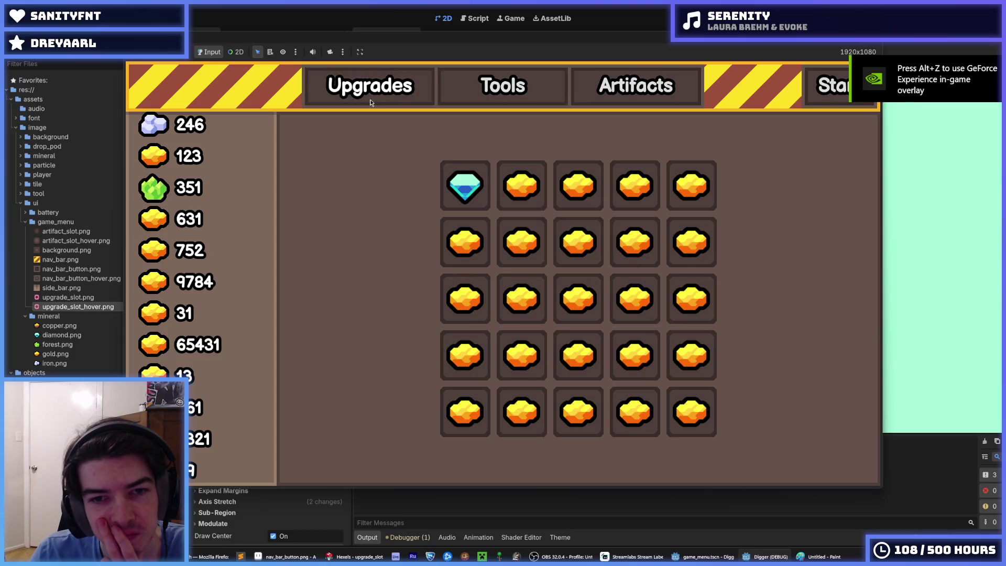
click(370, 100)
click(624, 96)
click(370, 97)
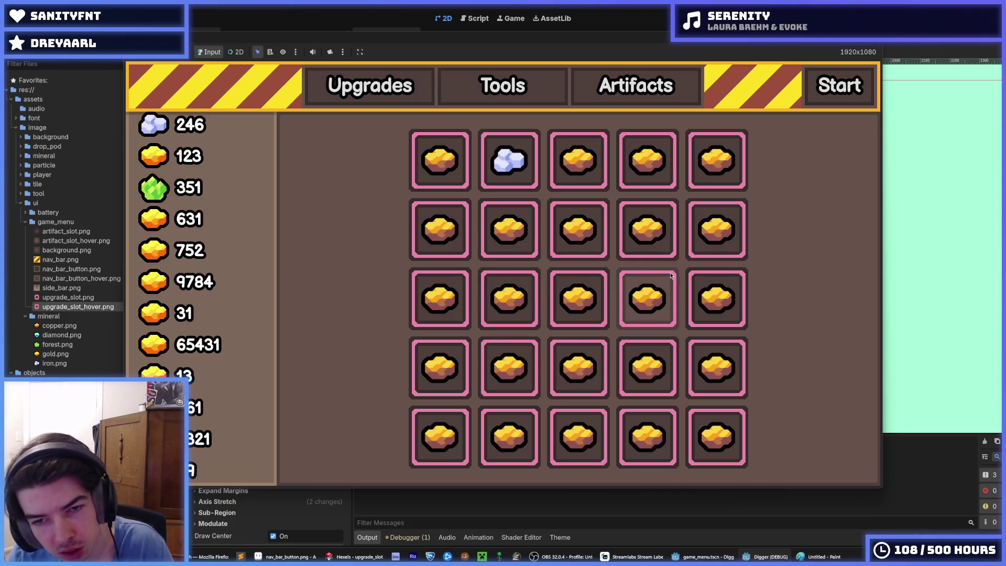
click(362, 557)
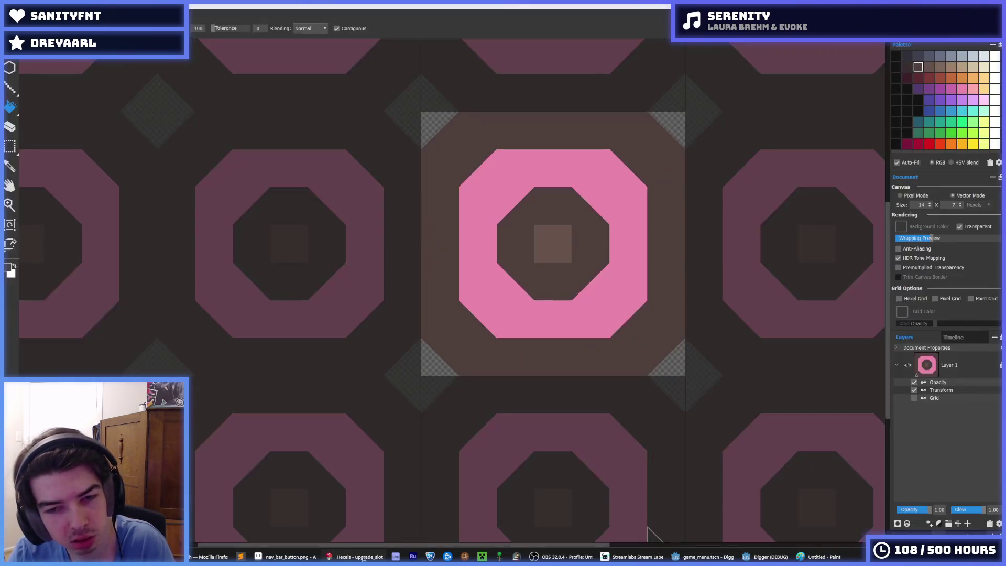
Undo the lighter brown fills and erase a diagonal strip of the tile to transparent
click(15, 50)
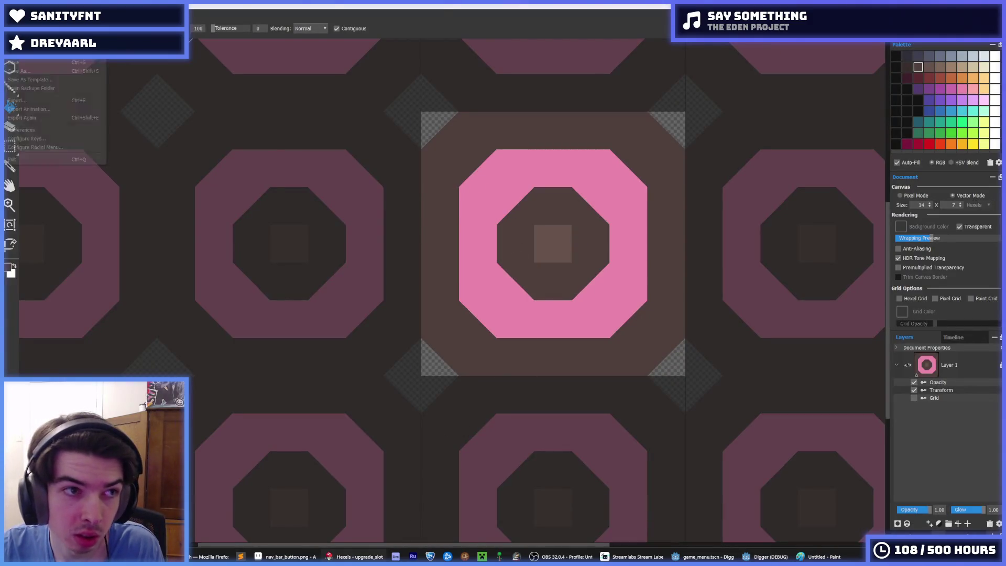
click(20, 53)
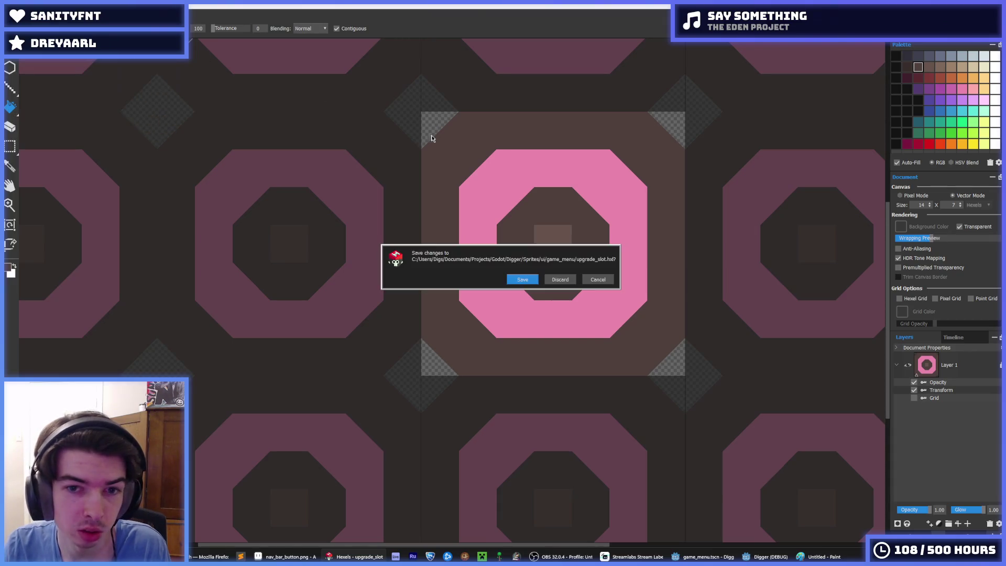
click(600, 280)
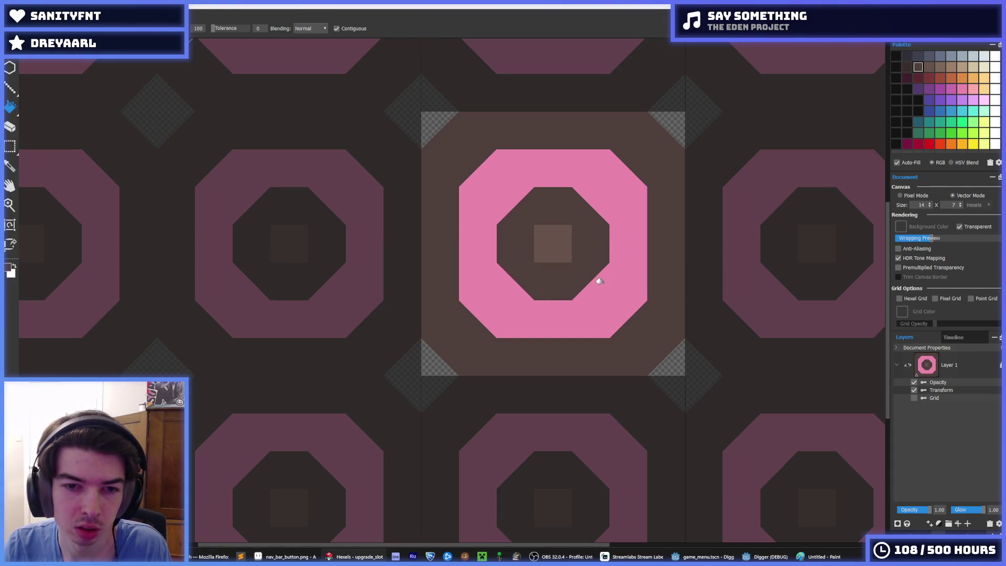
key(e)
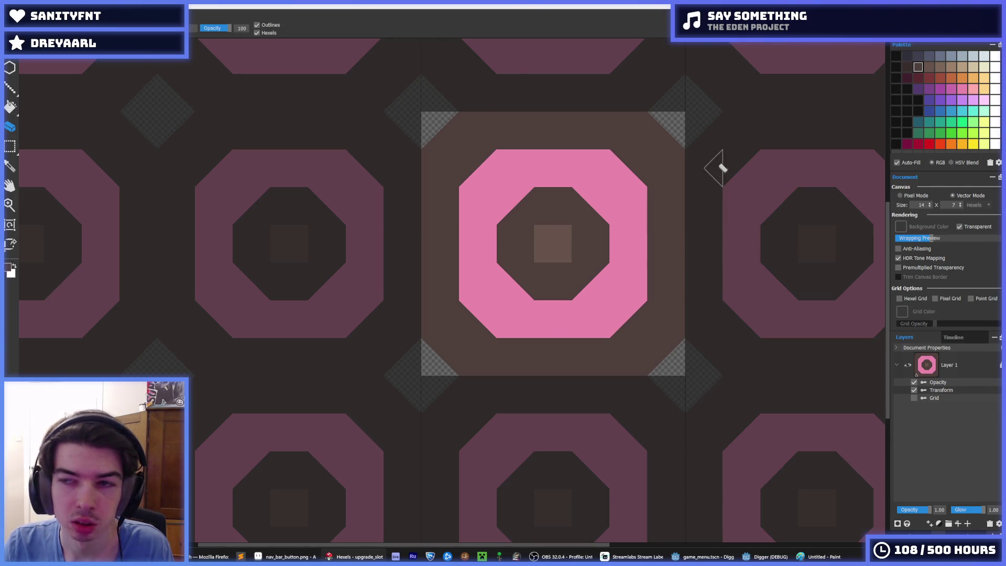
key(ctrl+z)
key(ctrl+z)
key(ctrl+z)
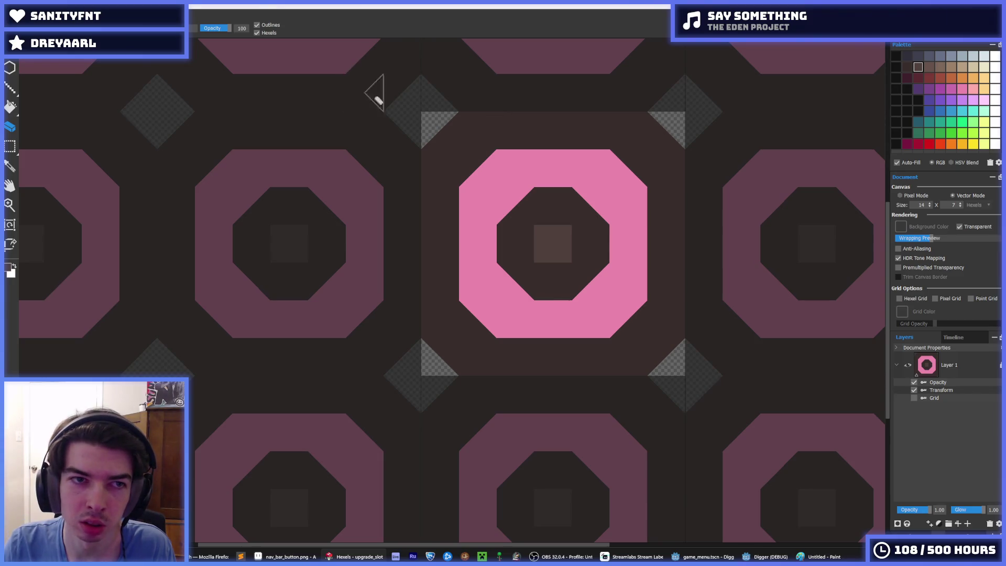
mouse_move(485, 127)
mouse_down()
mouse_move(420, 206)
mouse_move(431, 193)
mouse_move(448, 318)
mouse_move(516, 367)
mouse_move(456, 382)
mouse_move(588, 353)
mouse_move(622, 360)
mouse_move(638, 341)
mouse_move(667, 243)
mouse_move(662, 255)
mouse_move(672, 144)
mouse_move(591, 119)
mouse_move(585, 139)
mouse_move(558, 116)
mouse_up()
Export the tile over upgrade_slot.png, then save the game menu scene in Godot
key(ctrl+e)
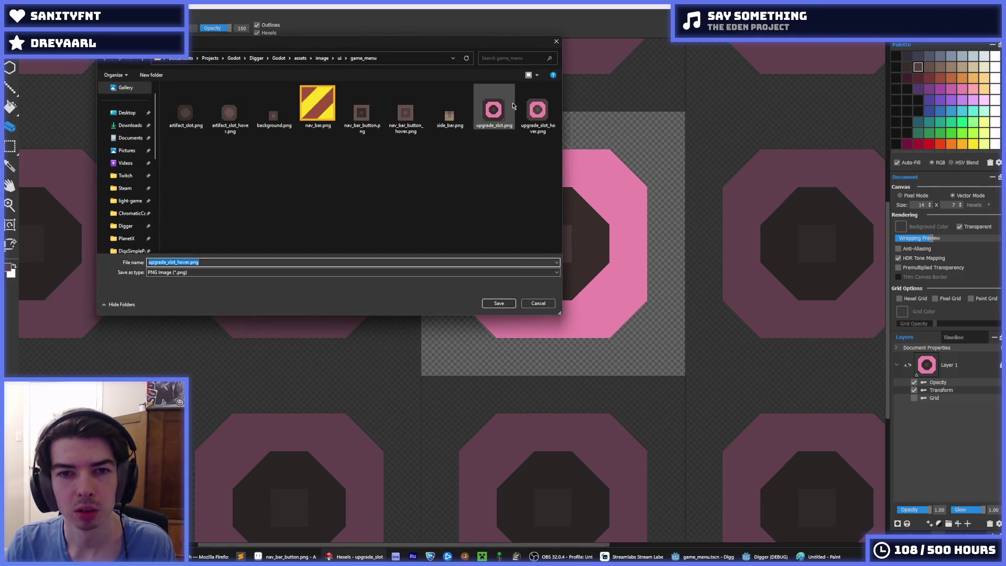
double_click(495, 110)
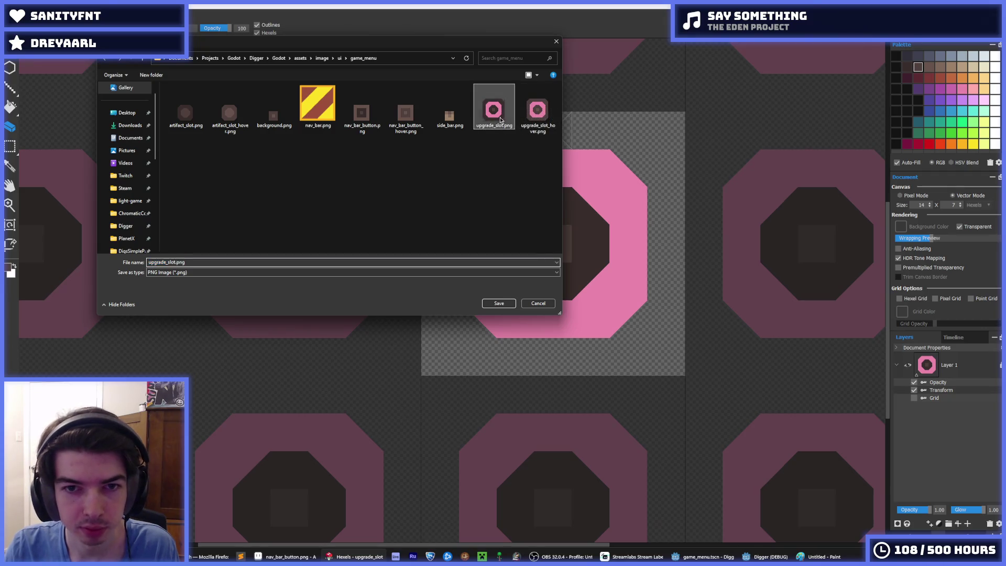
click(524, 280)
click(550, 399)
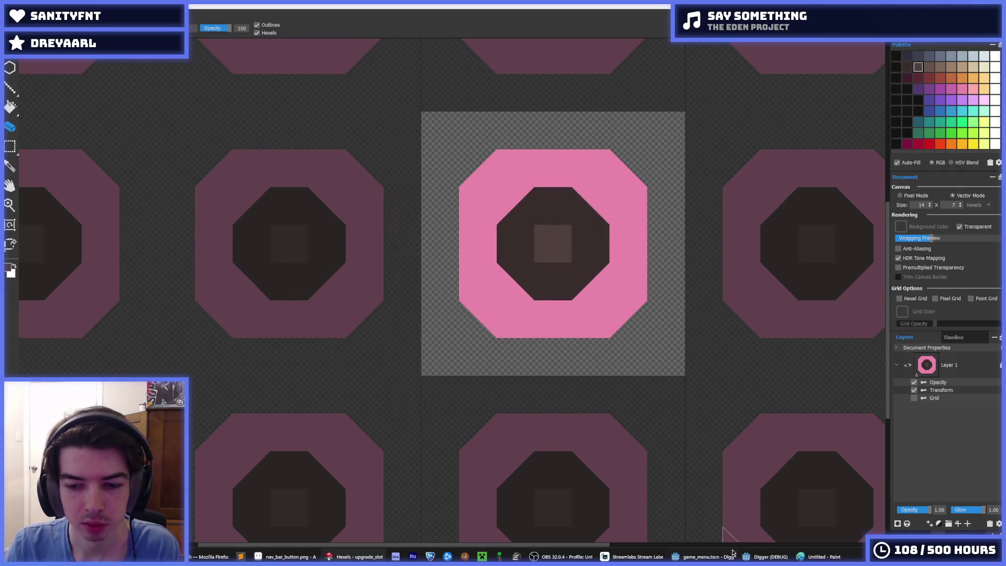
click(732, 557)
key(ctrl+s)
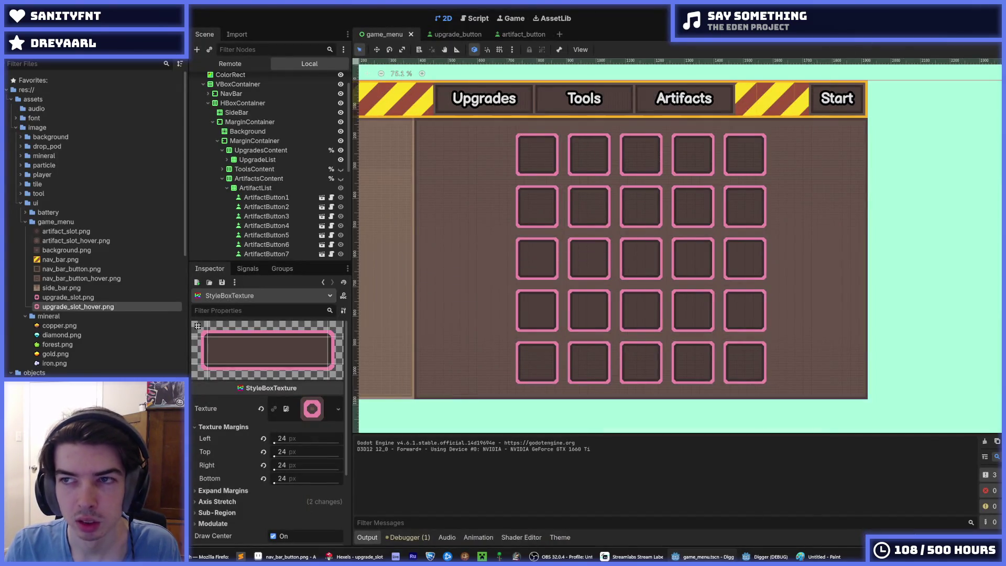
Run the game to view the pink-framed Upgrades grid, then stop it
key(F5)
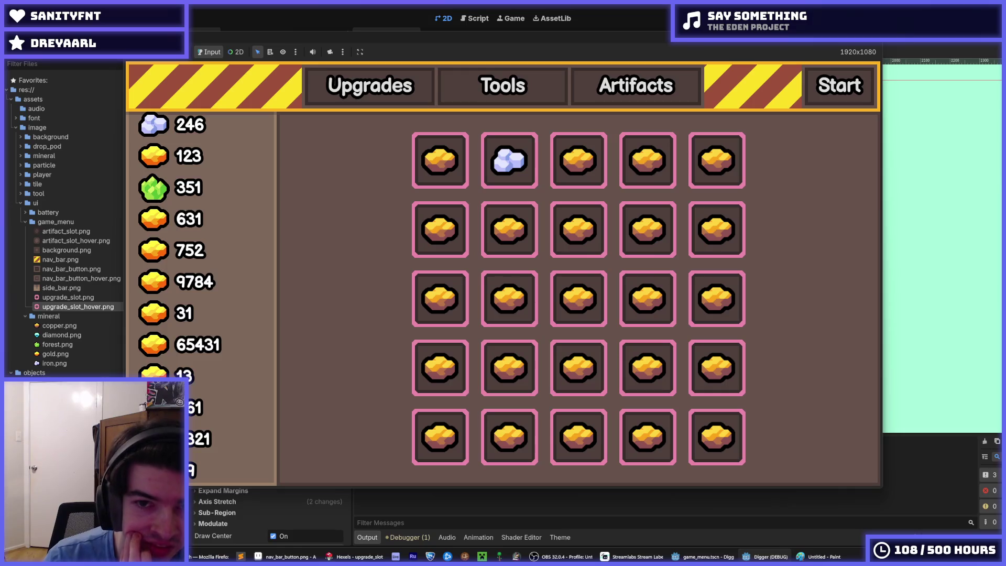
key(F8)
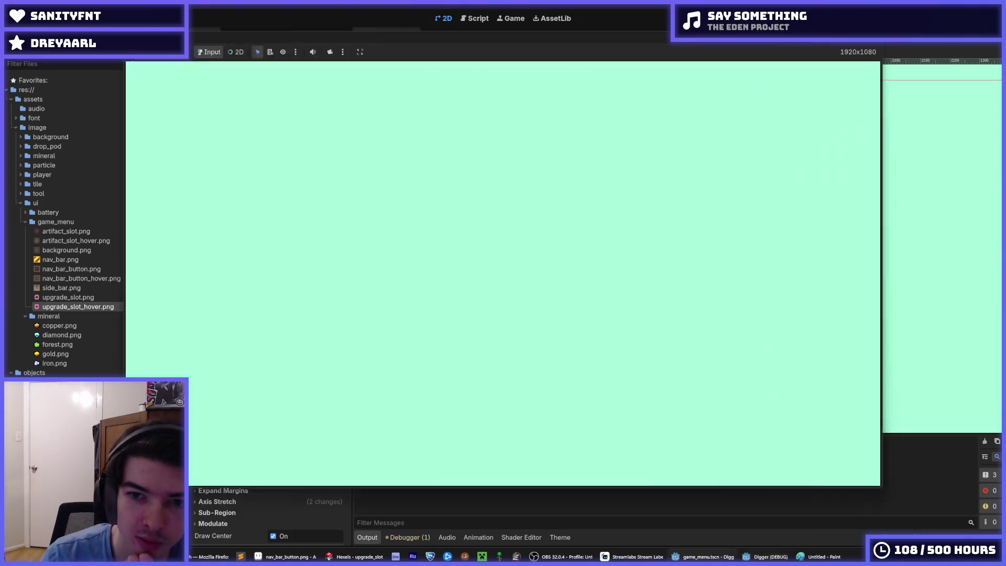
Re-export the Hexels slot tile over upgrade_slot.png, replacing the old file, and return to Godot
key(alt+Tab)
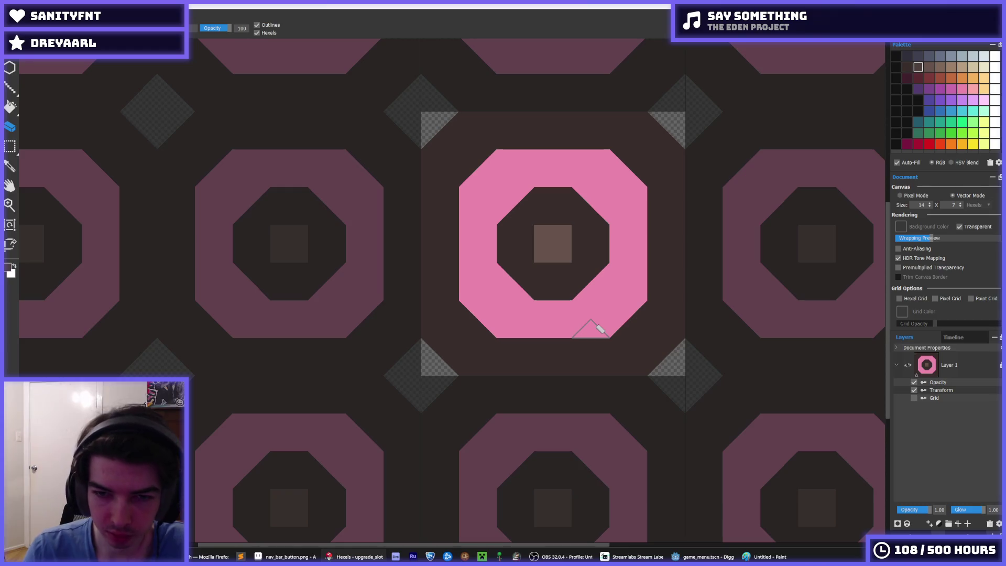
key(ctrl+e)
click(494, 110)
click(499, 303)
click(526, 280)
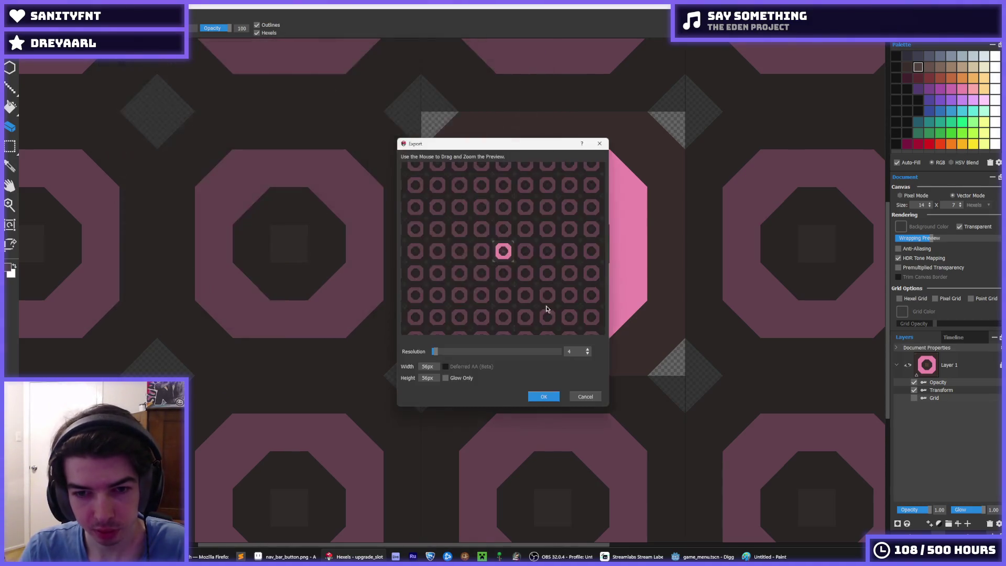
click(552, 394)
click(703, 556)
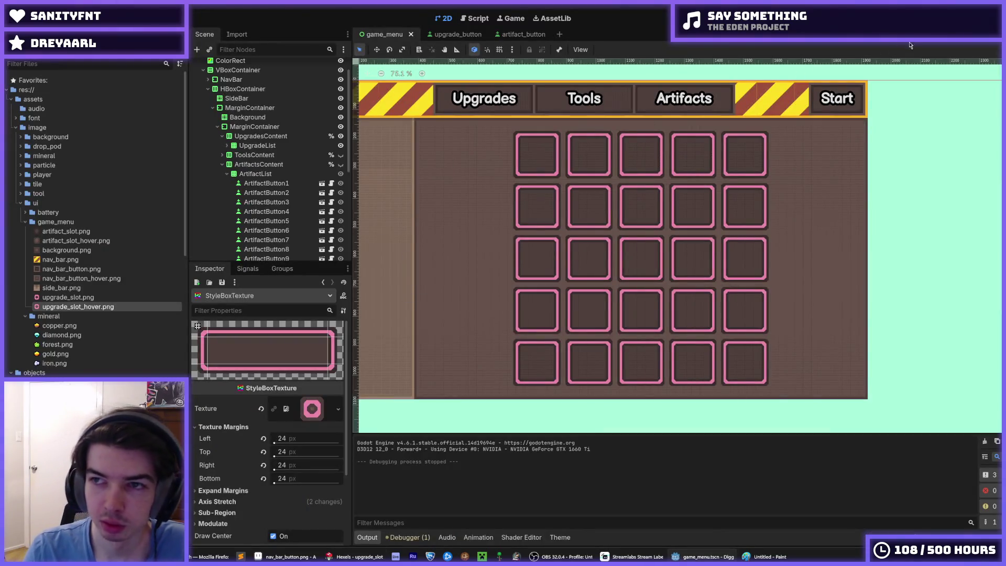
key(F5)
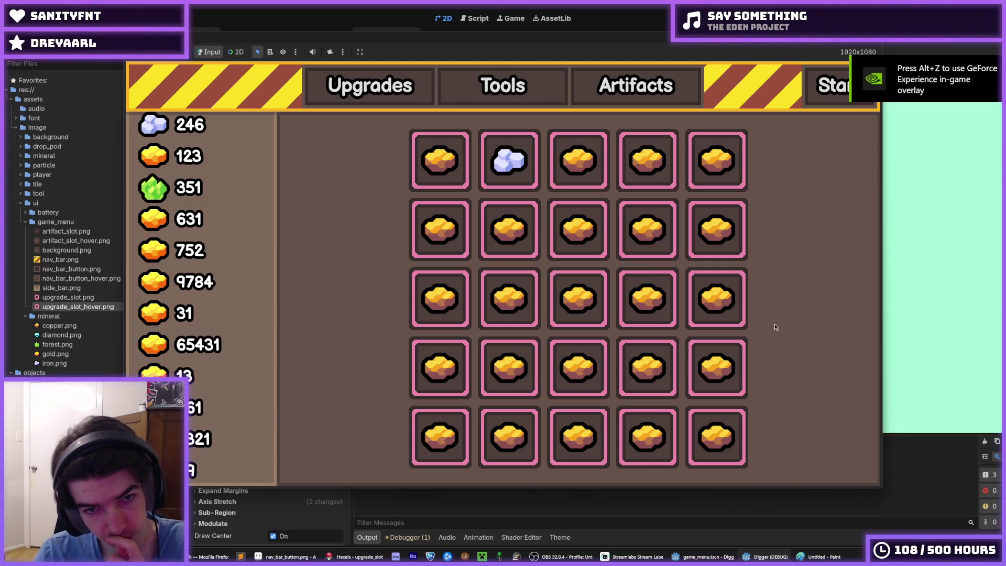
click(641, 84)
click(393, 92)
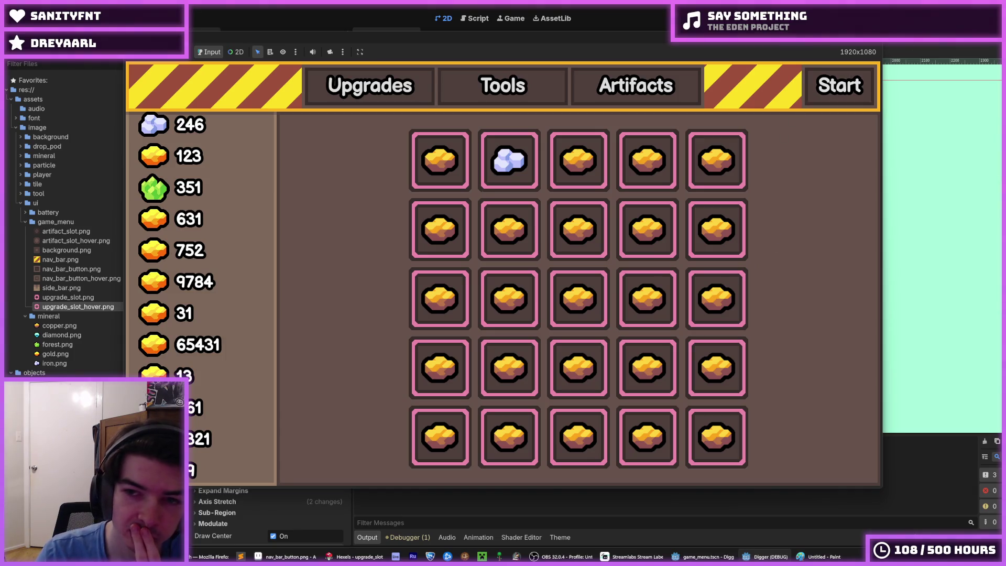
key(F8)
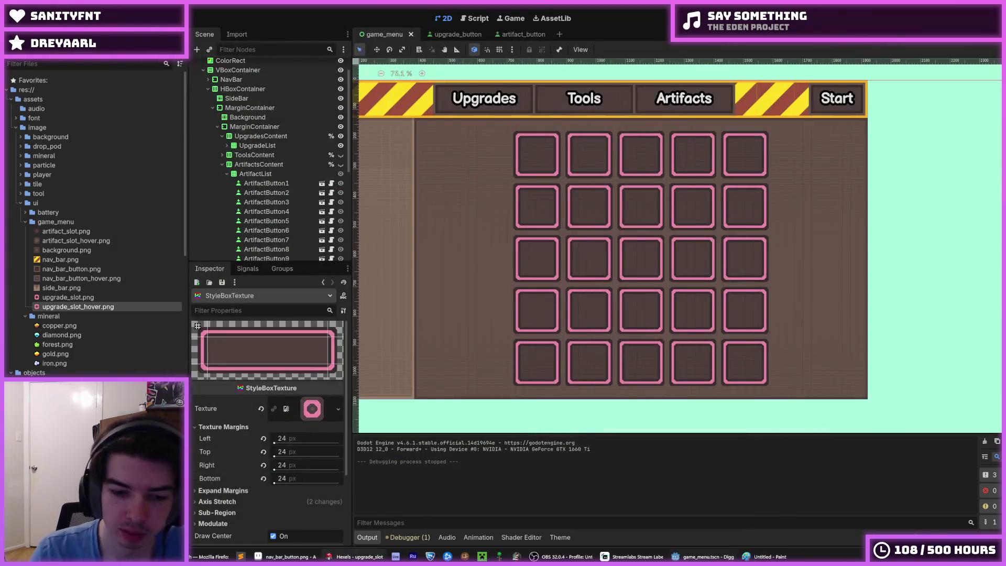
Square the tile's inner hole by painting its corners dark and patching the notch below pink
click(348, 557)
mouse_move(522, 198)
mouse_down()
mouse_move(517, 305)
mouse_move(596, 288)
mouse_move(589, 193)
mouse_up()
alt+click(568, 327)
drag(569, 327, 564, 312)
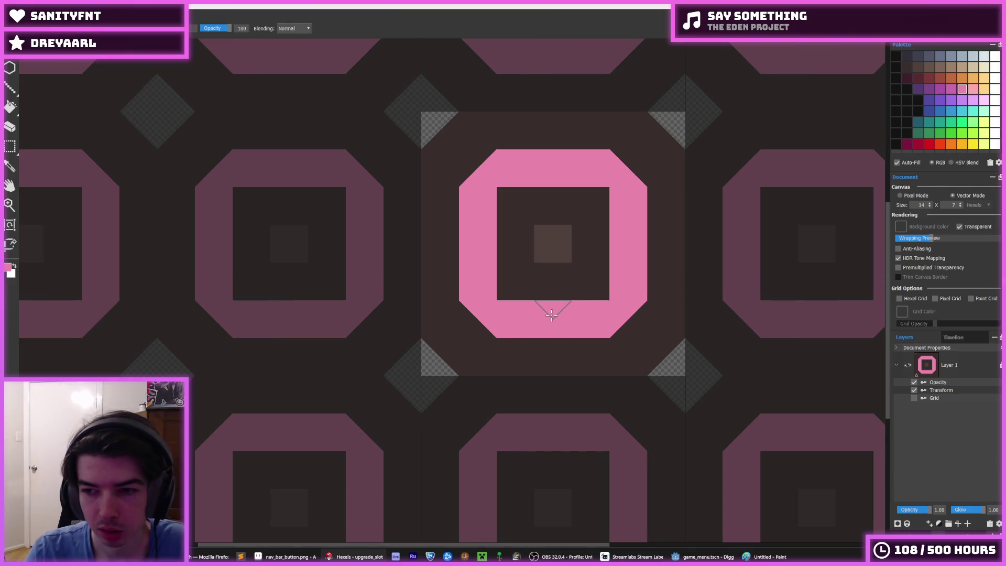
Export the tile over upgrade_slot.png, then run the game in Godot to check the slots
key(ctrl+e)
click(493, 107)
click(504, 301)
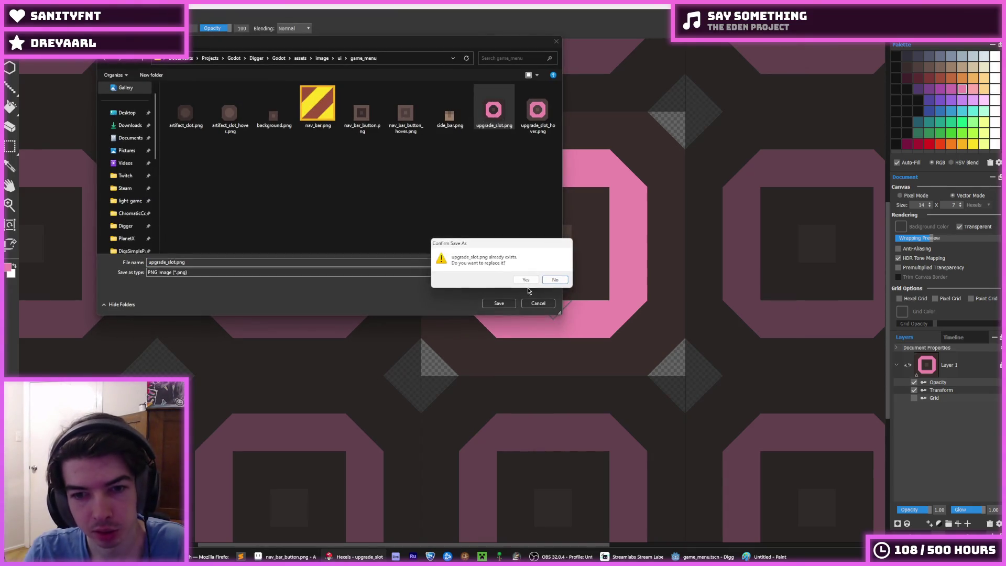
click(528, 276)
click(547, 398)
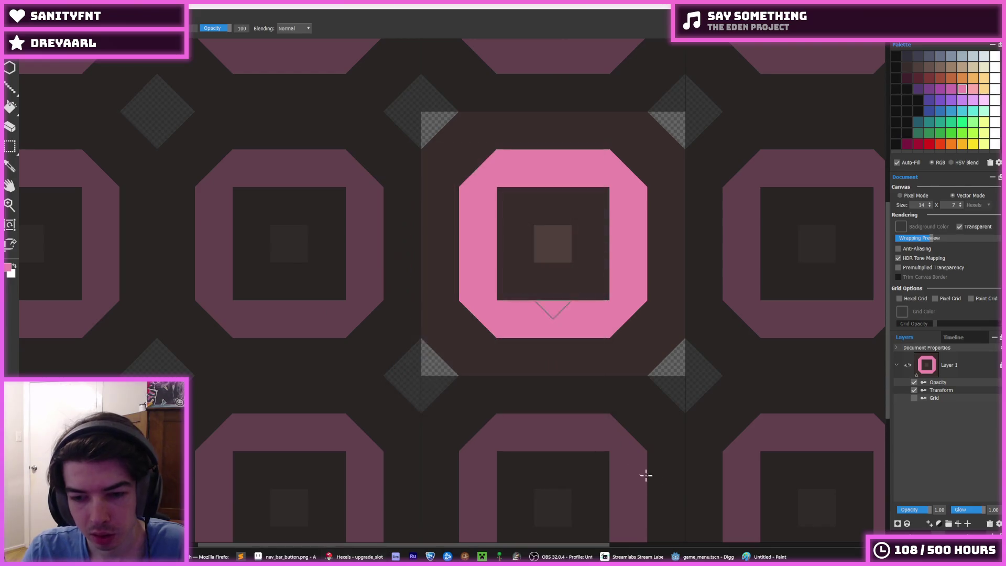
click(700, 557)
key(F5)
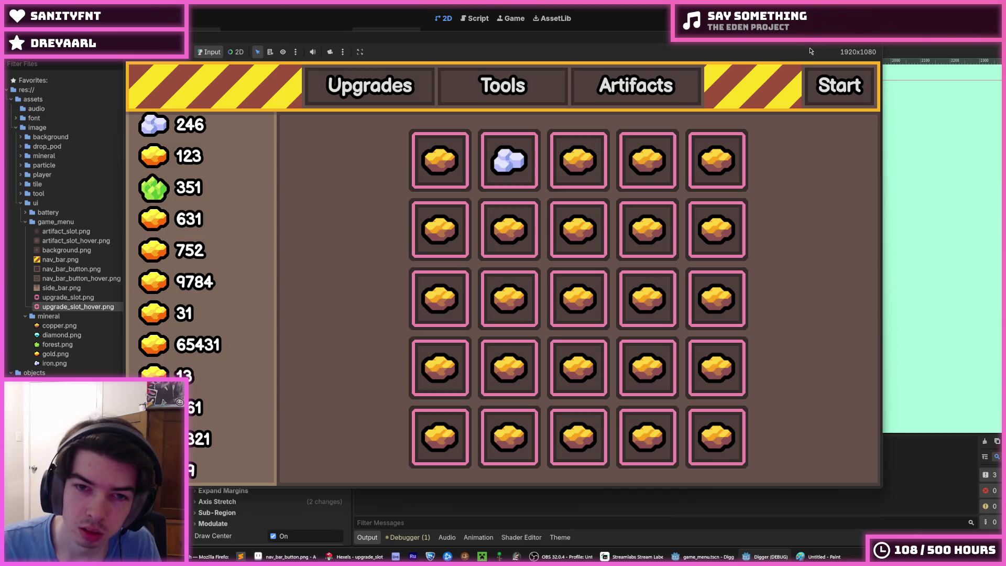
Compare the Artifacts and Upgrades grids in the running game, then close it and return to Hexels
click(646, 104)
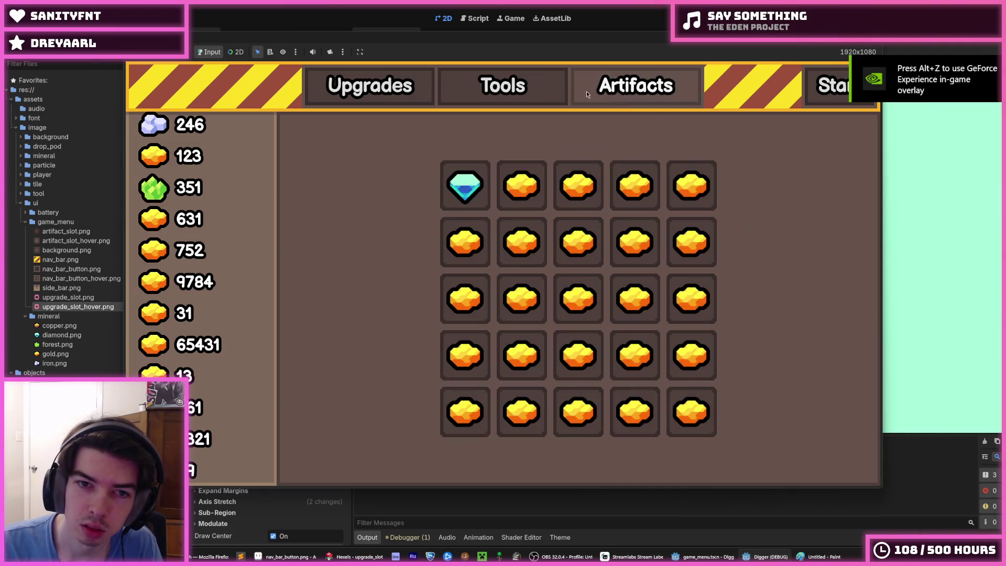
click(399, 93)
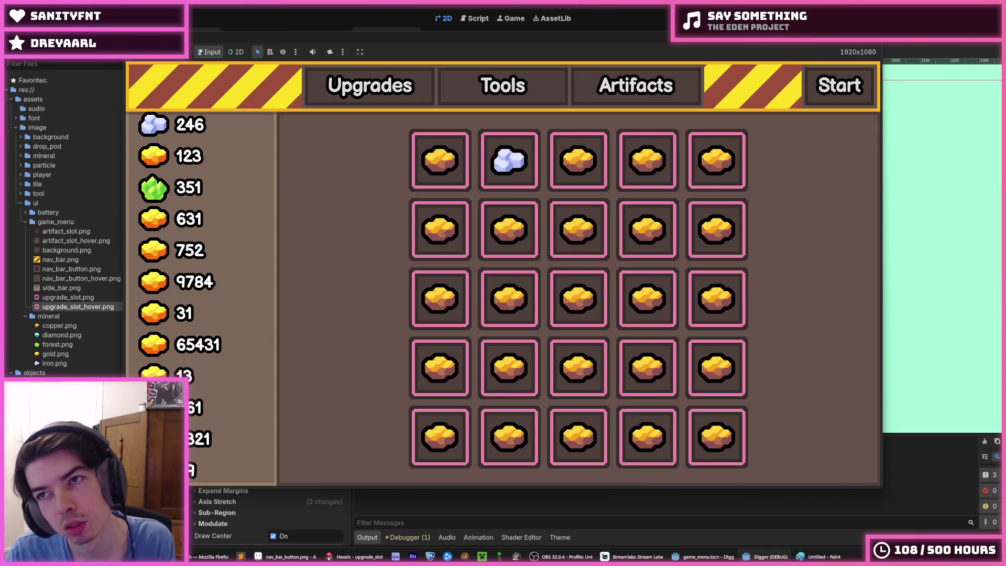
key(alt+F4)
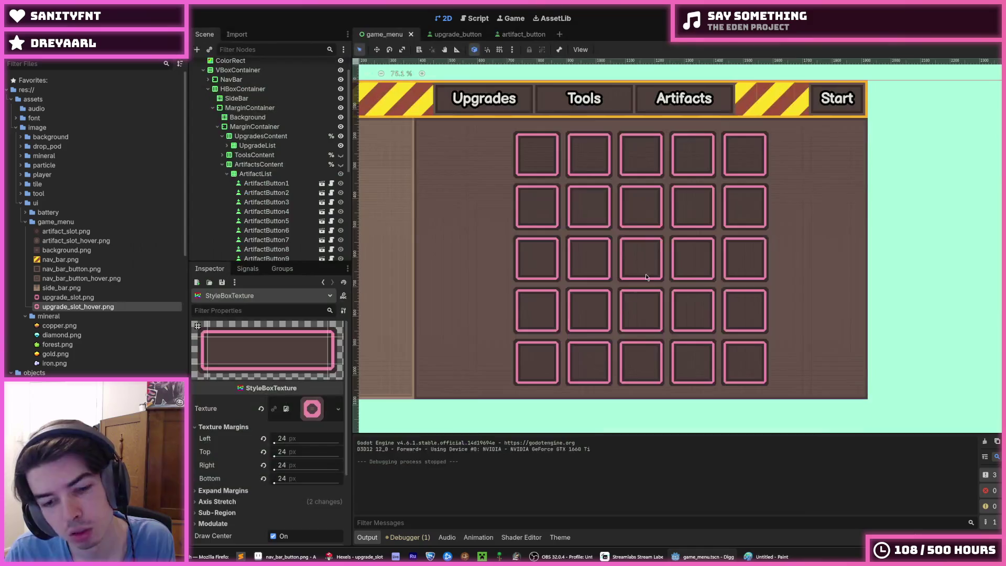
key(alt+Tab)
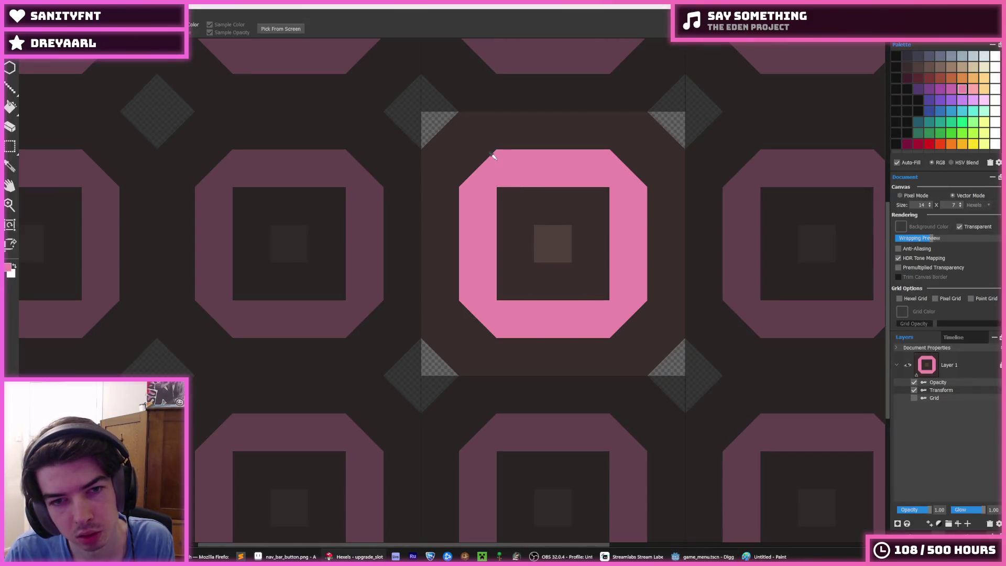
Square off the ring's outer corners in pink, painting the stray pink triangles dark
key(b)
mouse_move(466, 162)
mouse_down()
mouse_move(478, 288)
mouse_move(562, 315)
mouse_move(640, 242)
mouse_move(618, 160)
mouse_up()
click(616, 159)
alt+click(512, 351)
mouse_move(512, 351)
mouse_down()
mouse_move(471, 351)
mouse_move(661, 312)
mouse_move(649, 265)
mouse_up()
alt+click(649, 265)
click(655, 282)
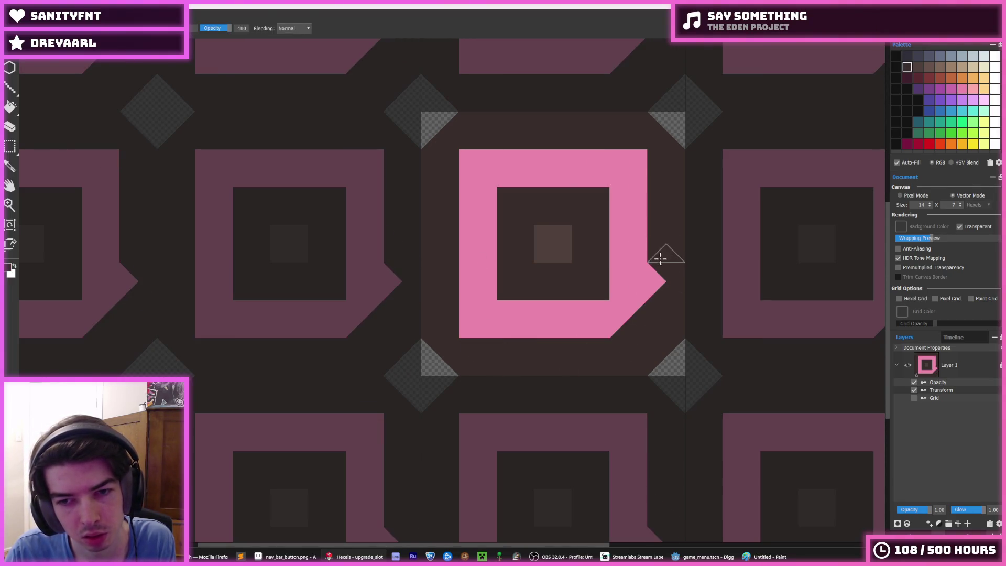
click(659, 252)
alt+click(629, 288)
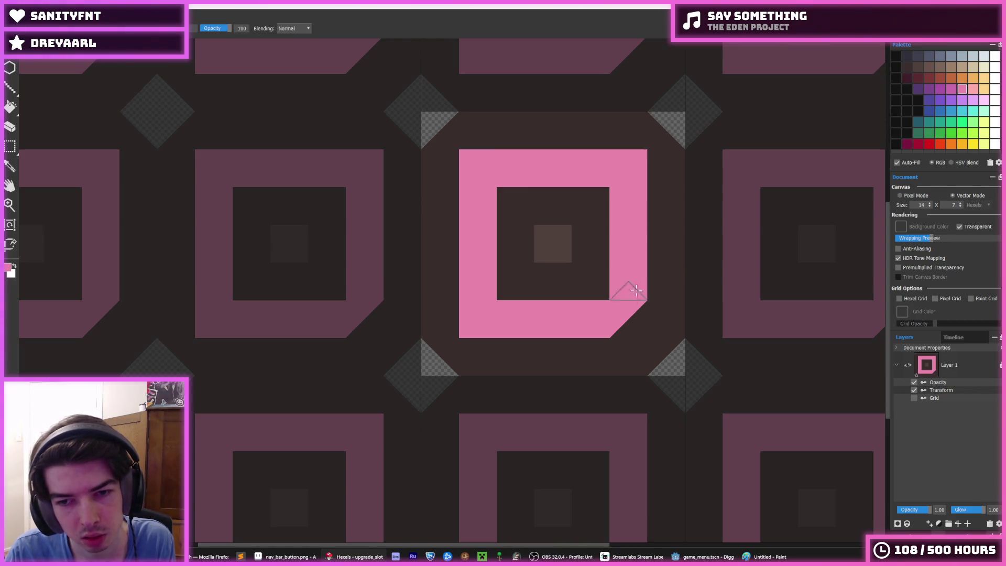
click(628, 322)
Export the tile over upgrade_slot.png and test-run the game to check the square slots
key(ctrl+e)
click(493, 107)
key(Return)
click(494, 278)
click(544, 397)
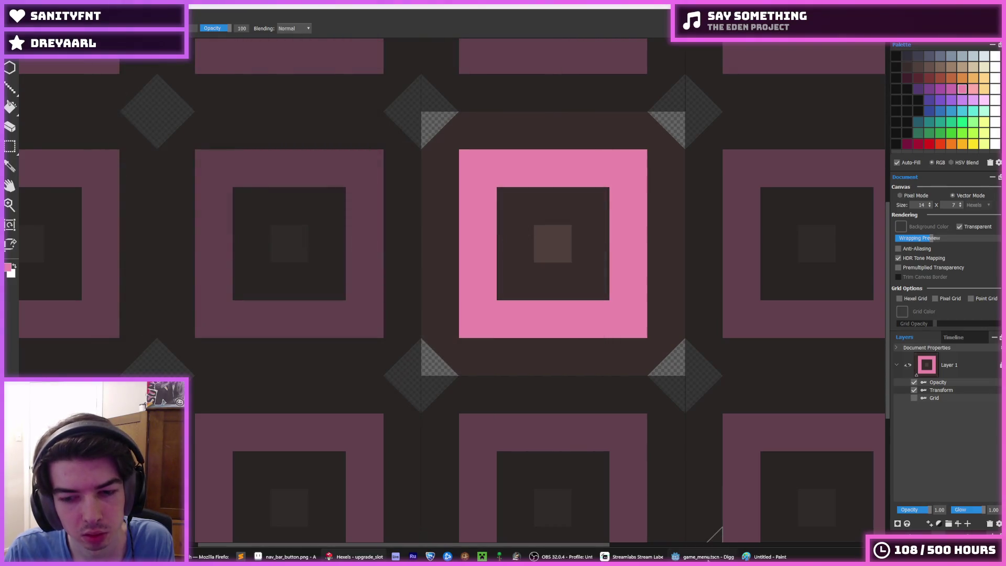
click(703, 557)
key(F5)
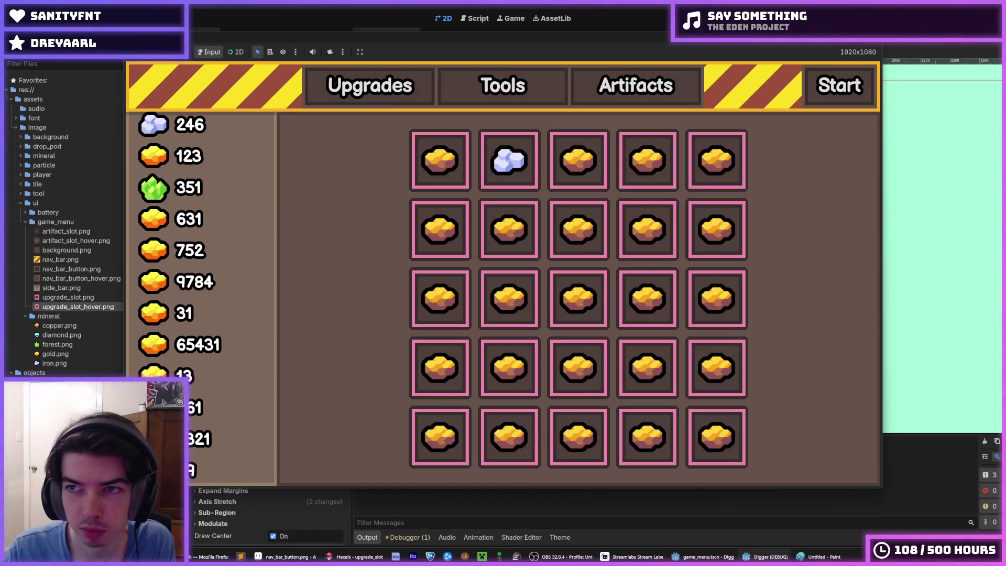
key(F8)
Erase the grey diamond triangles around the tile and export it over upgrade_slot.png again
key(alt+Tab)
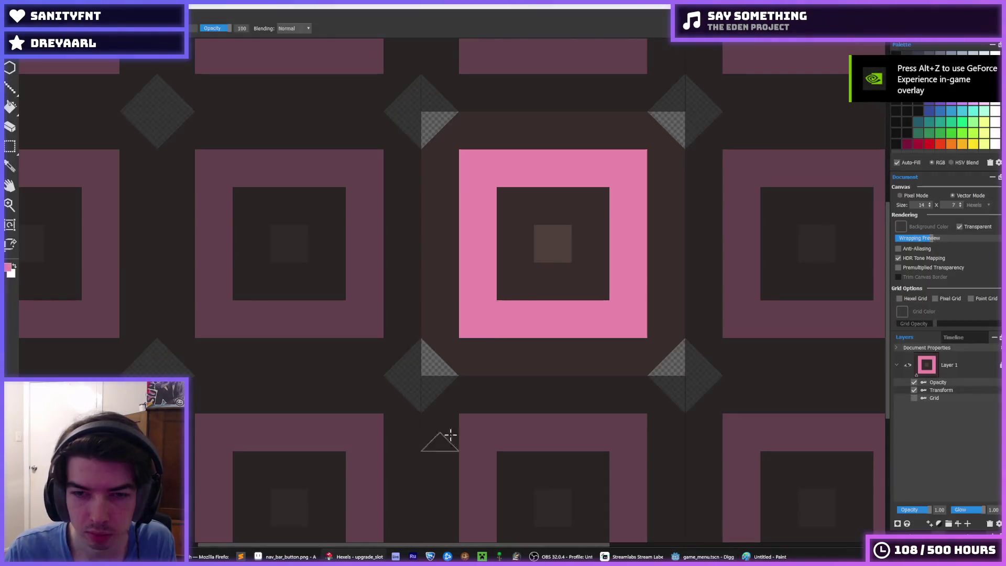
mouse_move(481, 128)
mouse_down()
mouse_move(431, 148)
mouse_move(404, 124)
mouse_move(417, 142)
mouse_up()
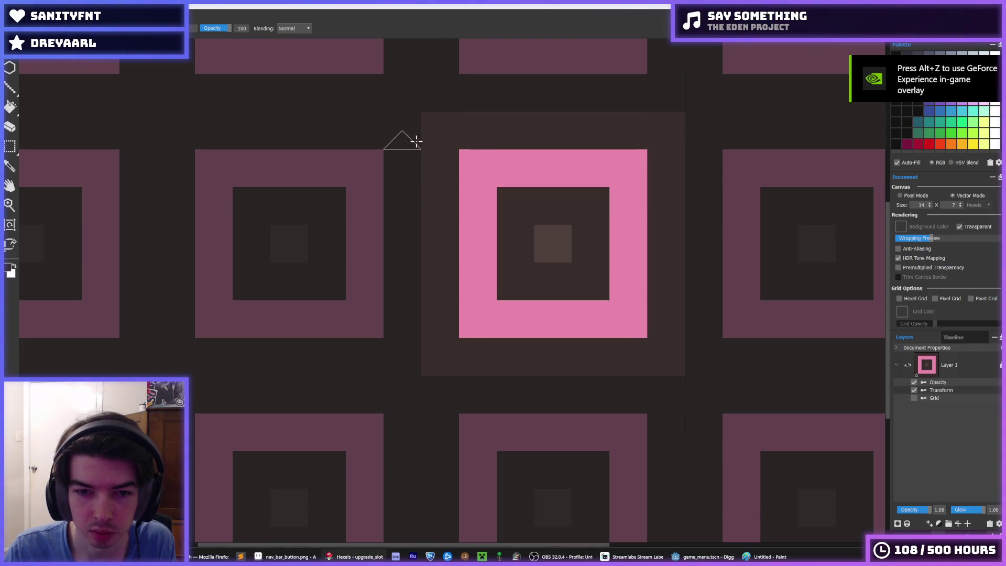
key(ctrl+e)
double_click(493, 110)
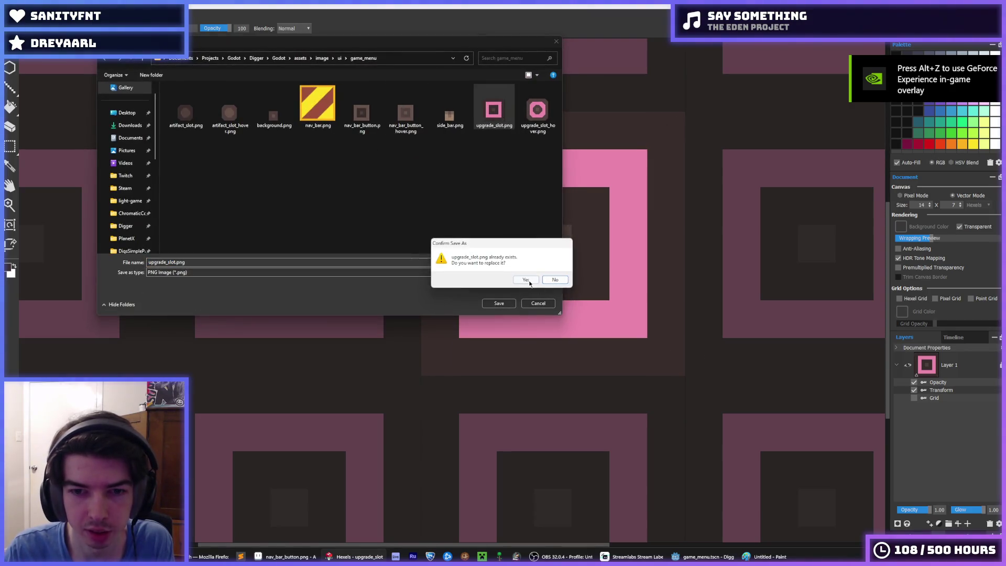
click(527, 279)
click(541, 395)
click(702, 556)
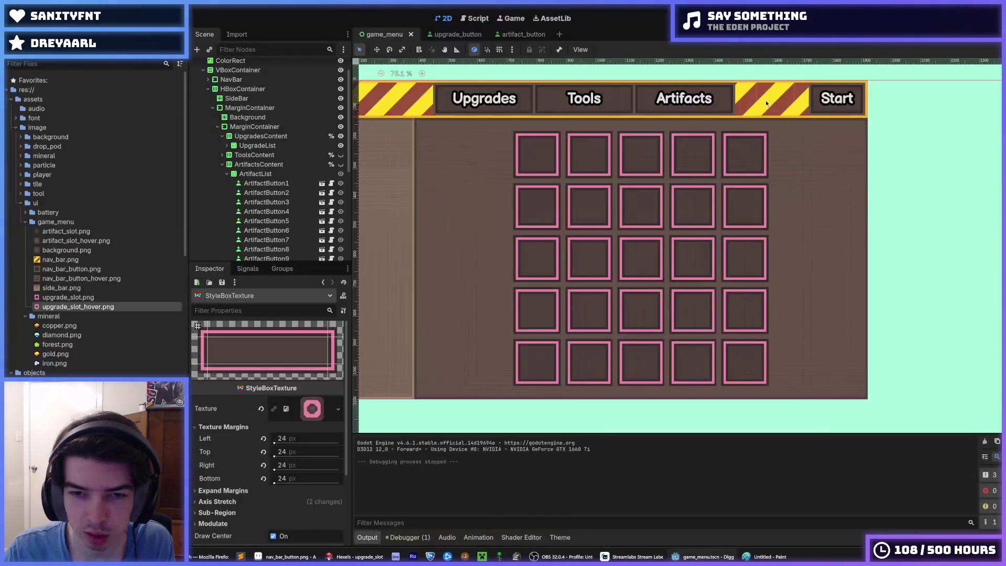
key(F5)
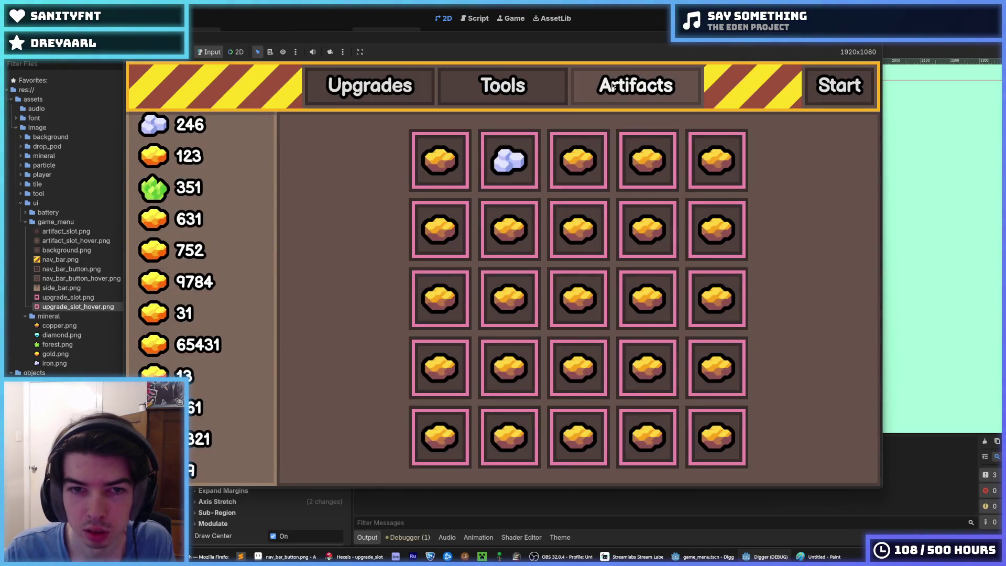
click(612, 85)
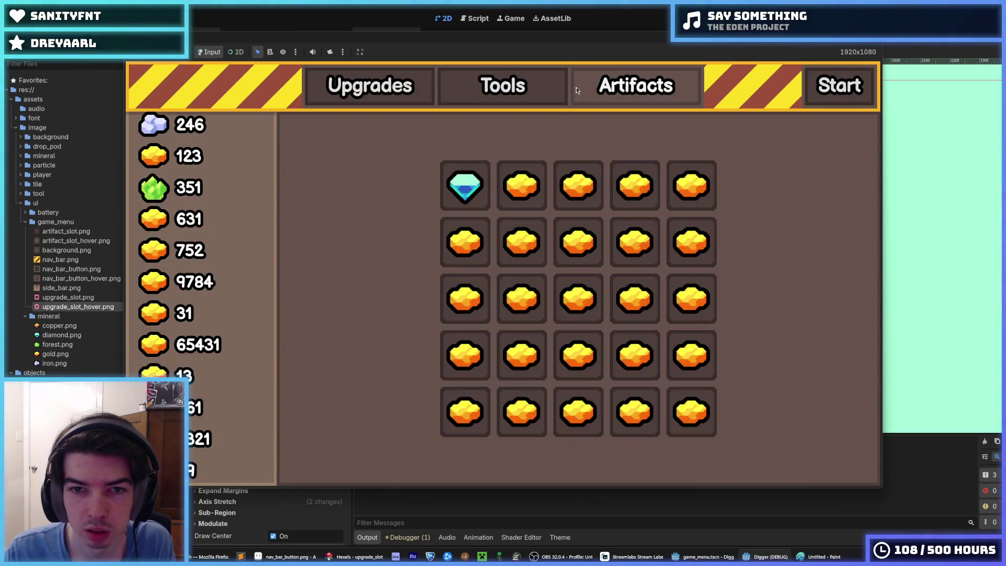
click(382, 90)
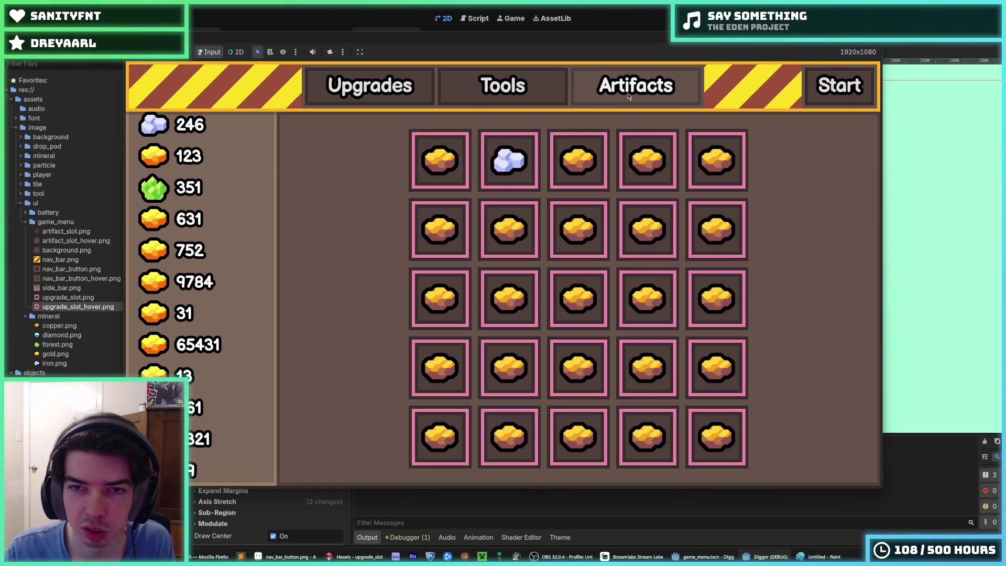
click(545, 86)
click(367, 92)
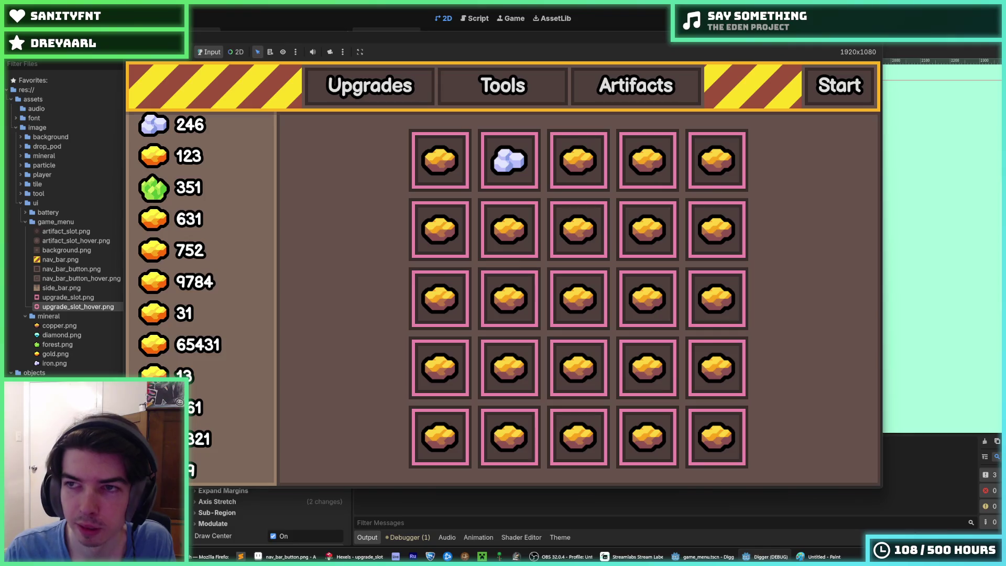
key(F8)
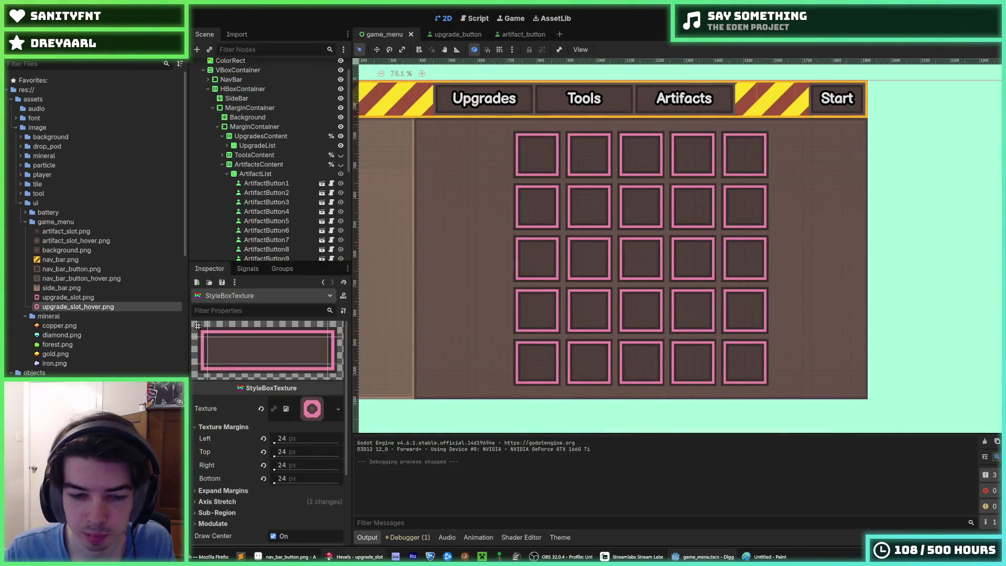
key(alt+Tab)
key(ctrl+z)
key(ctrl+z)
key(ctrl+z)
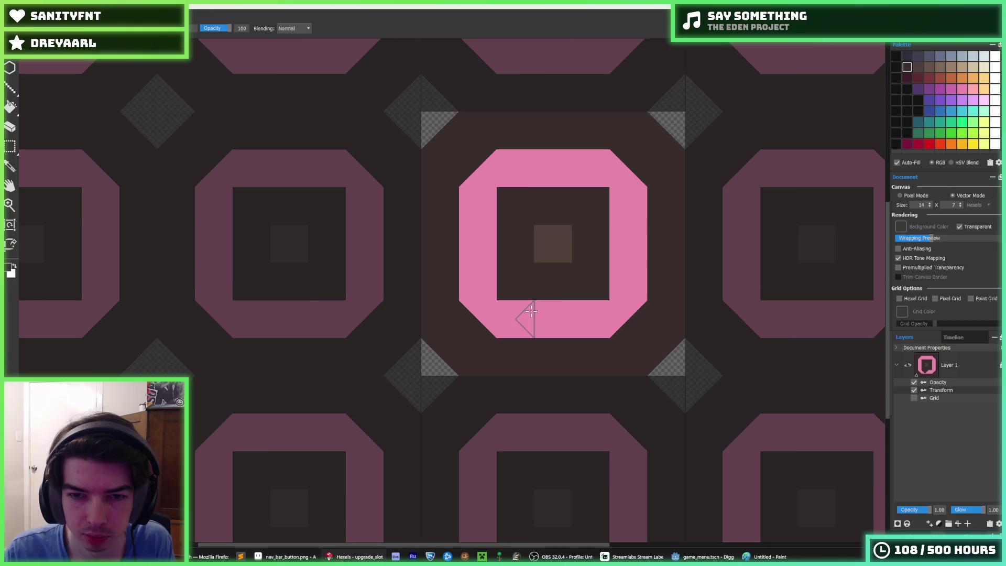
Restore the octagonal inner hole, enlarge the canvas to 18 by 9 and shift the art right and down
key(ctrl+z)
key(ctrl+z)
key(ctrl+z)
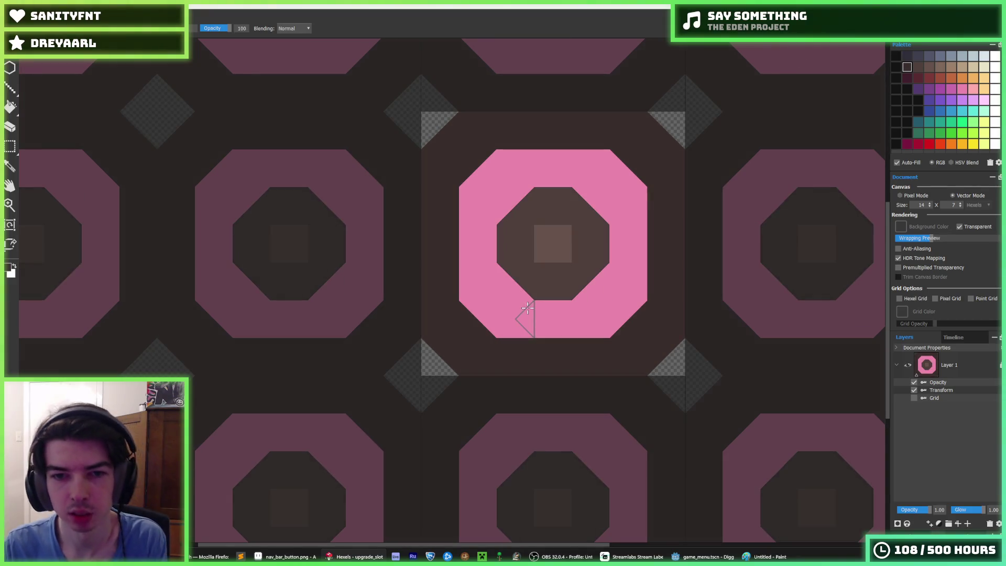
key(ctrl+y)
key(ctrl+y)
key(ctrl+y)
key(ctrl+z)
key(ctrl+z)
key(ctrl+z)
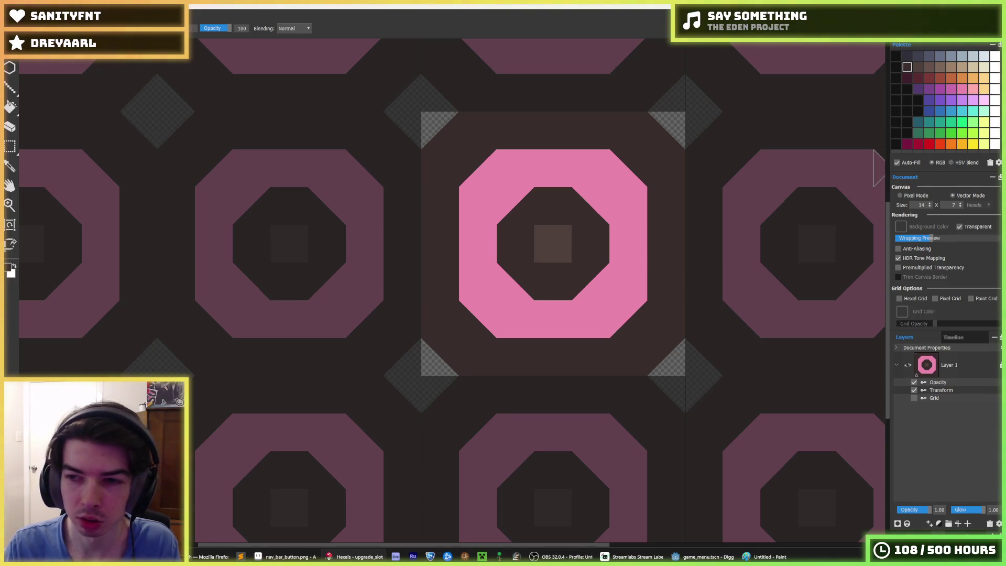
click(931, 203)
click(931, 204)
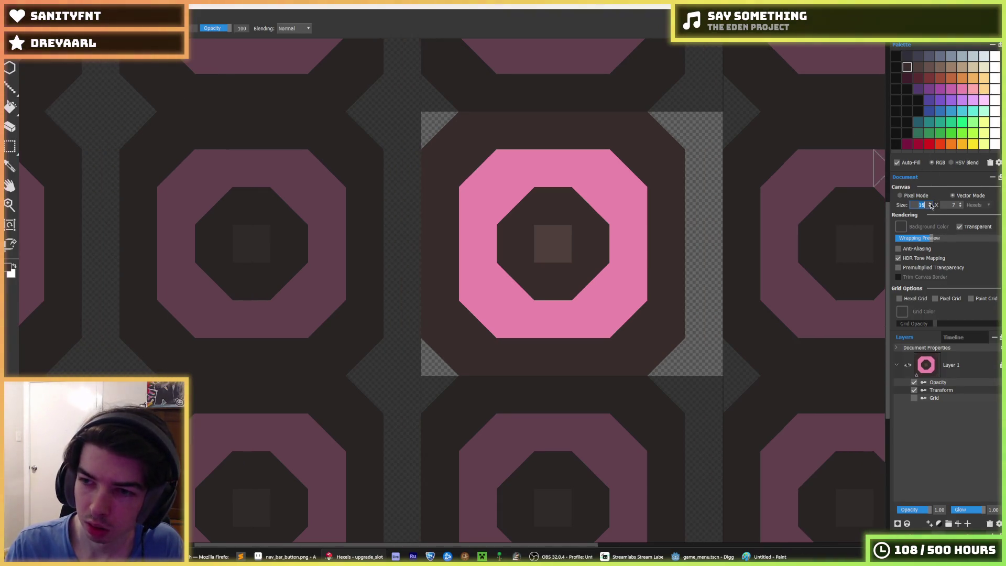
click(931, 204)
click(931, 204)
click(961, 203)
key(Right)
key(Down)
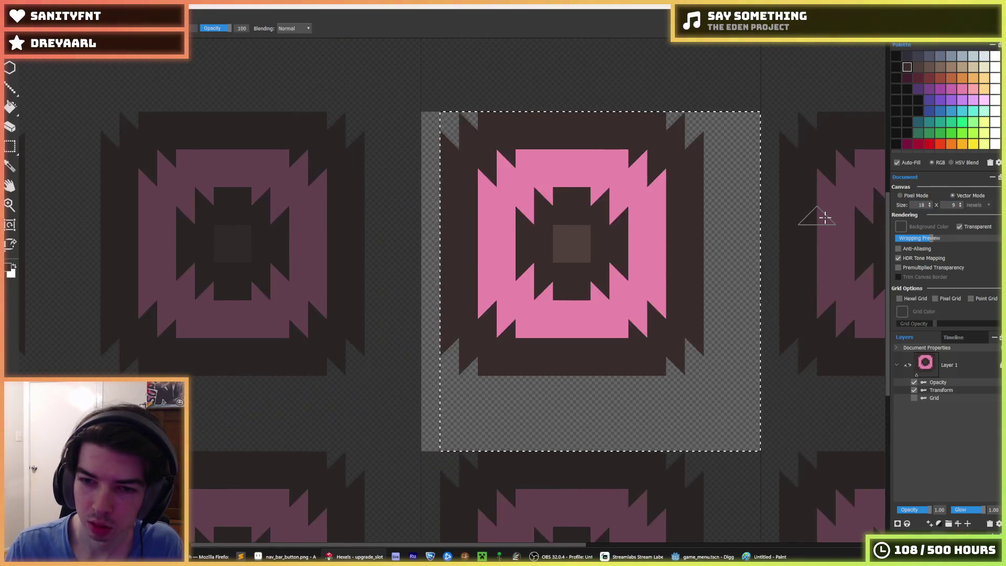
Spread the ring apart by moving its four corner blocks outward on the larger canvas
key(m)
mouse_move(461, 113)
mouse_down()
mouse_move(533, 224)
mouse_move(607, 288)
mouse_up()
key(Left)
key(Left)
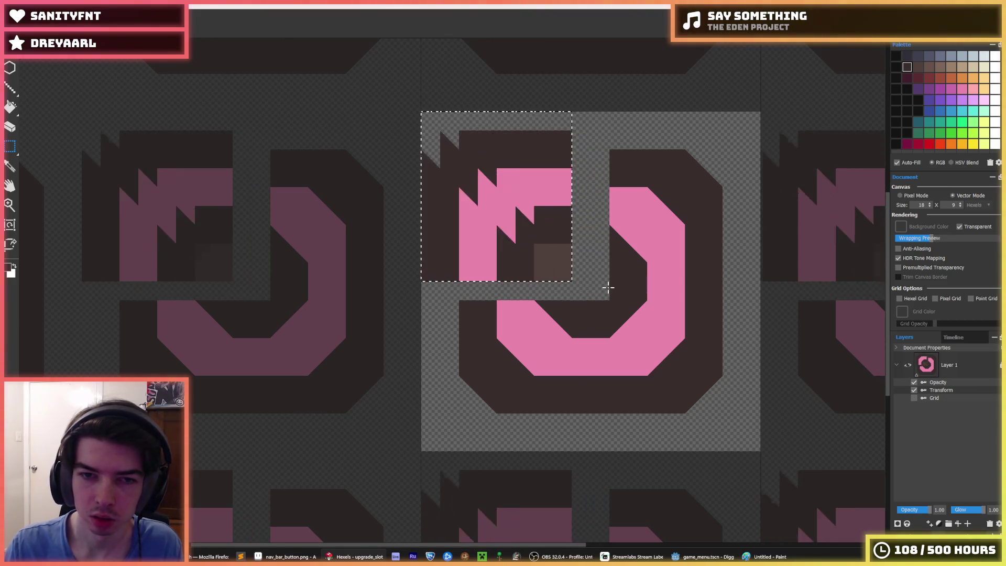
key(Up)
key(ctrl+d)
drag(596, 272, 750, 446)
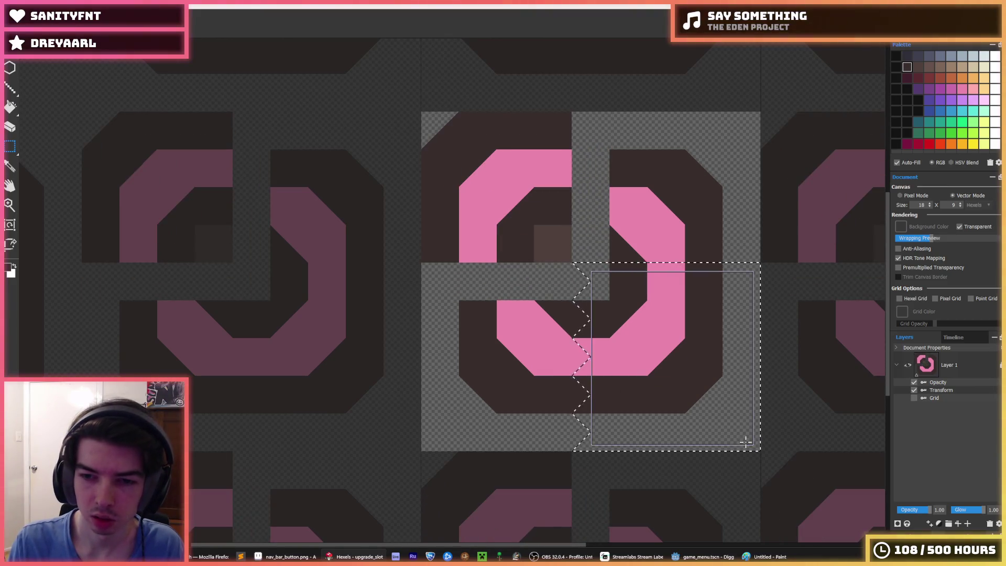
key(Right)
key(Down)
mouse_move(591, 412)
mouse_down()
mouse_move(495, 304)
mouse_move(461, 298)
mouse_move(472, 279)
mouse_up()
drag(472, 279, 453, 298)
drag(718, 189, 601, 274)
key(Up)
key(Up)
key(Right)
key(ctrl+d)
Close the ring's top, left and bottom gaps in pink
key(b)
drag(634, 167, 571, 178)
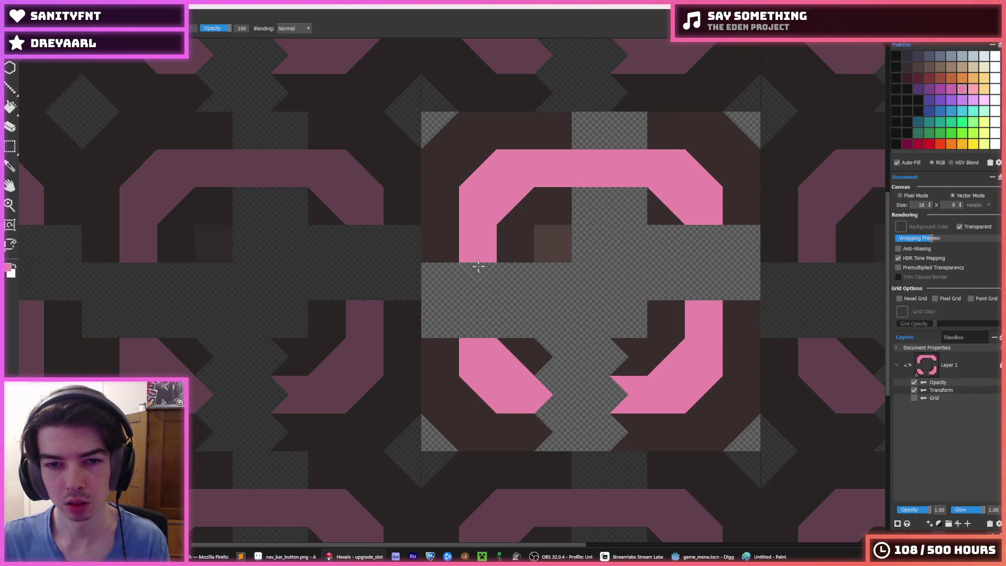
drag(478, 266, 478, 320)
click(594, 393)
Paint the empty cells around and inside the ring dark, shaping an octagonal inner area
alt+click(694, 420)
drag(694, 420, 544, 437)
mouse_move(431, 372)
mouse_down()
mouse_move(431, 314)
mouse_move(467, 281)
mouse_up()
drag(639, 131, 557, 130)
mouse_move(744, 231)
mouse_down()
mouse_move(741, 321)
mouse_move(751, 237)
mouse_up()
mouse_move(677, 254)
mouse_down()
mouse_move(665, 227)
mouse_move(666, 292)
mouse_up()
drag(621, 206, 577, 208)
mouse_move(521, 238)
mouse_down()
mouse_move(510, 267)
mouse_move(514, 319)
mouse_up()
click(594, 271)
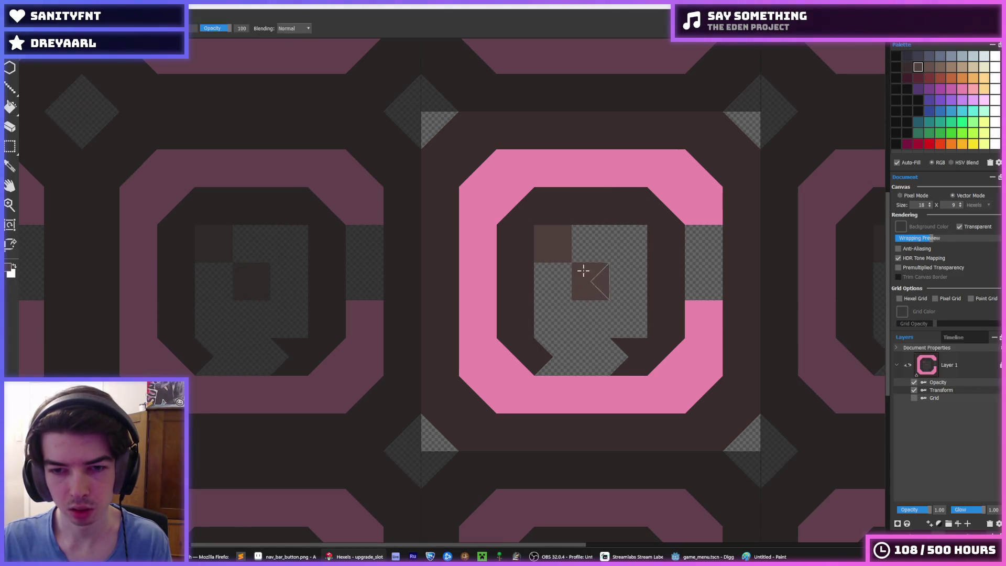
click(536, 245)
mouse_move(524, 313)
mouse_down()
mouse_move(536, 344)
mouse_move(598, 348)
mouse_up()
mouse_move(657, 326)
mouse_down()
mouse_move(656, 275)
mouse_move(627, 218)
mouse_move(716, 214)
mouse_up()
alt+click(685, 202)
Flood-fill the inner octagon solid brown
alt+click(597, 266)
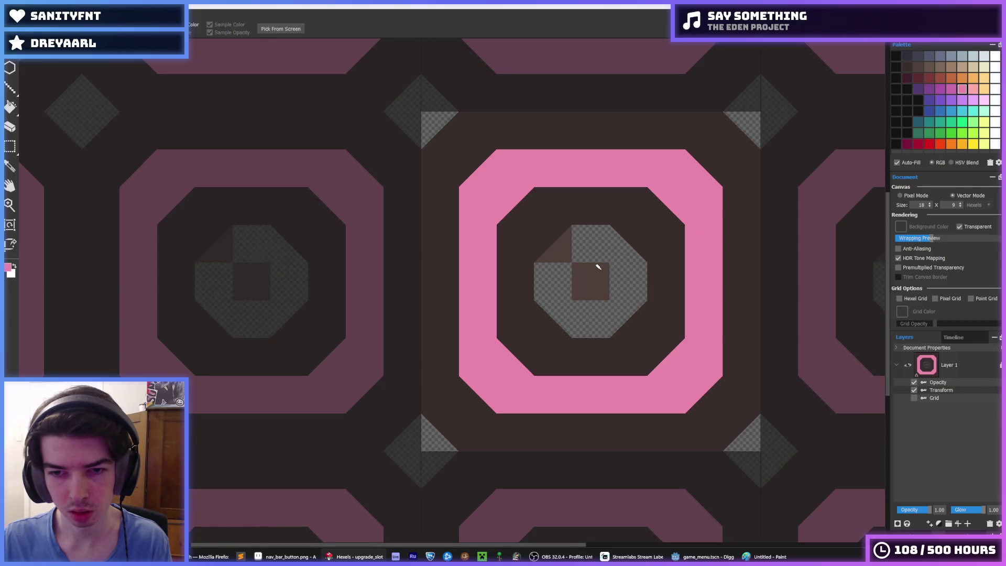
key(f)
click(587, 258)
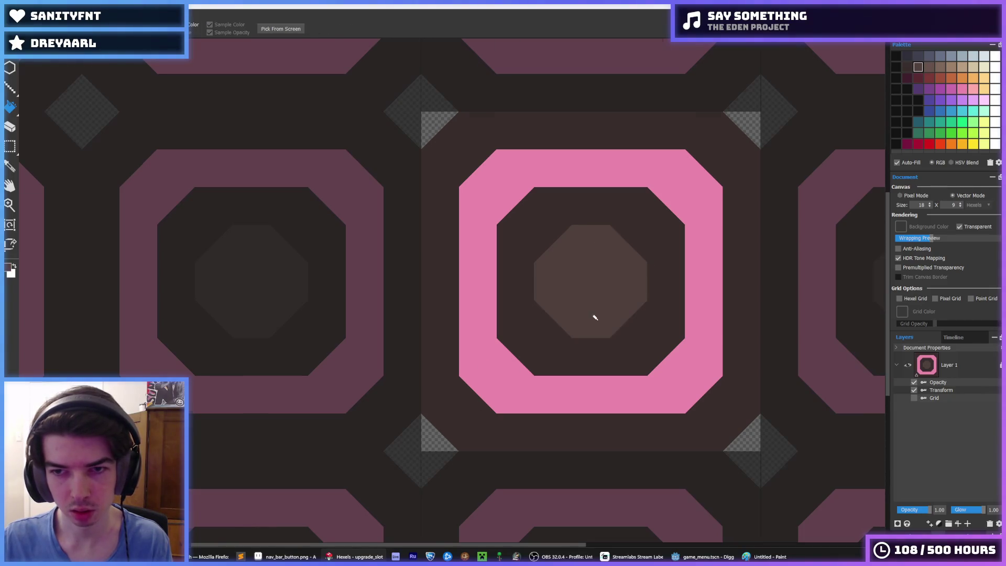
scroll(617, 309, down, 5)
scroll(620, 310, up, 4)
scroll(620, 310, down, 1)
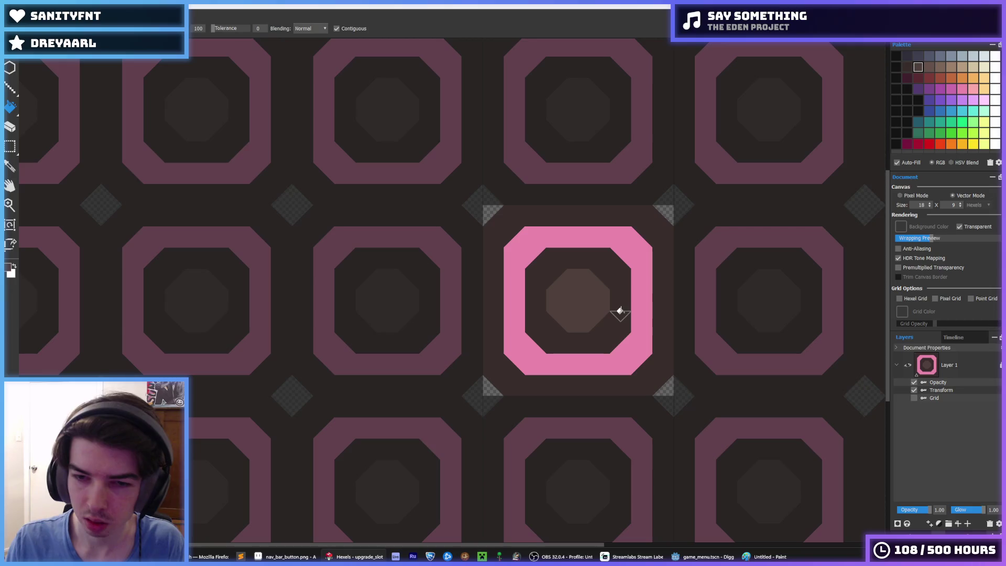
Export the slot tile over upgrade_slot.png
key(ctrl+e)
double_click(491, 110)
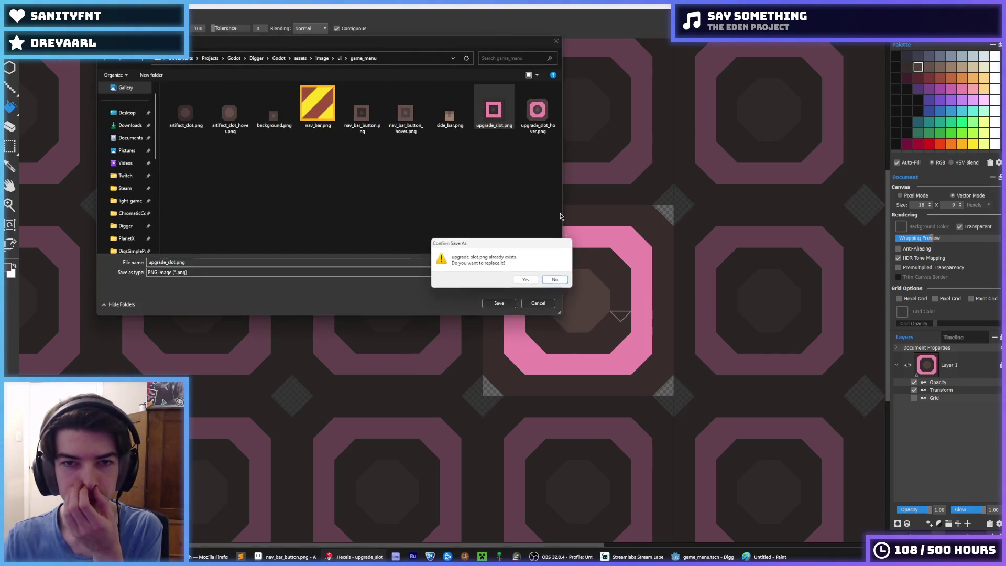
click(516, 280)
click(539, 398)
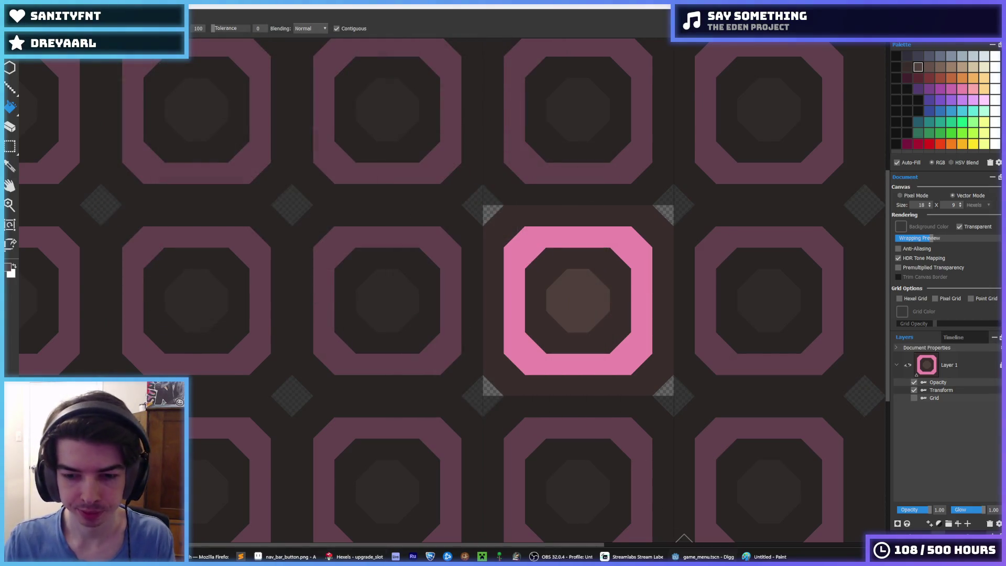
Set the slot style's texture margins to 32 in Godot and run the game
key(alt+Tab)
click(305, 438)
text(32)
key(Tab)
text(32)
key(Tab)
text(32)
key(Tab)
text(32)
key(F5)
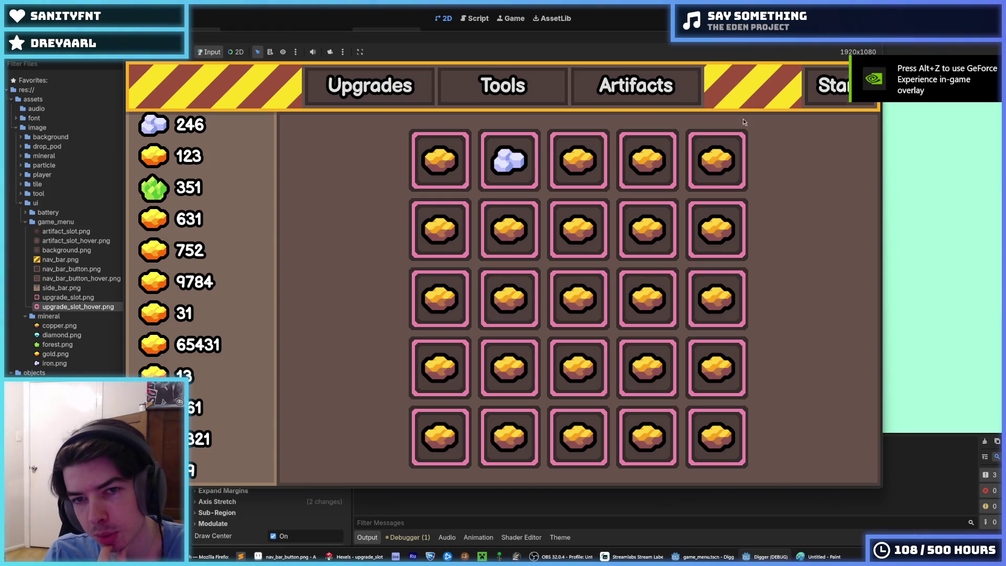
Switch between the Upgrades, Tools and Artifacts grids in the running game, then close it
click(635, 85)
click(369, 86)
click(636, 85)
click(370, 85)
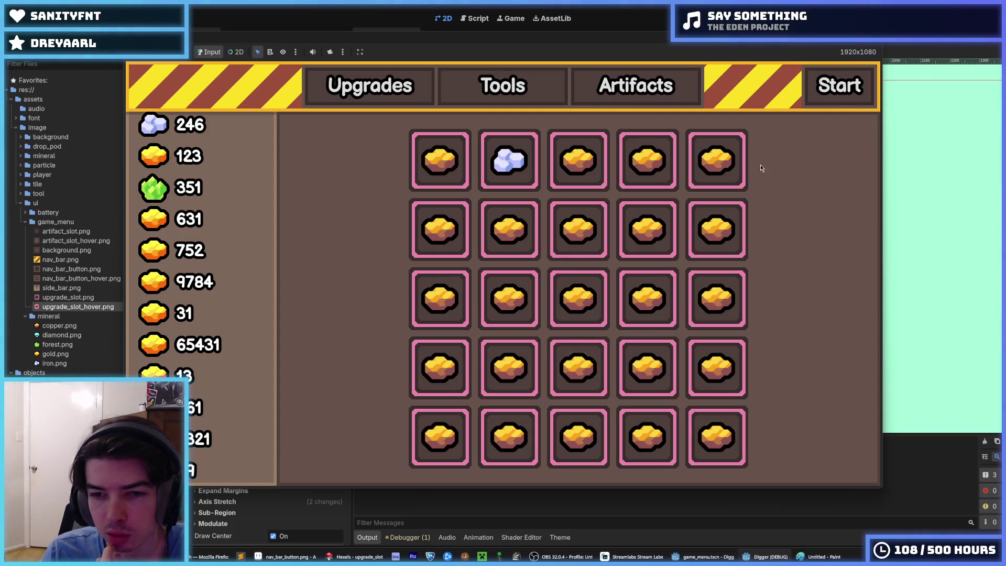
click(636, 86)
click(370, 87)
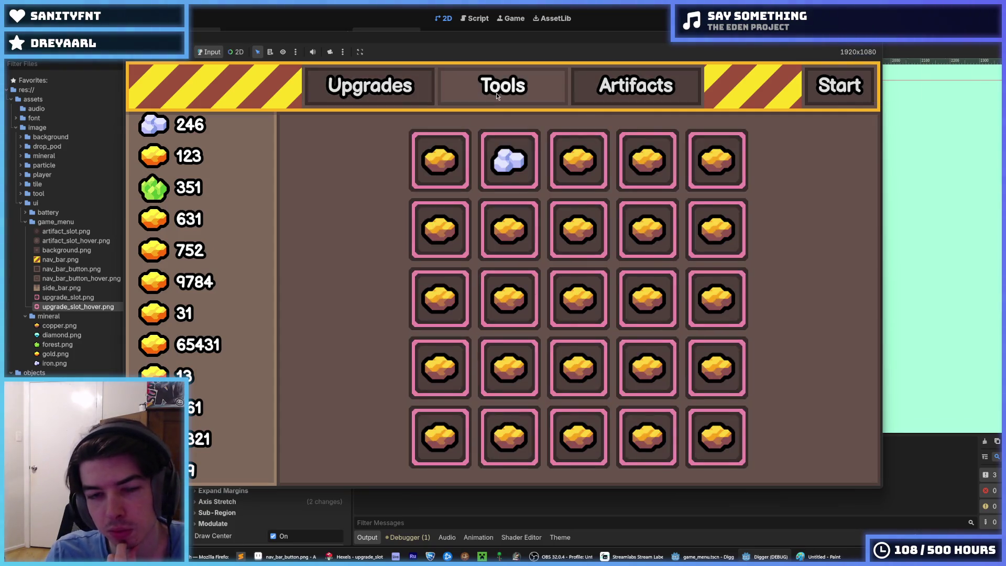
click(496, 93)
click(636, 86)
click(369, 99)
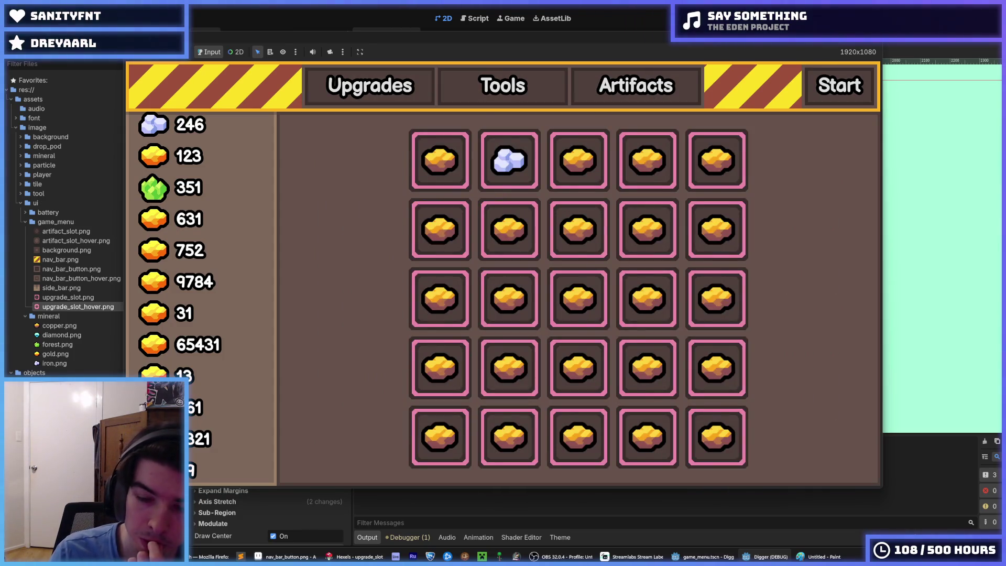
key(alt+F4)
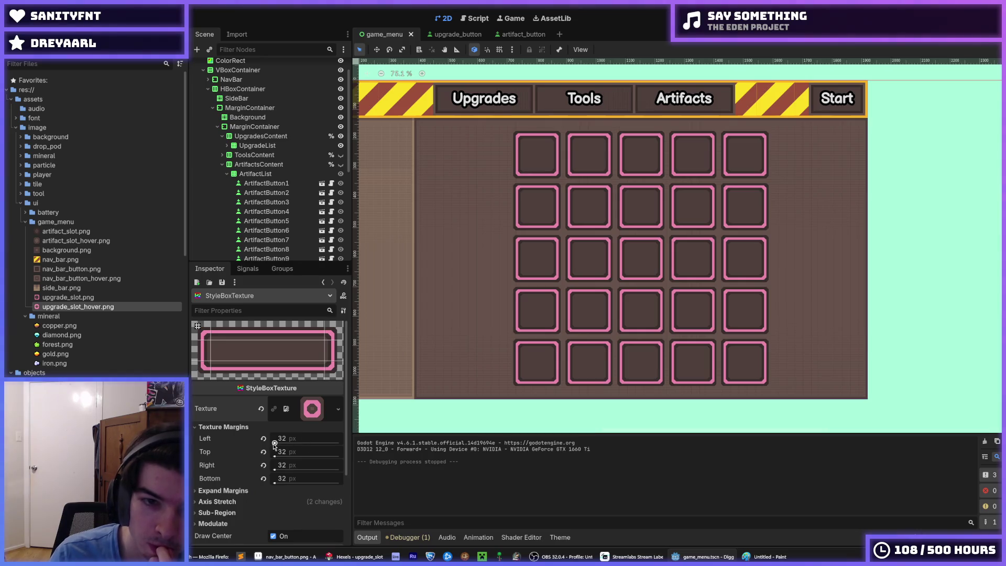
Open the theme editor in the bottom dock and select ArtifactButton1 in the scene tree
click(559, 538)
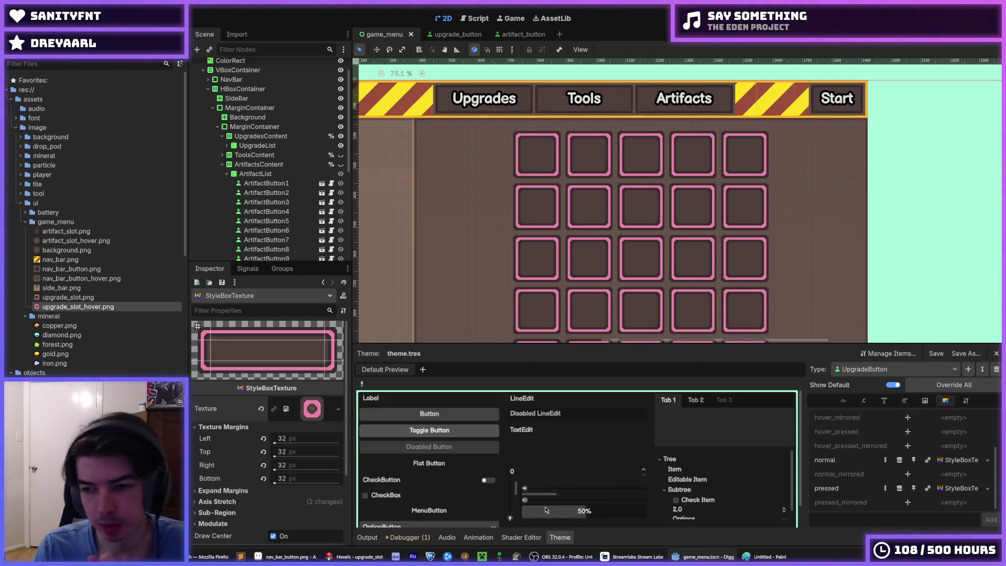
click(367, 537)
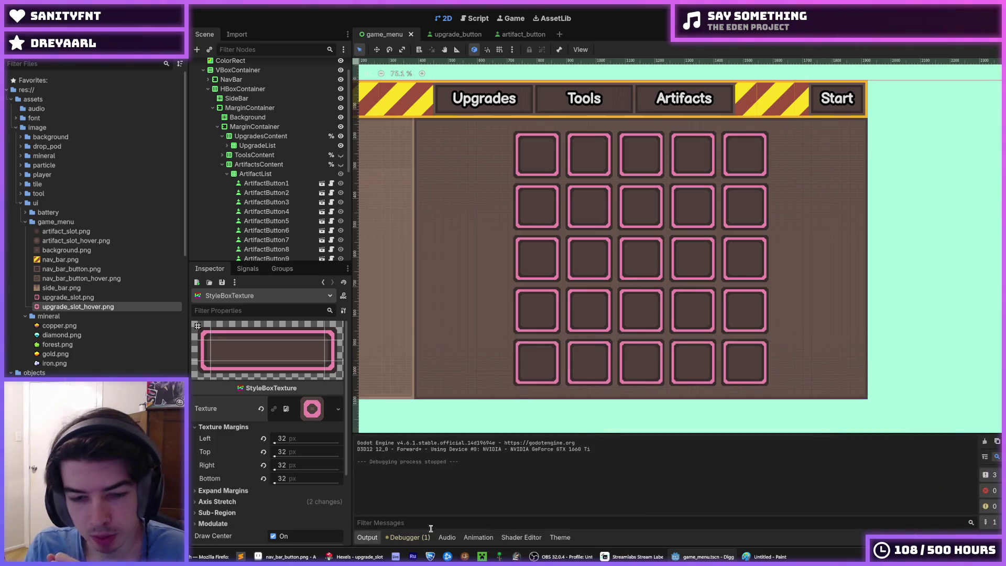
click(550, 540)
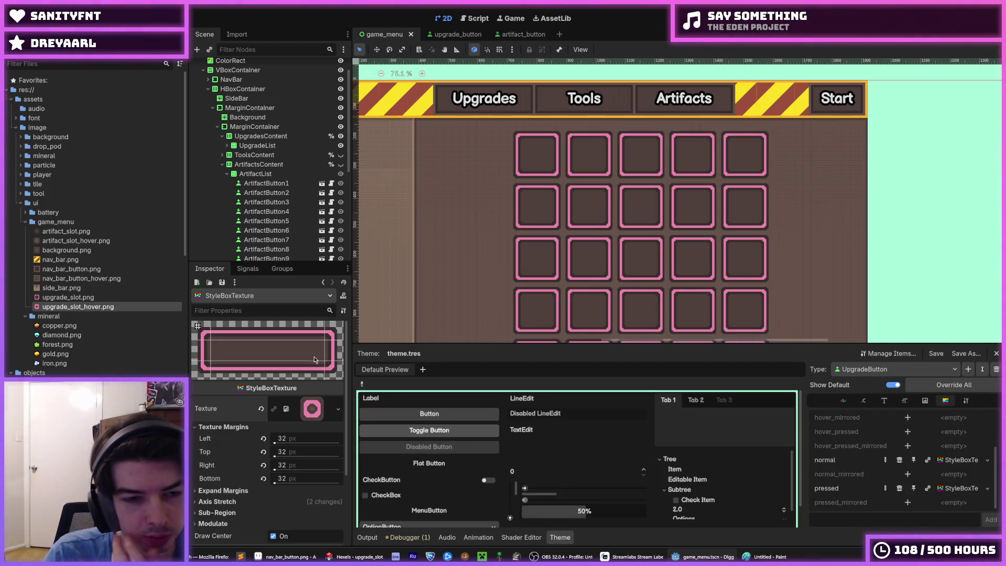
click(274, 184)
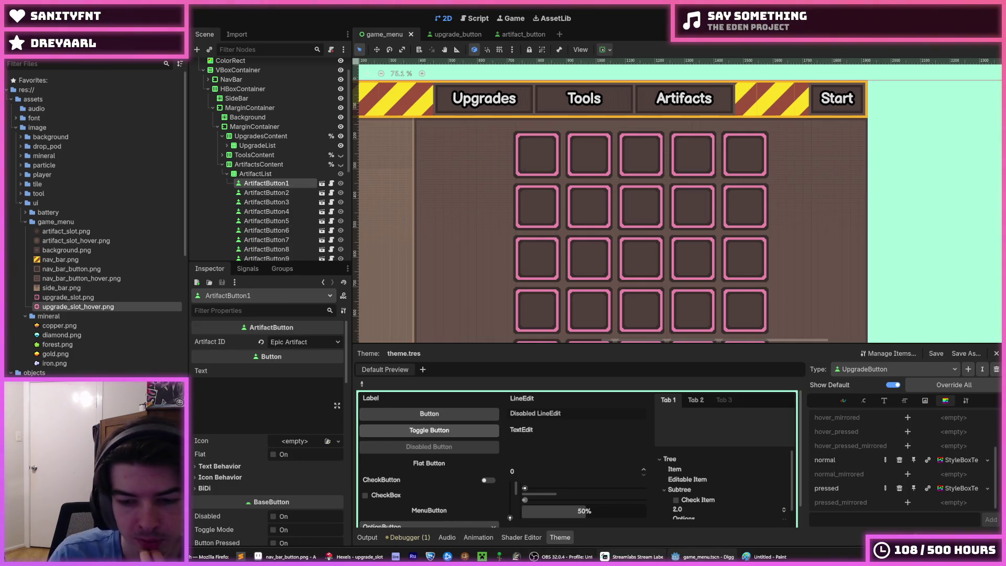
Close the Paint menu sketch without saving it
mouse_move(765, 556)
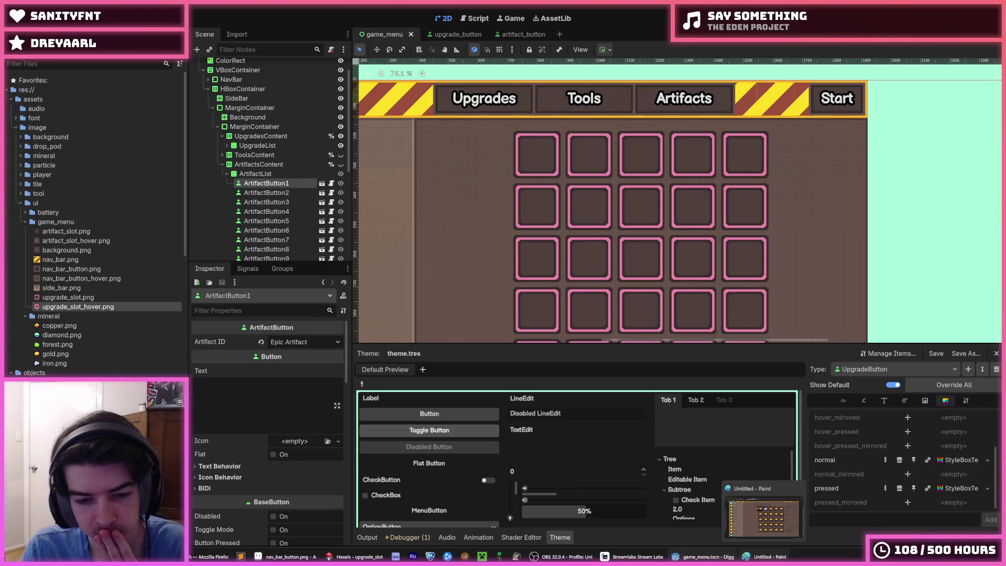
click(764, 517)
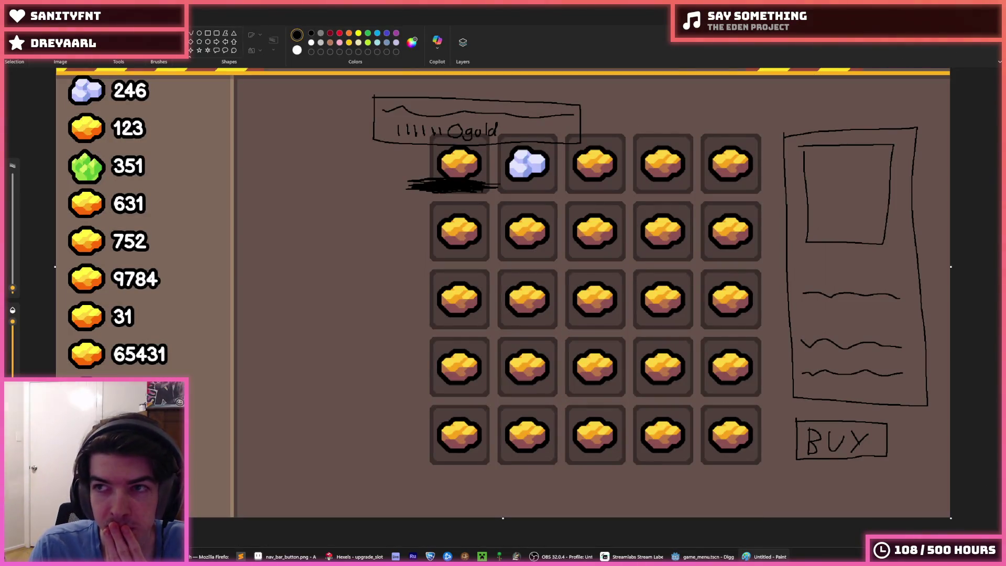
click(994, 8)
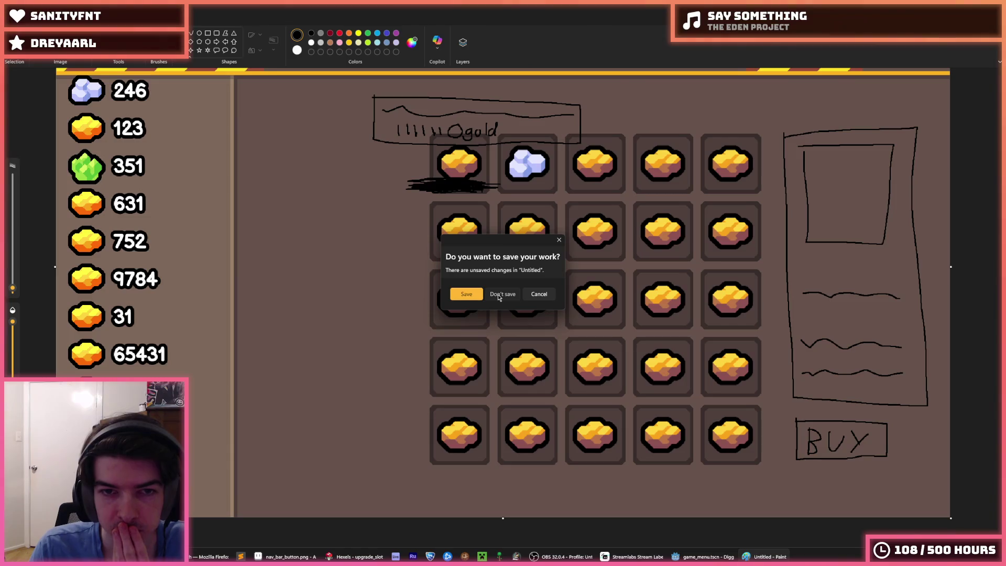
click(499, 296)
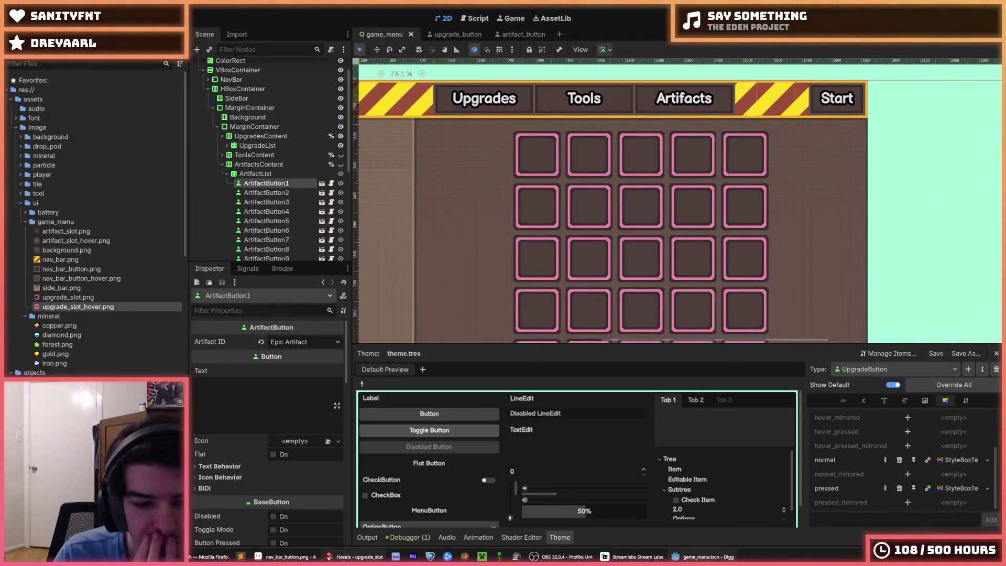
Close Aseprite and fill the Hexels tile's inner octagon a lighter brown
click(301, 558)
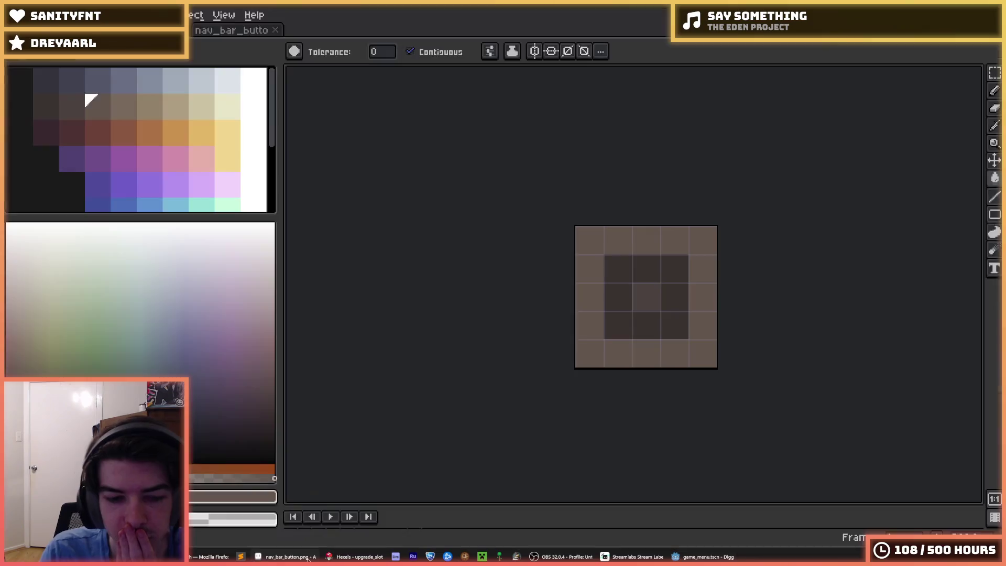
key(alt+F4)
click(317, 557)
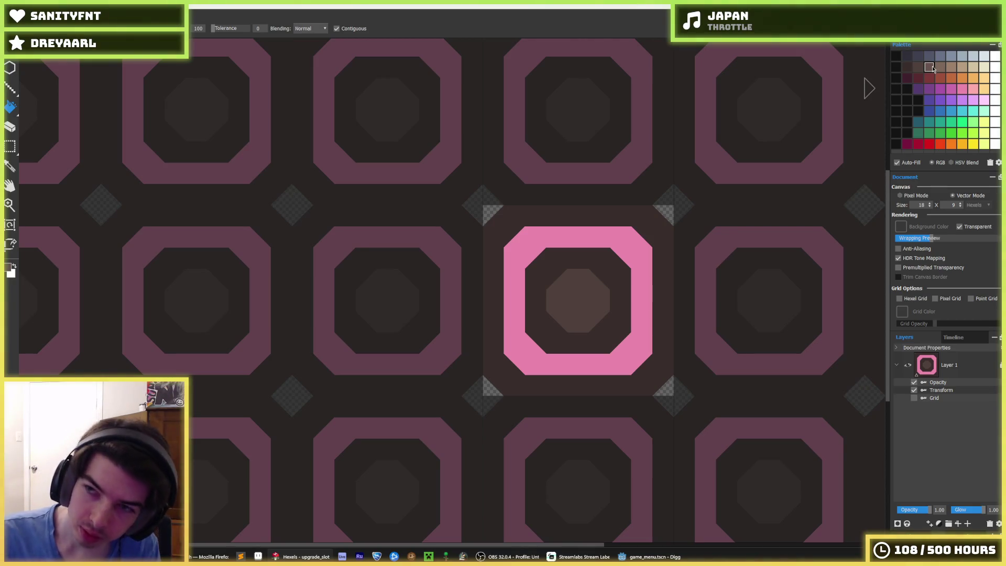
click(597, 292)
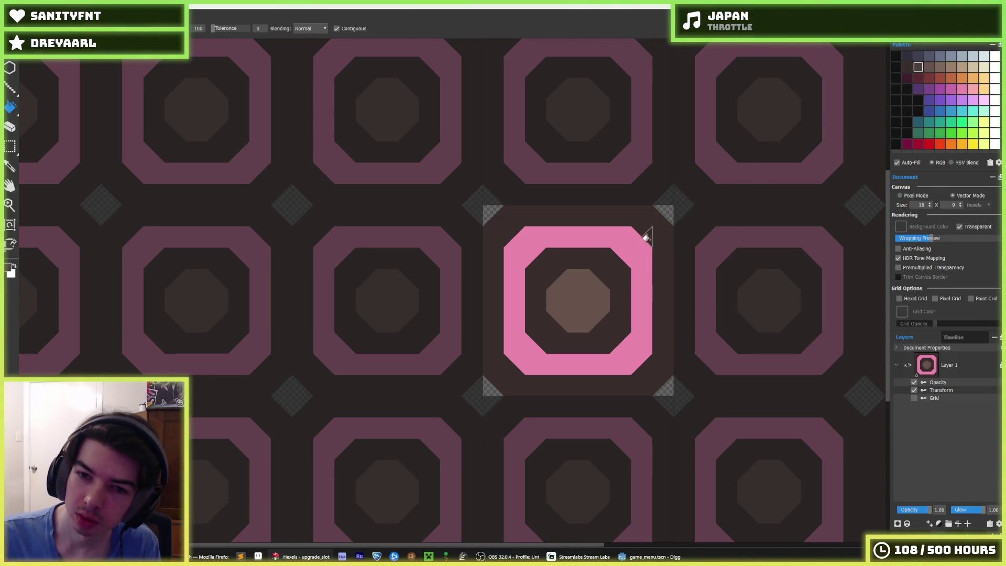